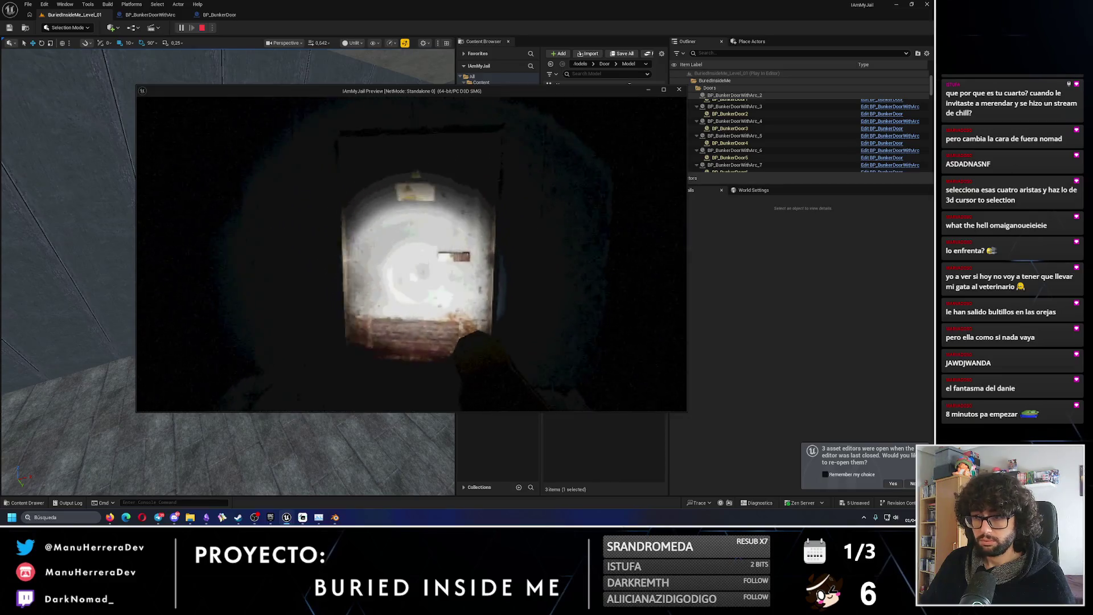
Walk the dark corridors of the standalone preview, lighting the walls near the open doorway.
{"action": "key", "text": "w"}
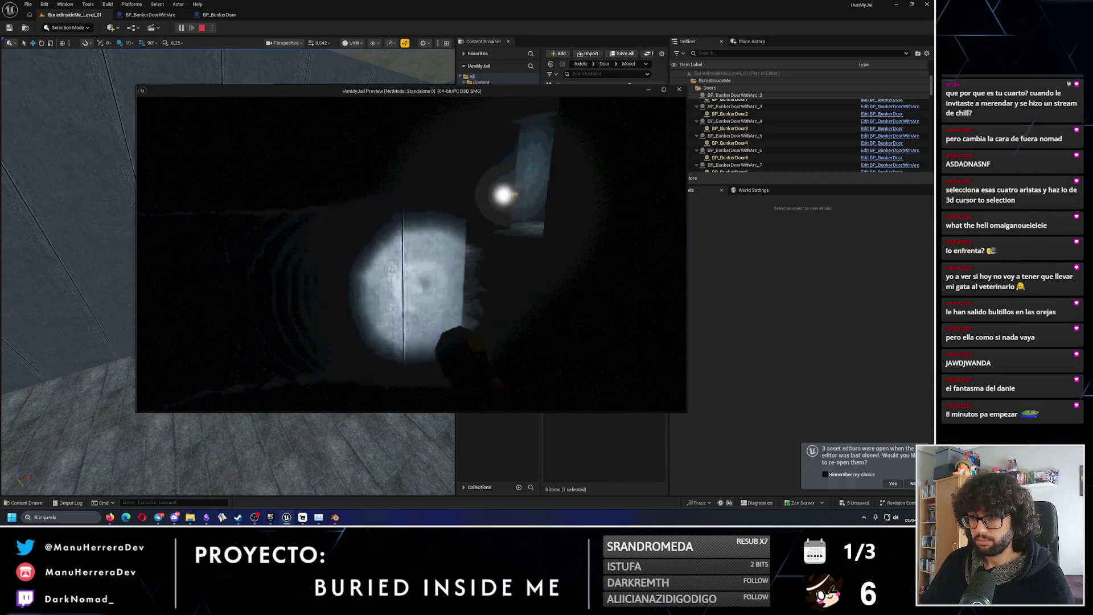
{"action": "key", "text": "w"}
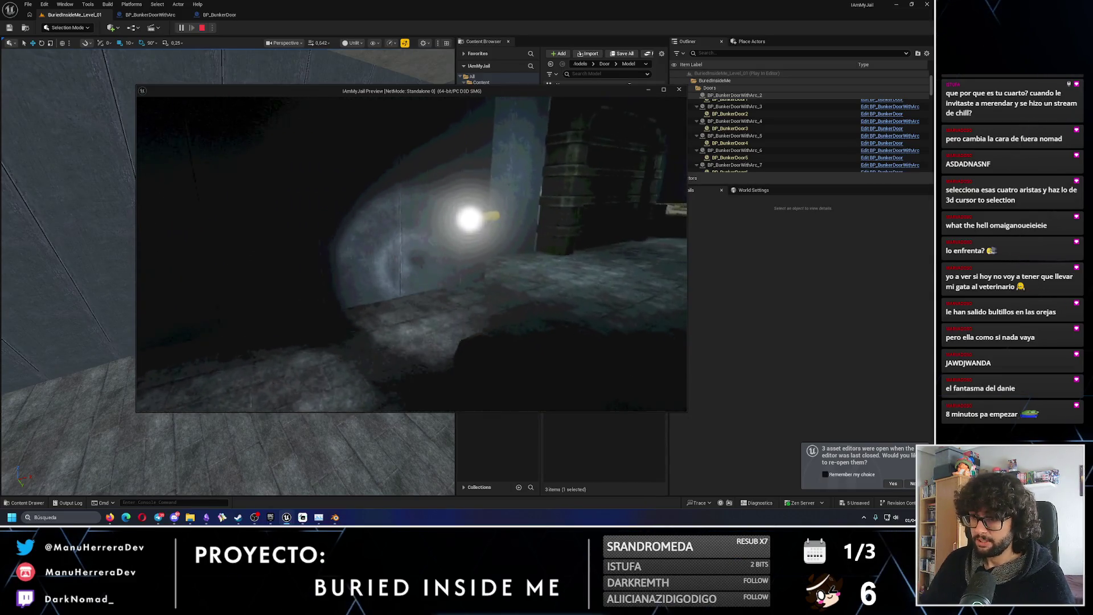
{"action": "key", "text": "s"}
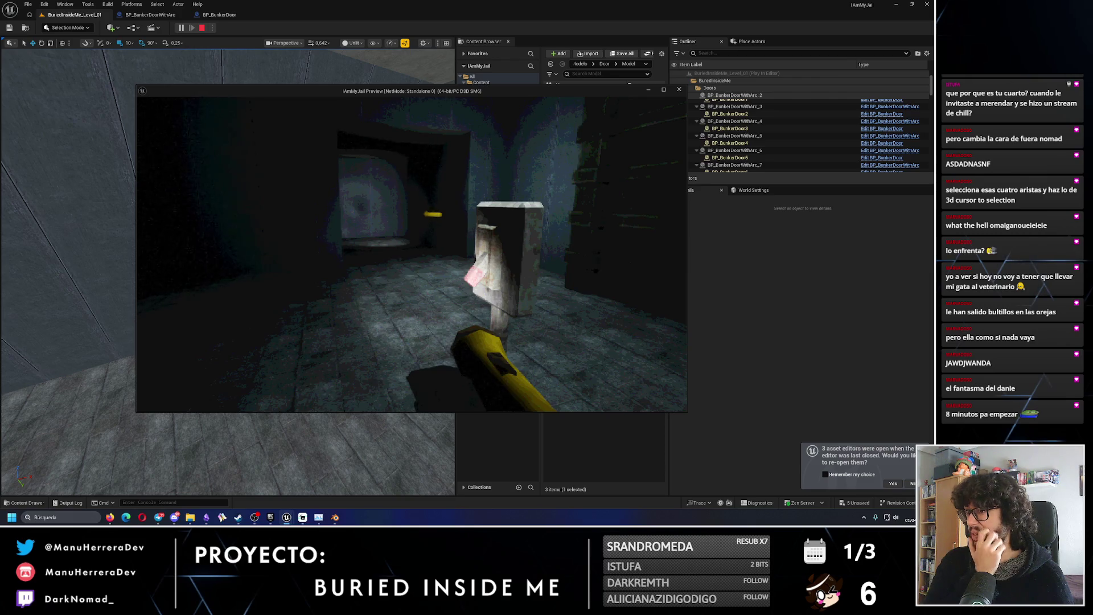
{"action": "key", "text": "w"}
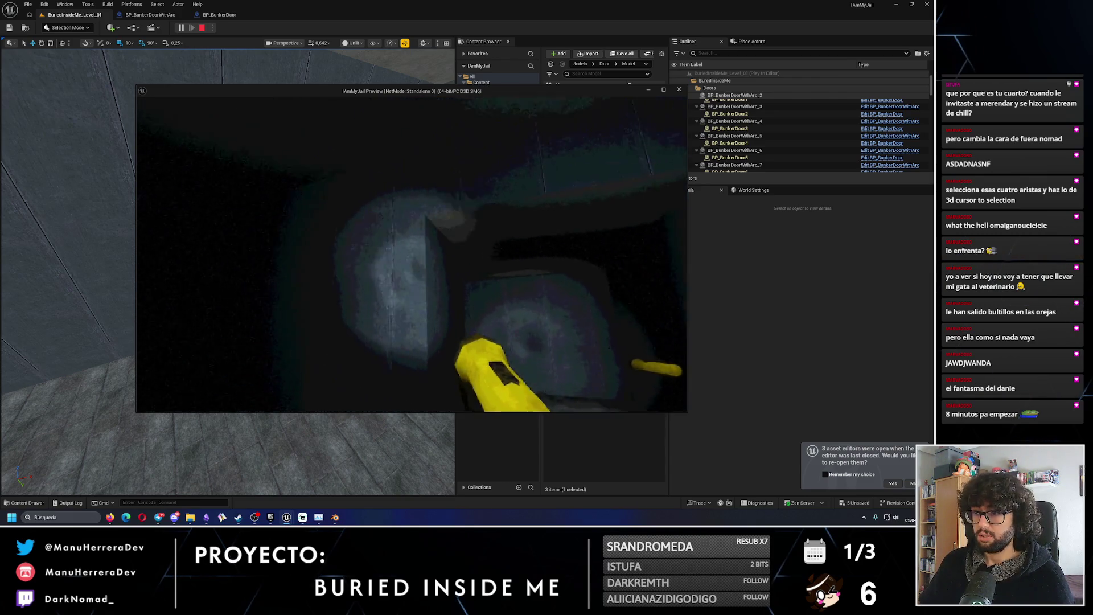
{"action": "key", "text": "w"}
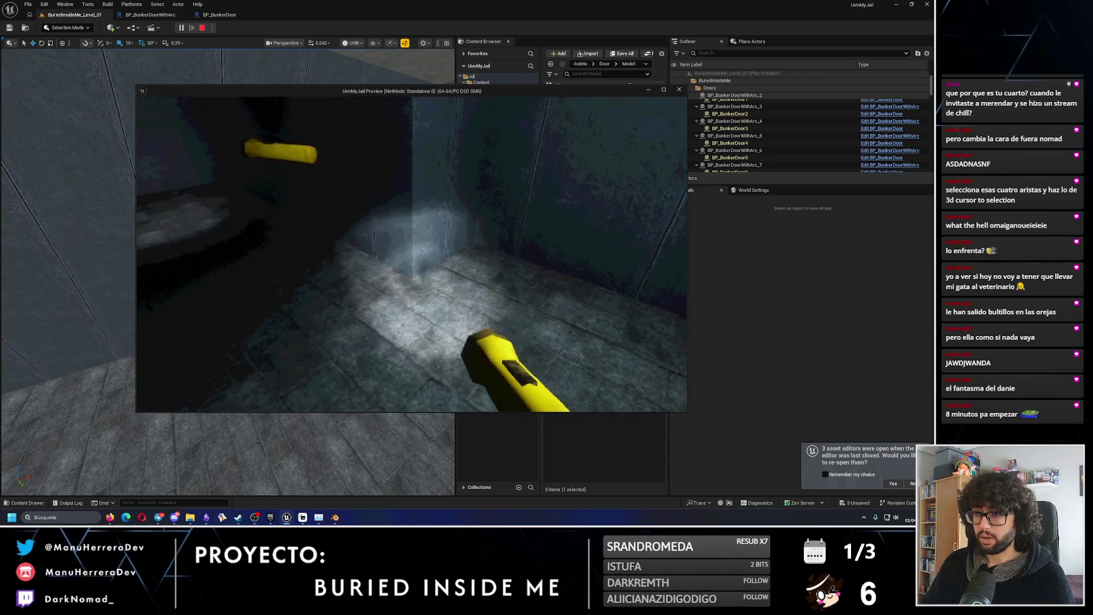
{"action": "key", "text": "w"}
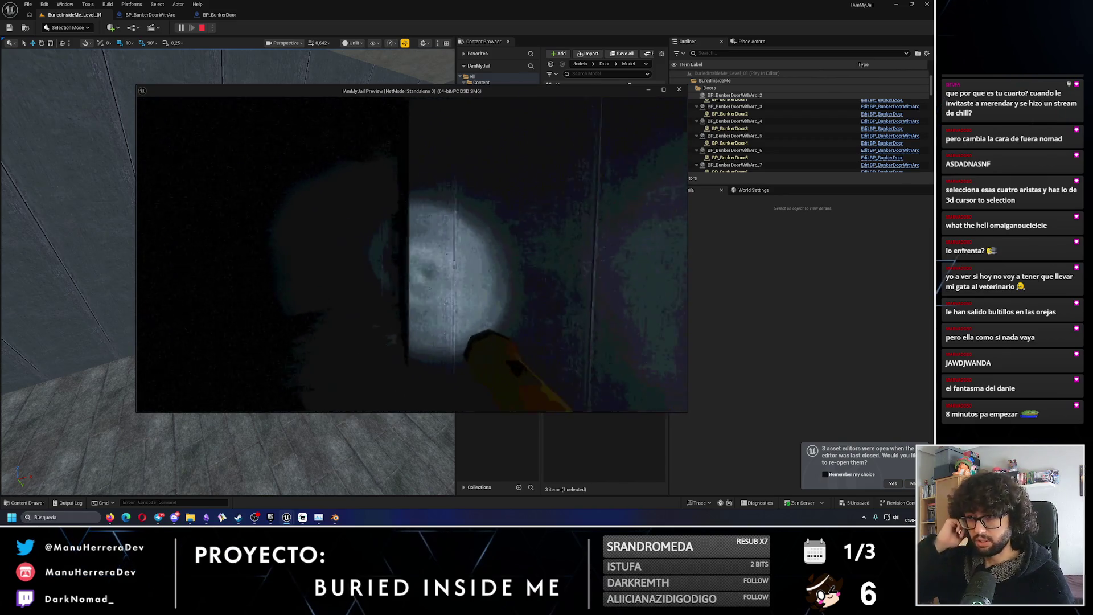
{"action": "key", "text": "w"}
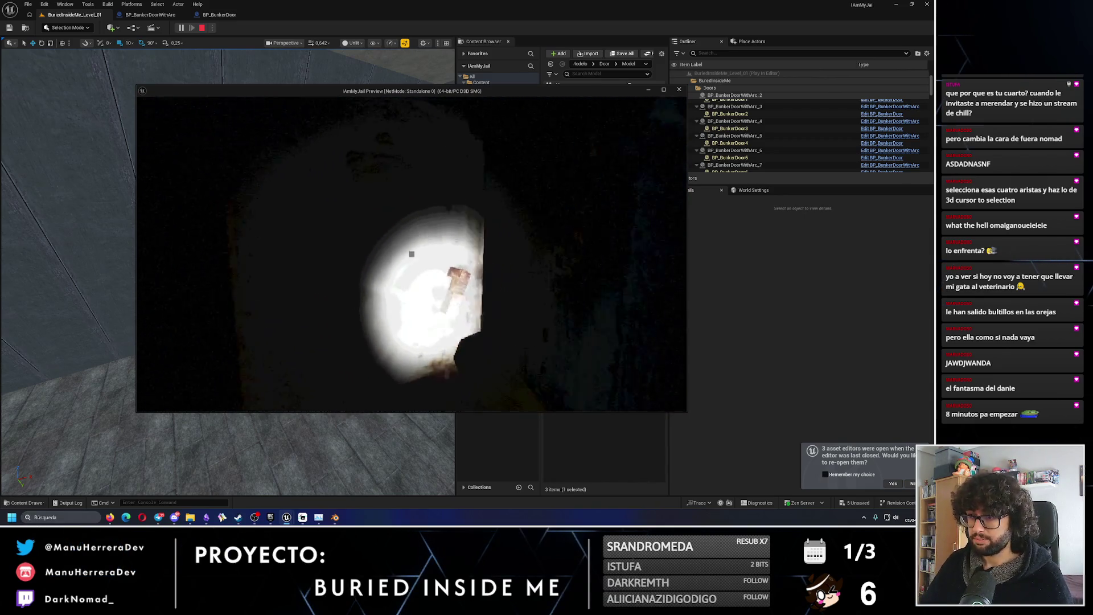
Cross the dark room past the lit table and walk into the doorway.
{"action": "key", "text": "w"}
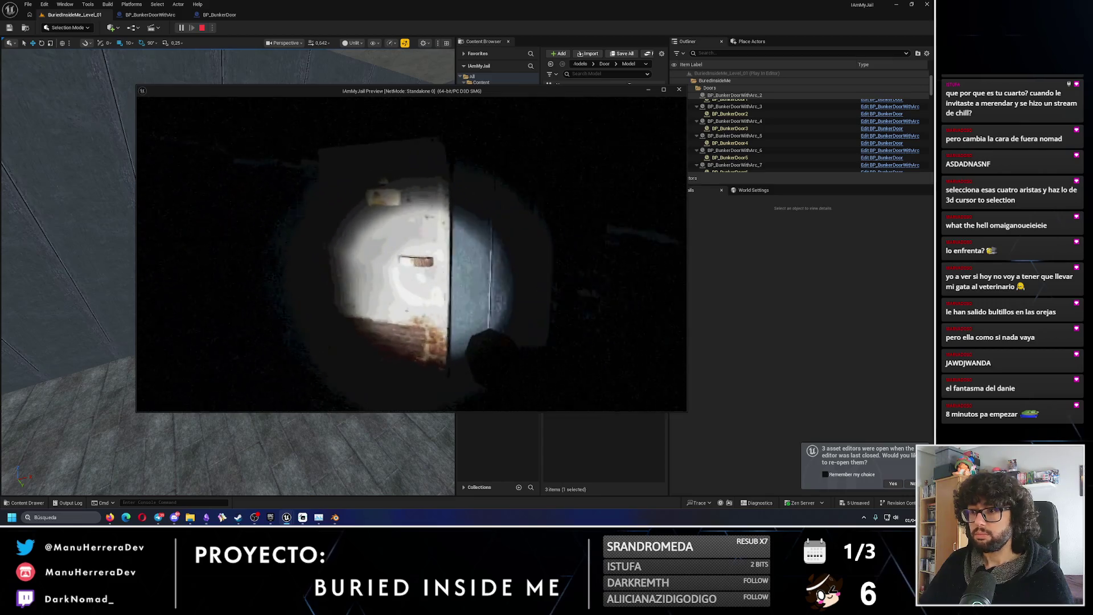
{"action": "key", "text": "w"}
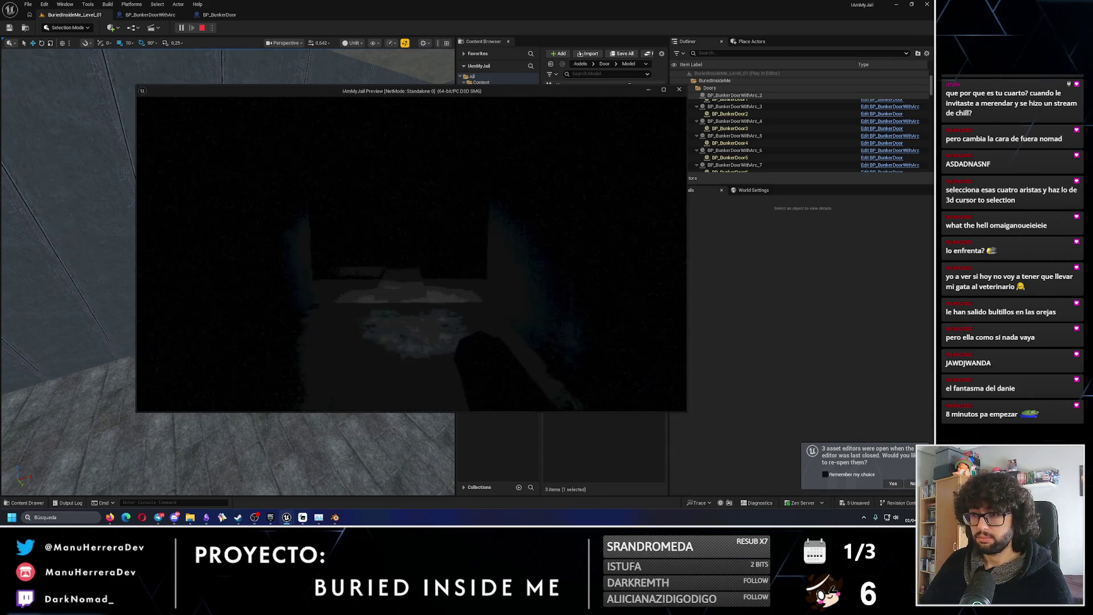
{"action": "key", "text": "w"}
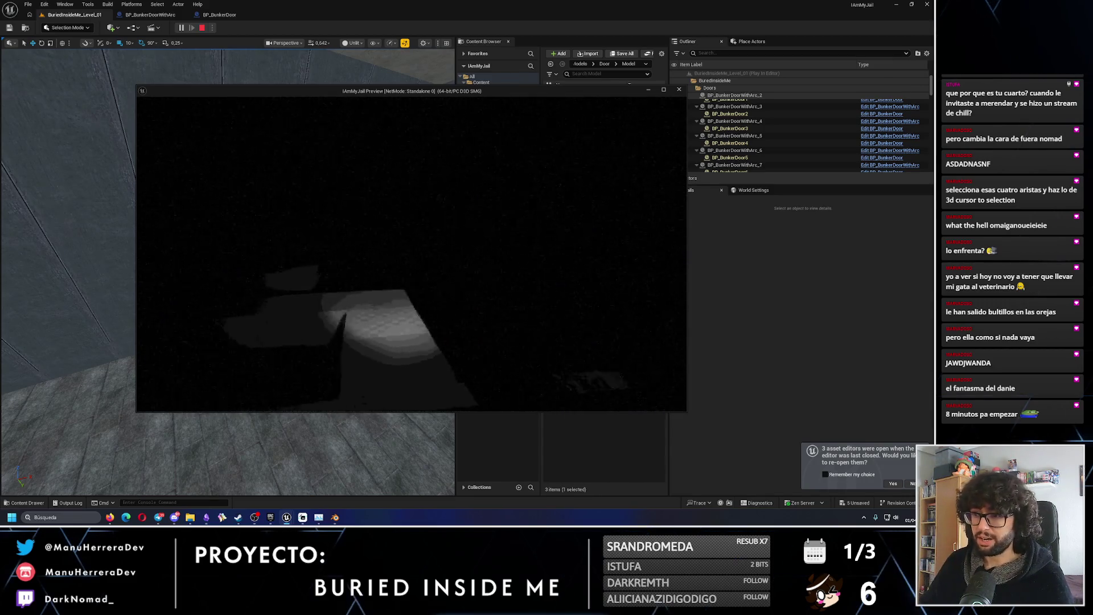
{"action": "key", "text": "w"}
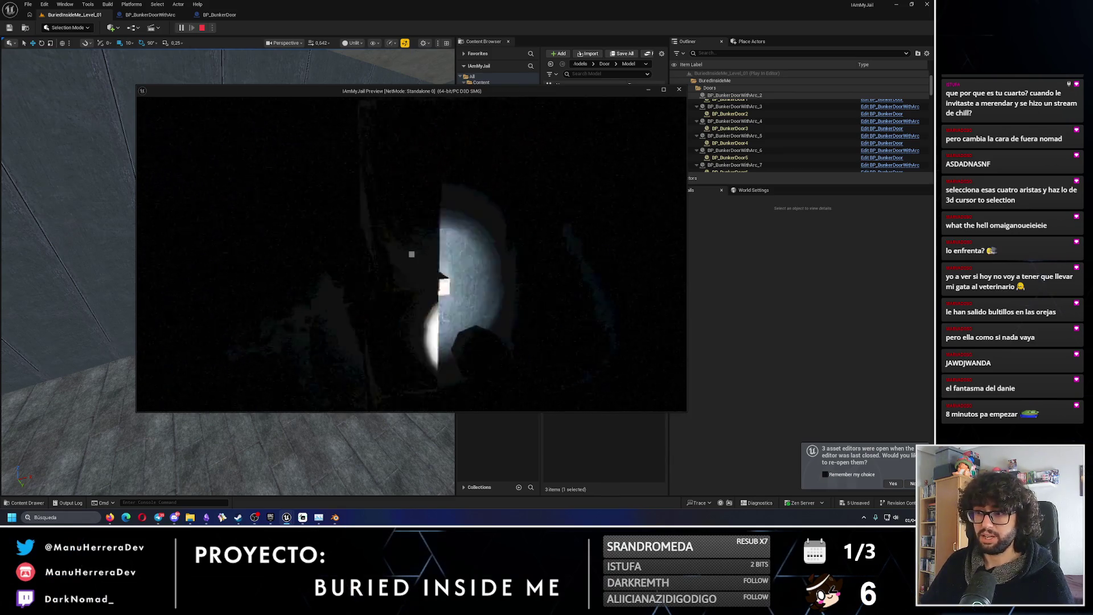
{"action": "key", "text": "w"}
{"action": "key", "text": "w"}
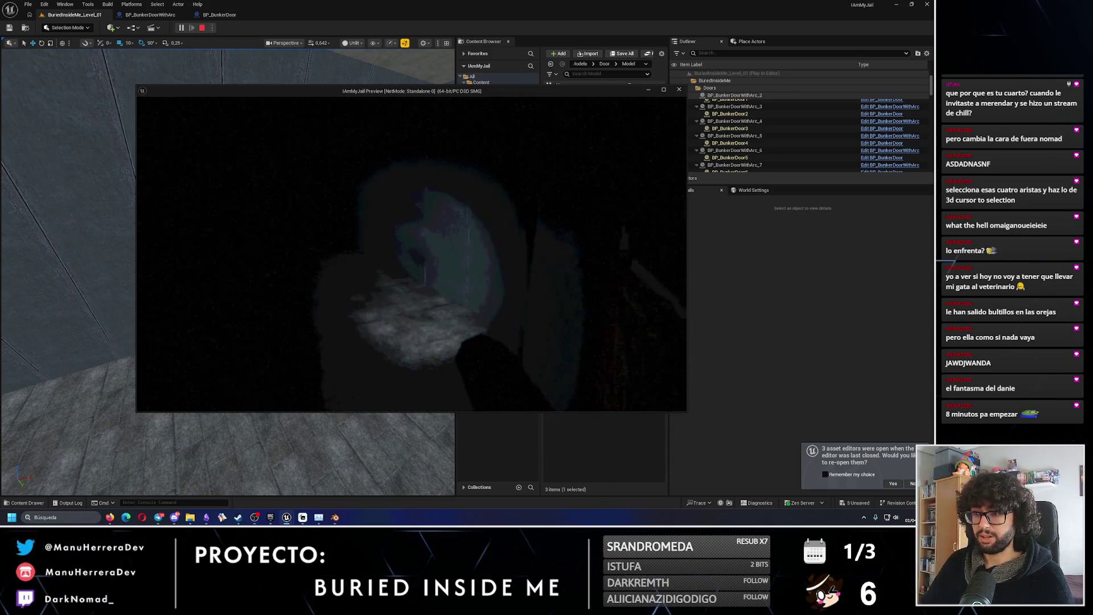
{"action": "key", "text": "w"}
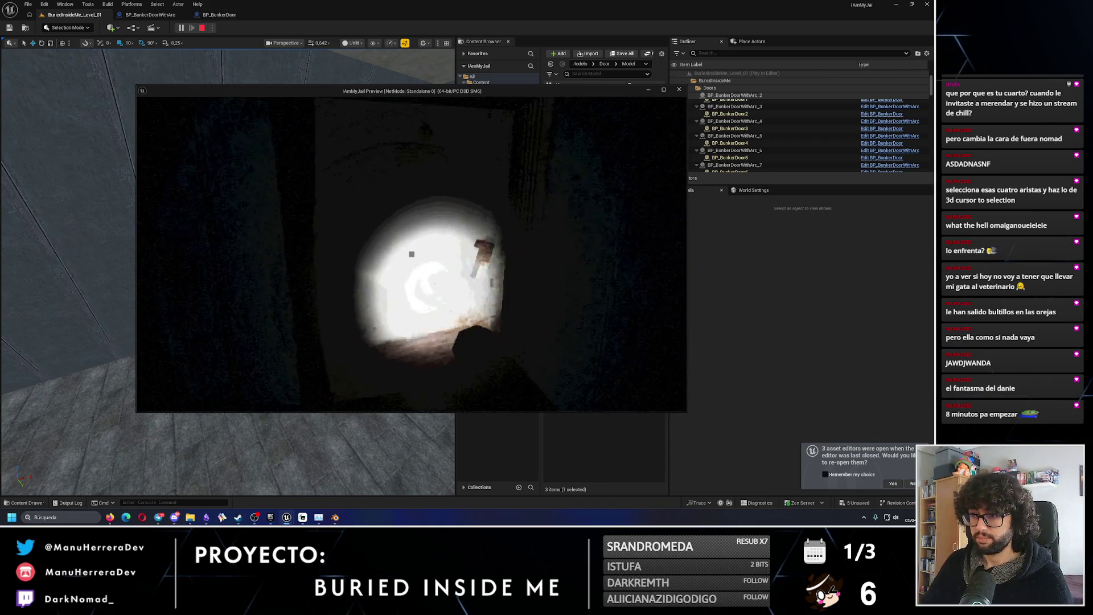
Open the door, throw a flare into the room and face the red-lit doorway.
{"action": "key", "text": "e"}
{"action": "key", "text": "w"}
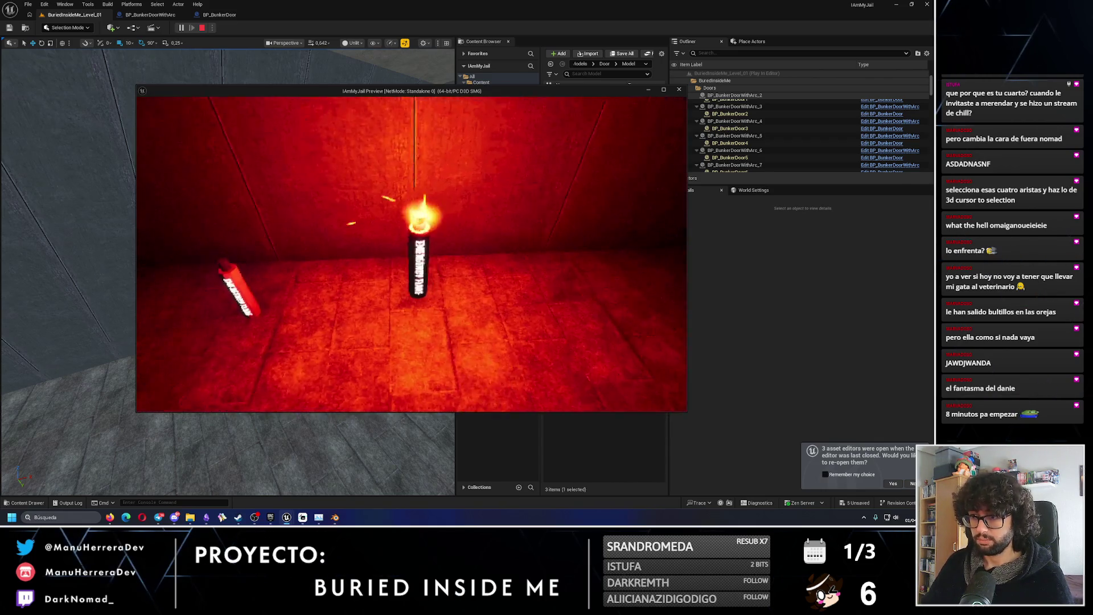
{"action": "key", "text": "w"}
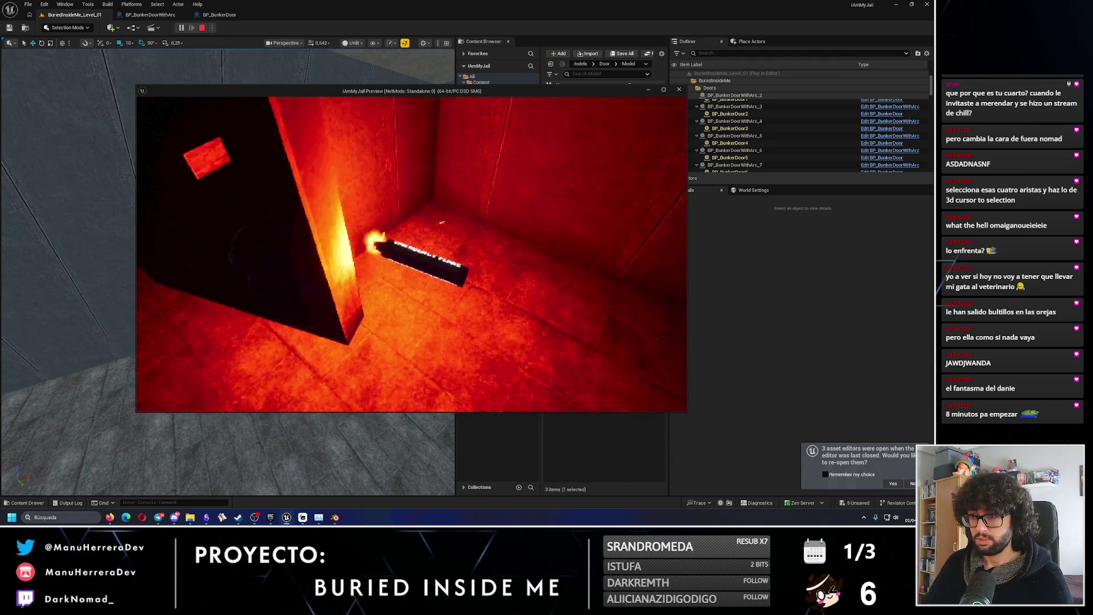
{"action": "key", "text": "w"}
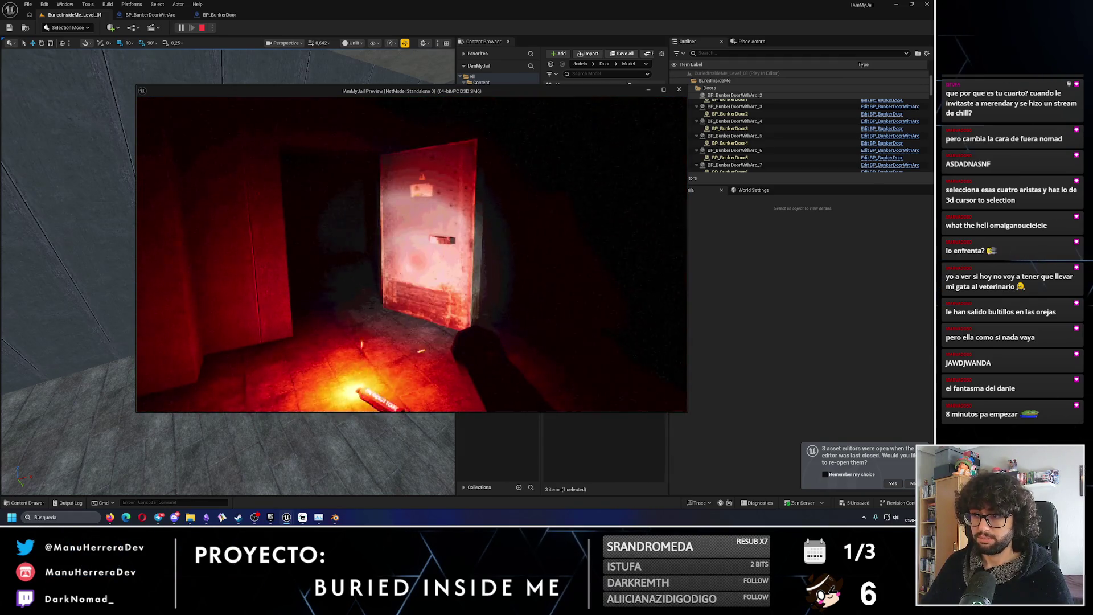
{"action": "key", "text": "w"}
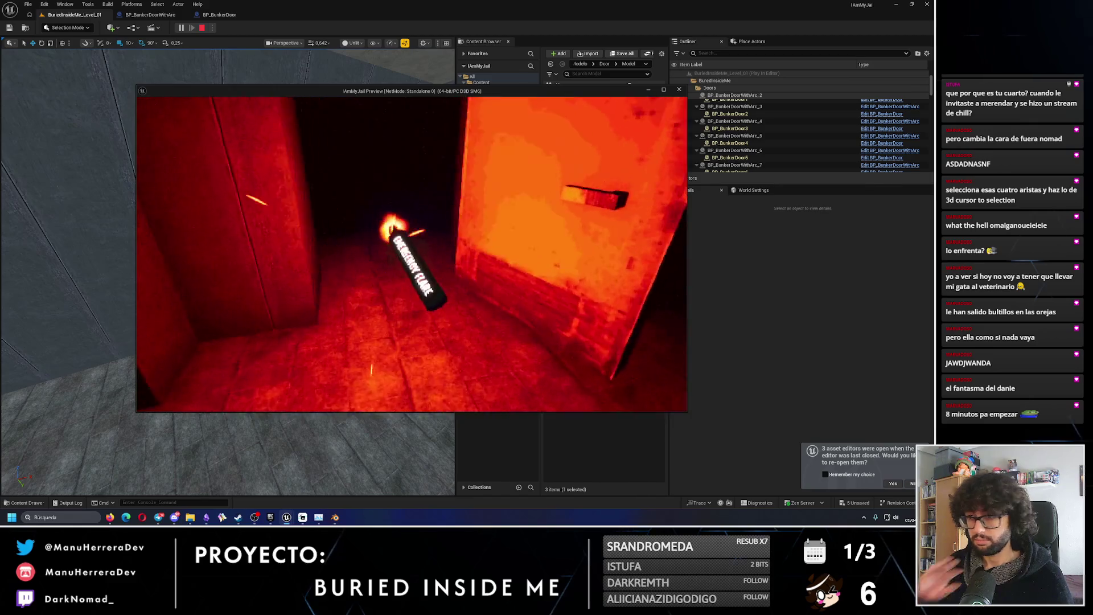
{"action": "key", "text": "w"}
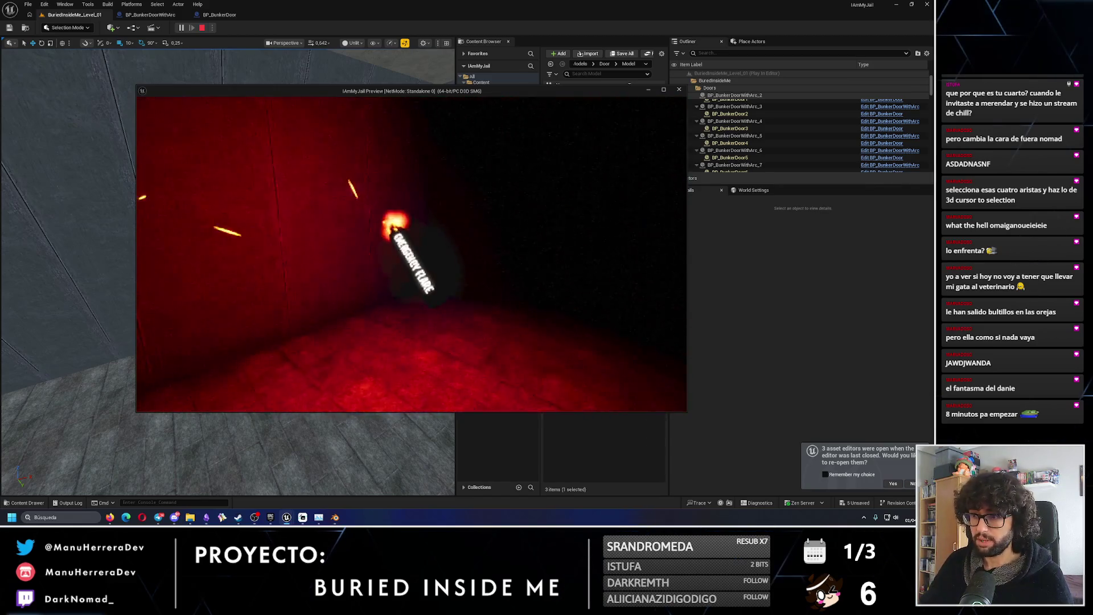
Sprint with Shift through the red doorway and across the red-lit floor toward the ledge.
{"action": "key", "text": "shift+w"}
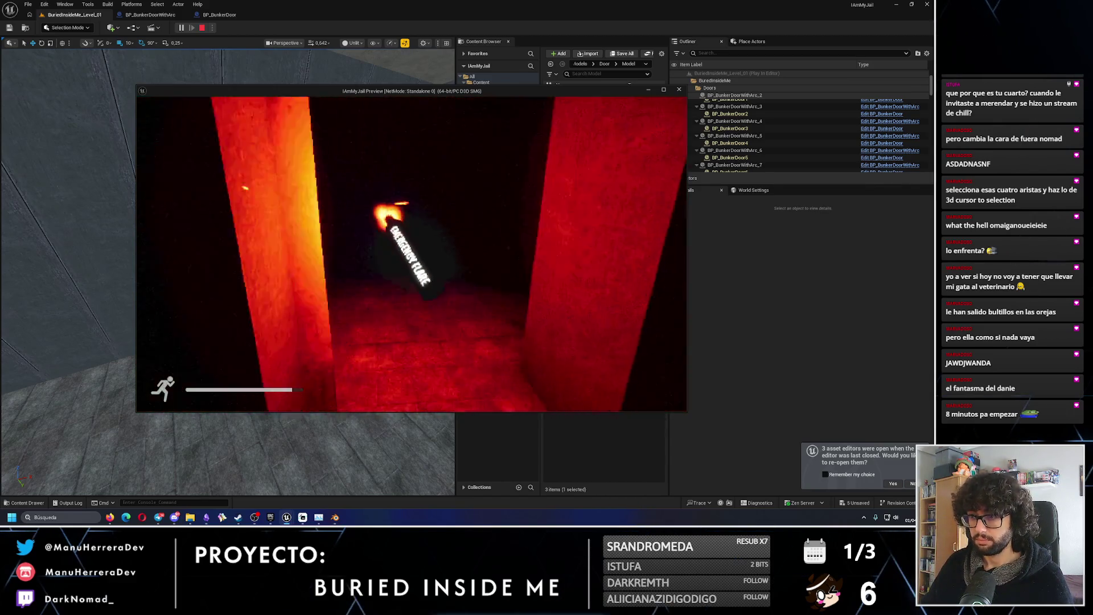
{"action": "key", "text": "shift+w"}
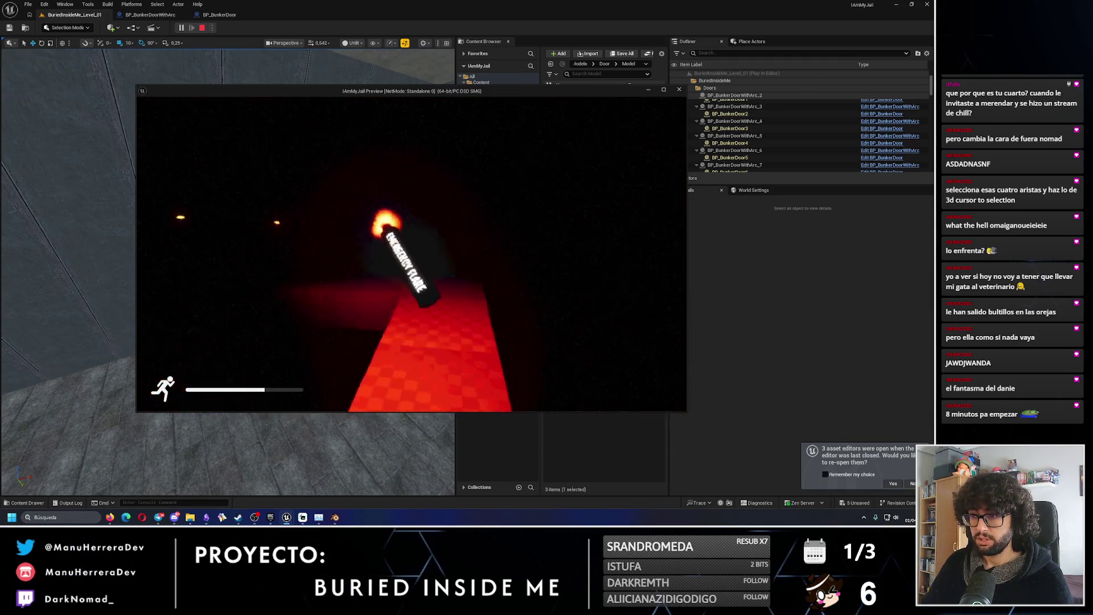
{"action": "key", "text": "shift+w"}
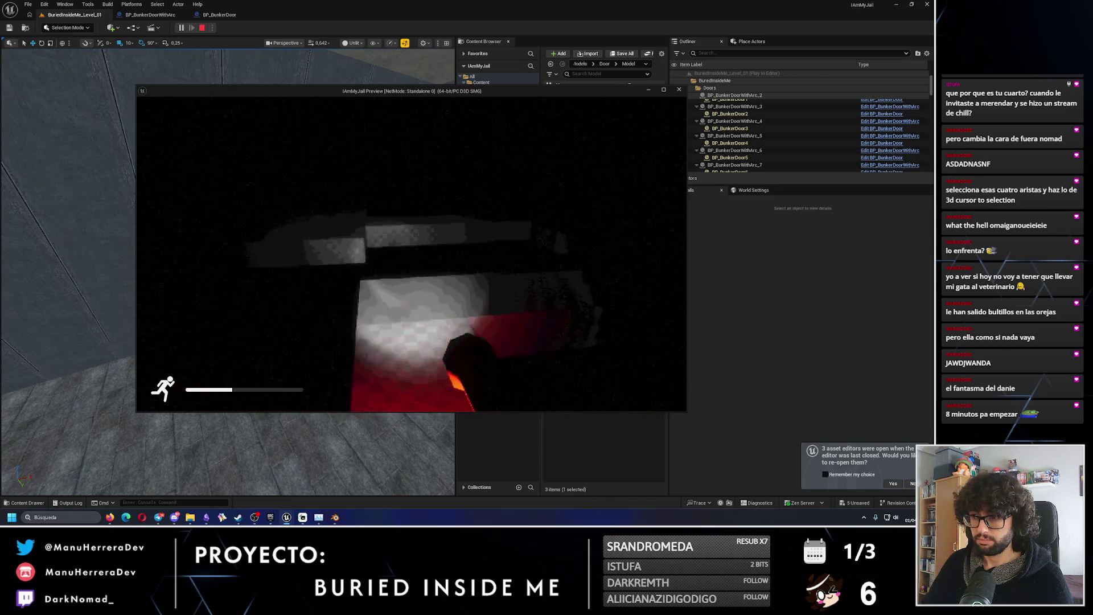
{"action": "key", "text": "shift+w"}
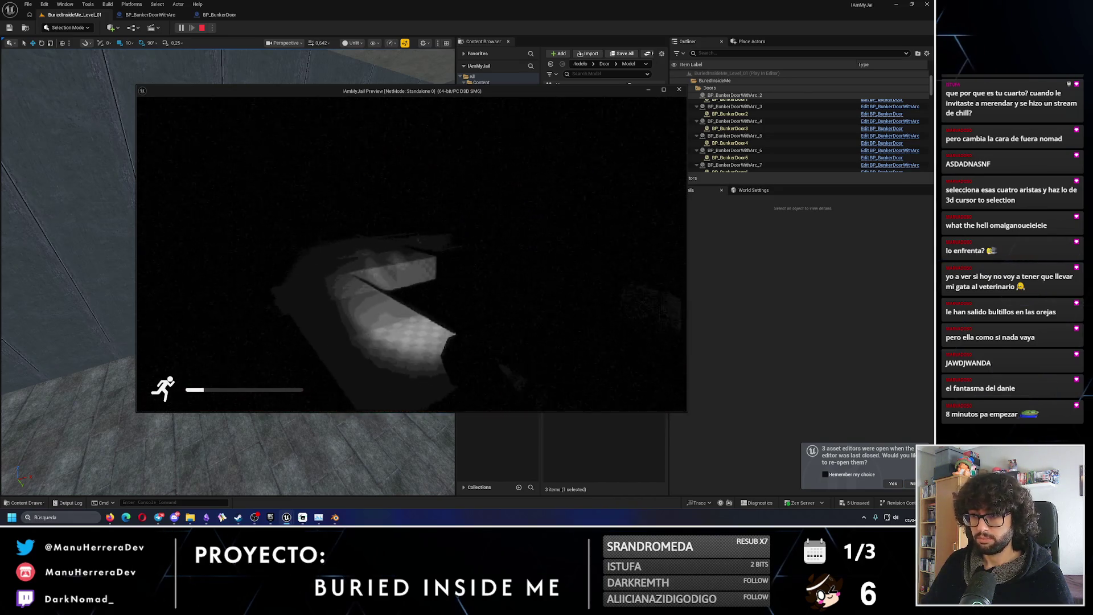
{"action": "key", "text": "shift+w"}
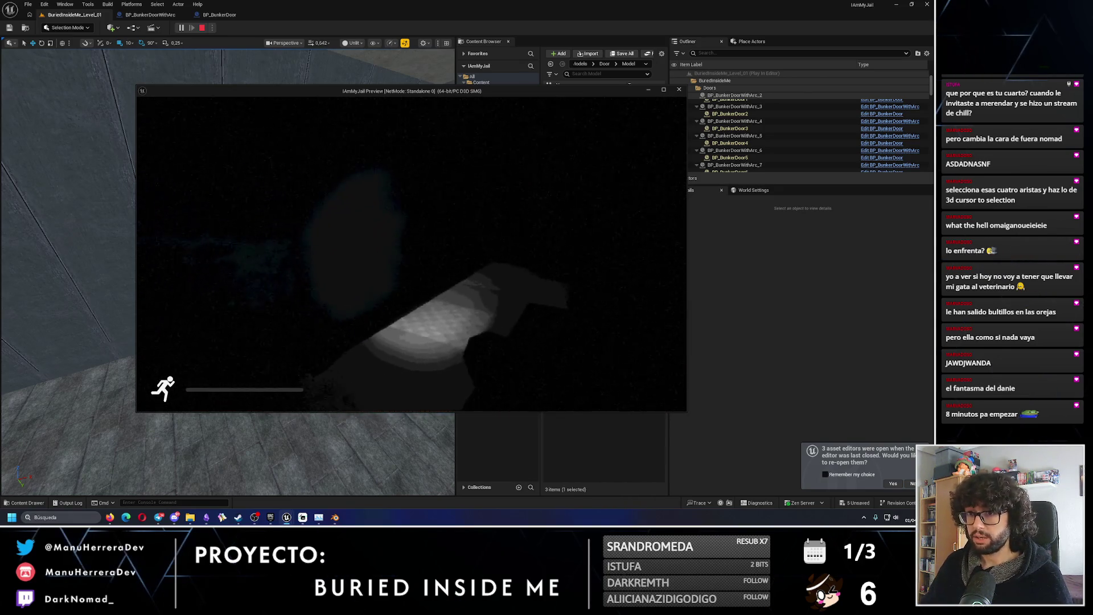
Walk around the lit block past the metal door and pick up the battery box.
{"action": "key", "text": "w"}
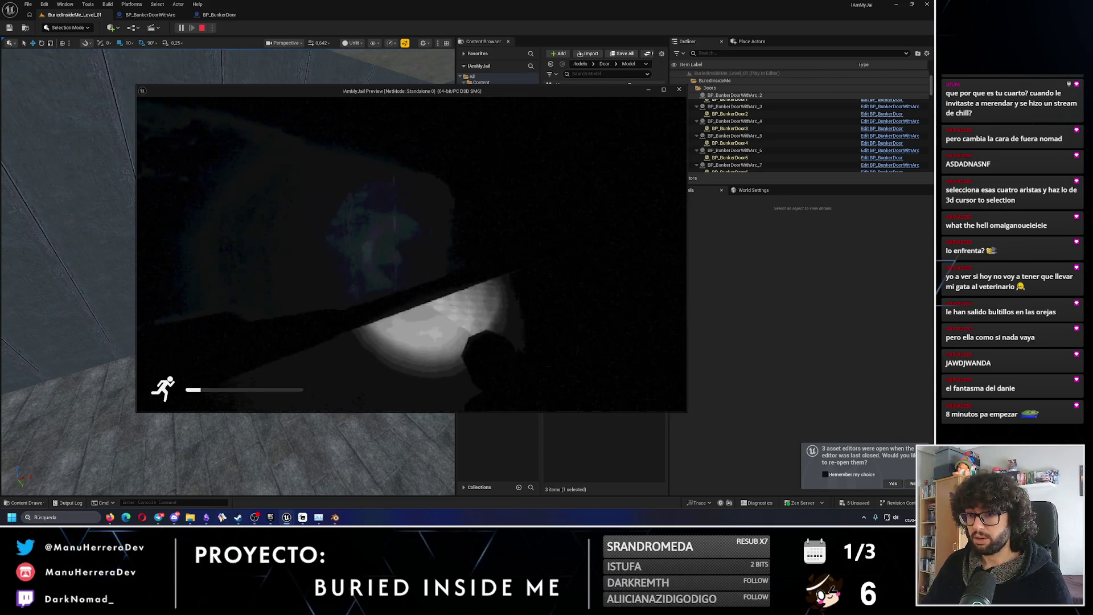
{"action": "key", "text": "w"}
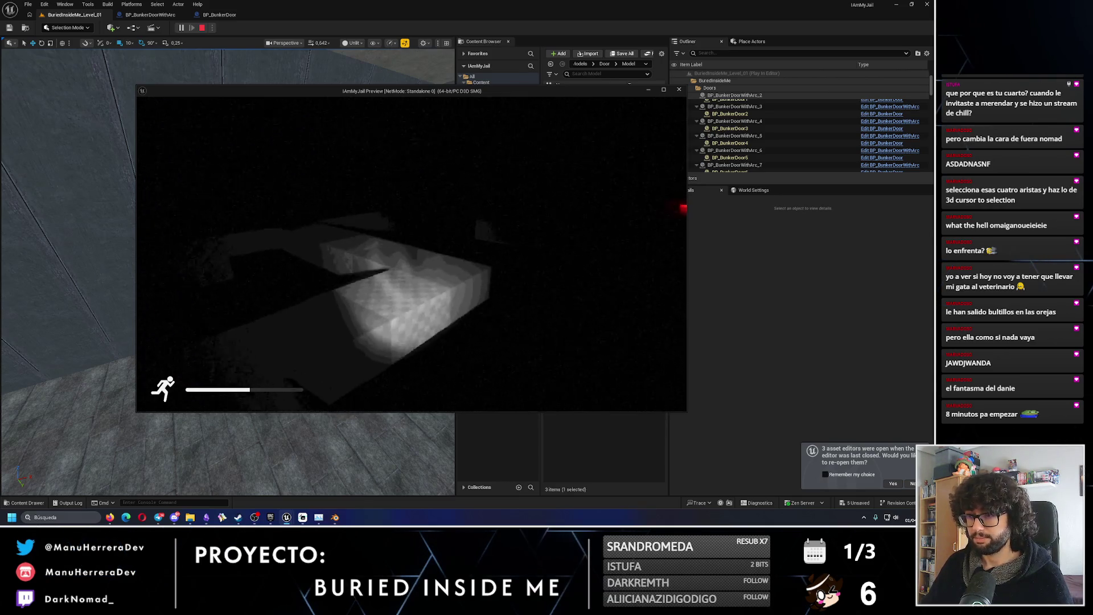
{"action": "key", "text": "w"}
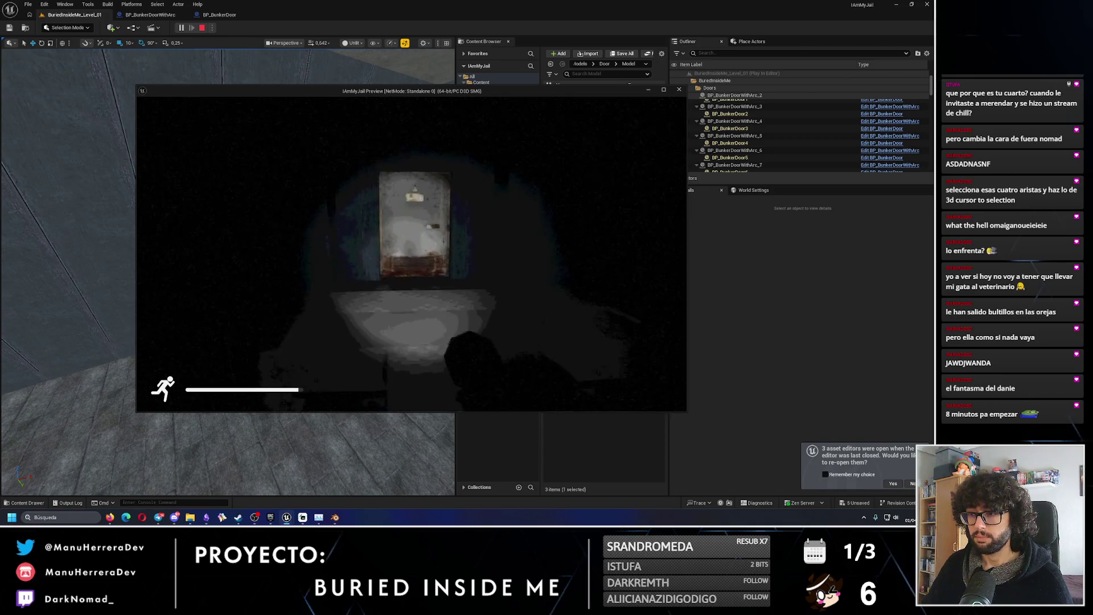
{"action": "key", "text": "w"}
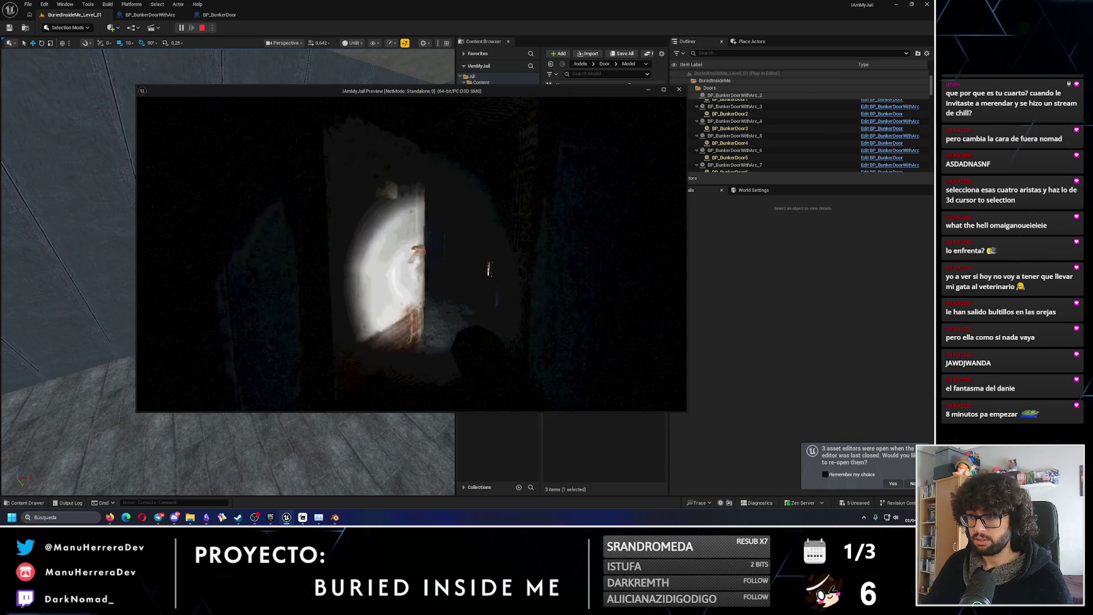
{"action": "key", "text": "w"}
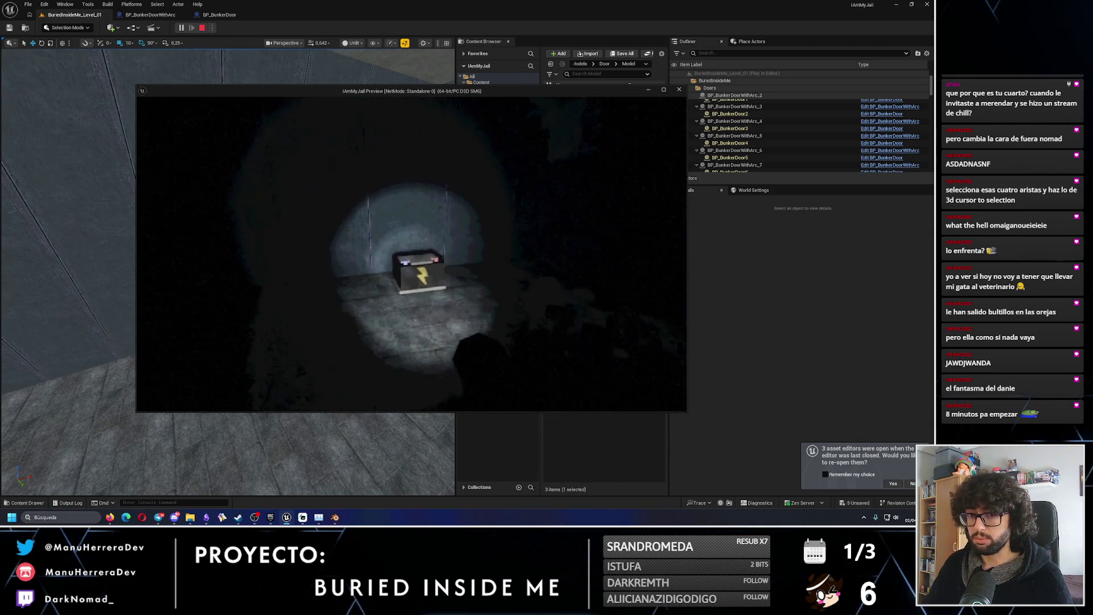
{"action": "key", "text": "e"}
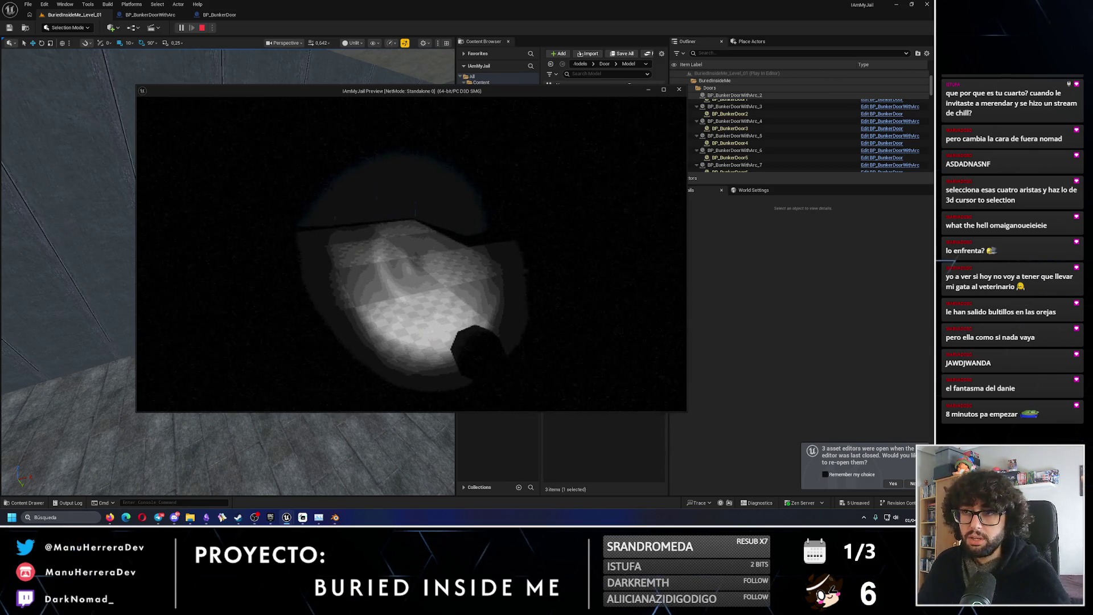
Press Esc to end the standalone play session.
{"action": "key", "text": "Escape"}
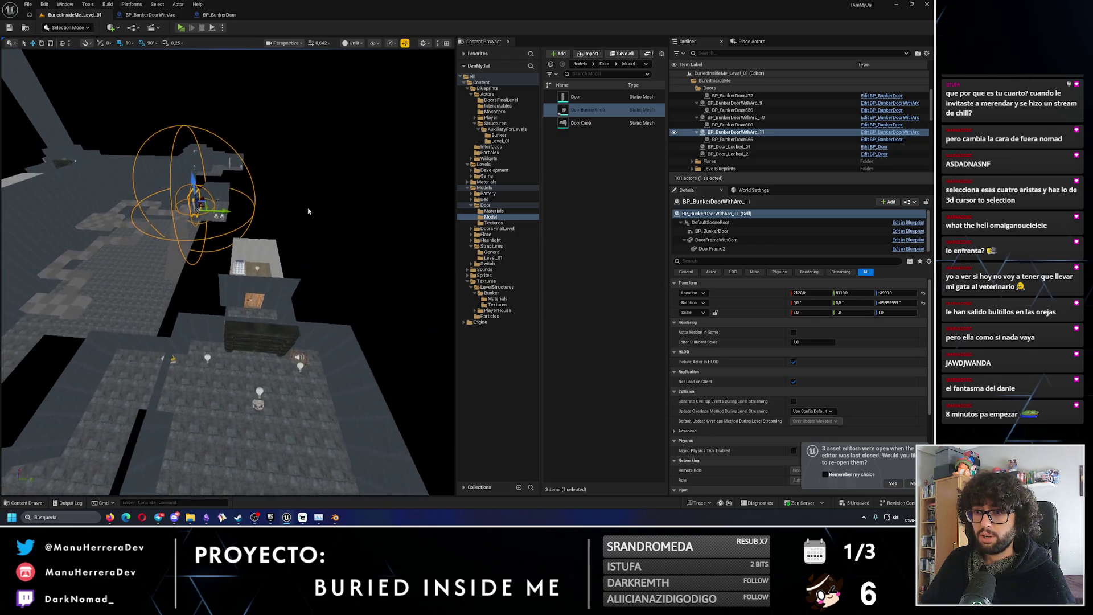
Deselect the bunker door and pull the view back over the whole BuriedInsideMe level.
{"action": "left_click", "coordinate": [308, 211]}
{"action": "right_click_drag", "start_coordinate": [308, 212], "coordinate": [315, 243]}
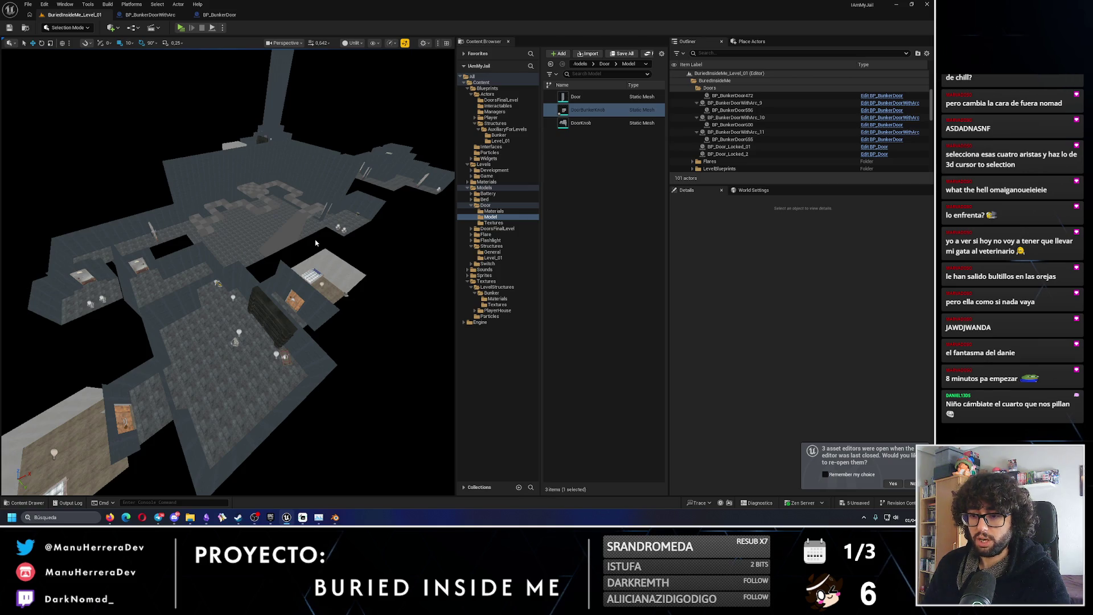
{"action": "left_click", "coordinate": [239, 516]}
Search the Steam library for EXOTERRA, open its library page and then its store page.
{"action": "left_click", "coordinate": [221, 501]}
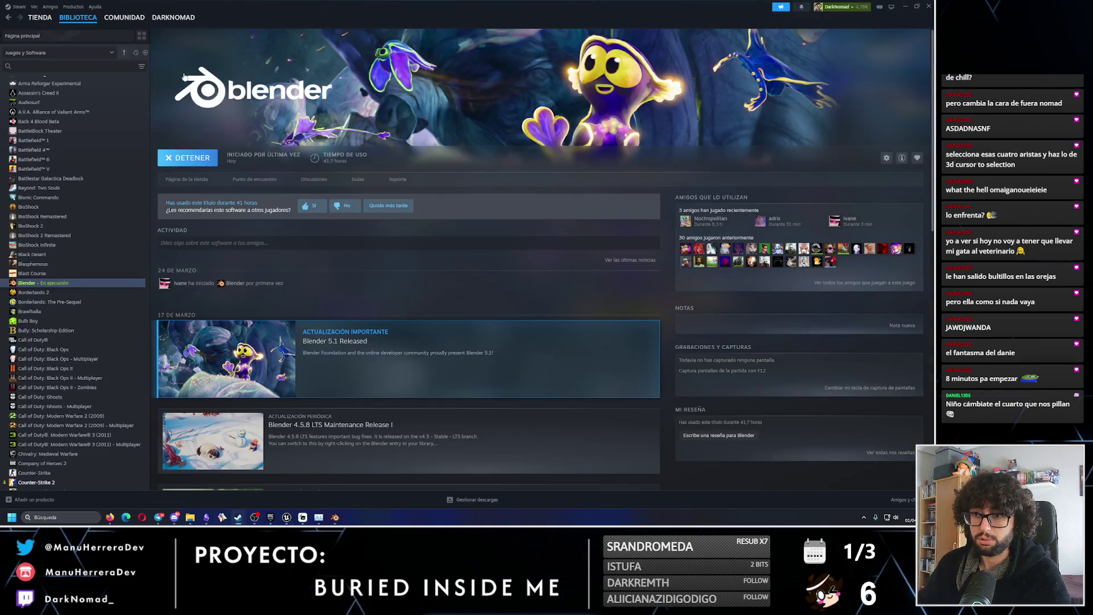
{"action": "left_click", "coordinate": [98, 65]}
{"action": "type", "text": "d"}
{"action": "type", "text": "xo"}
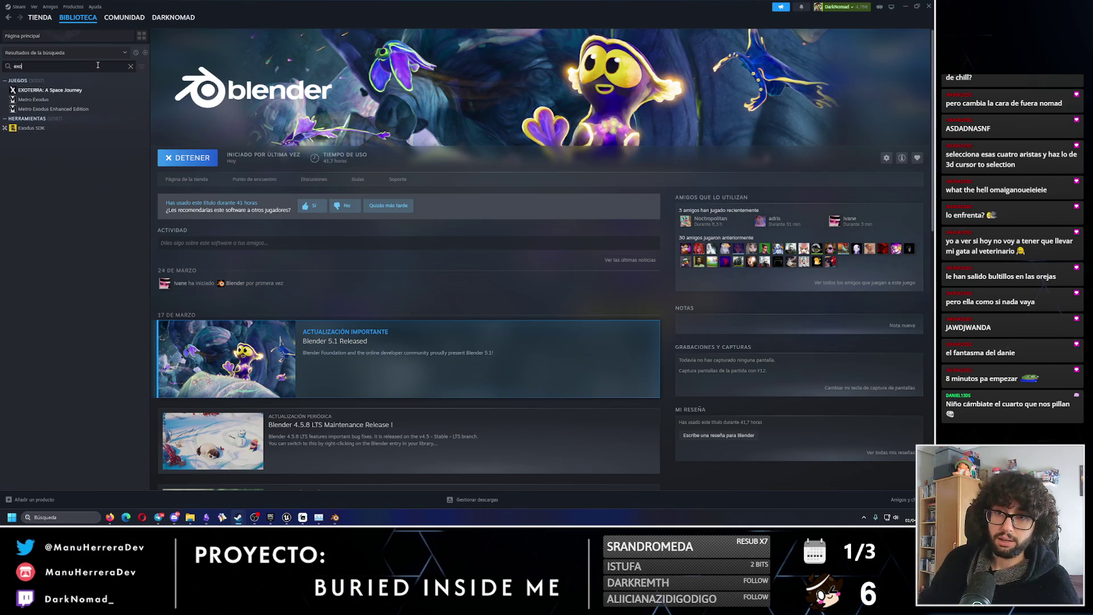
{"action": "left_click", "coordinate": [50, 90]}
{"action": "left_click", "coordinate": [185, 180]}
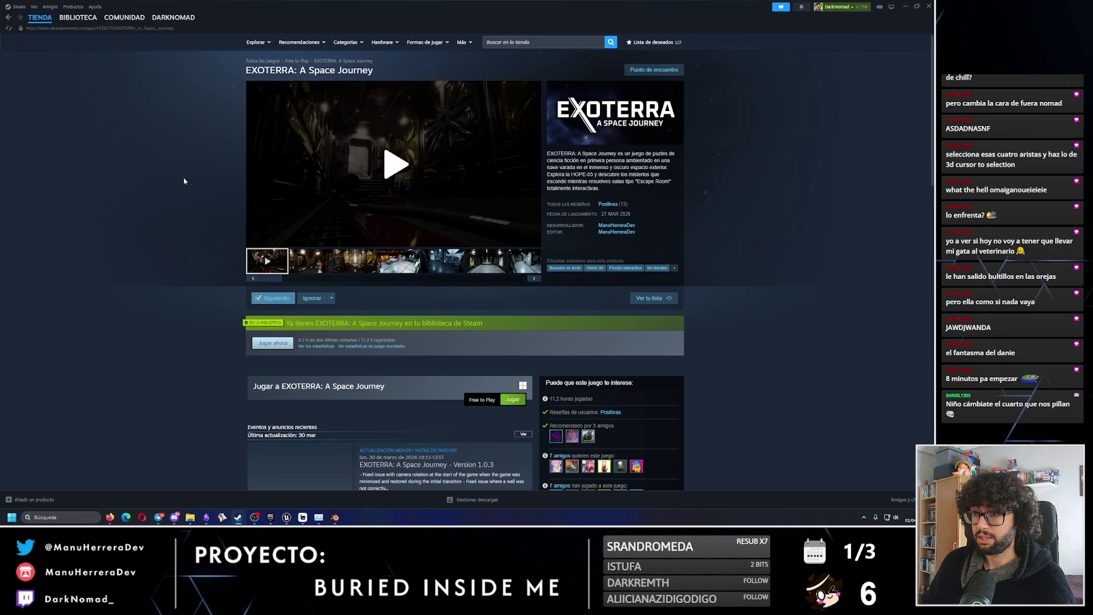
{"action": "mouse_move", "coordinate": [616, 211]}
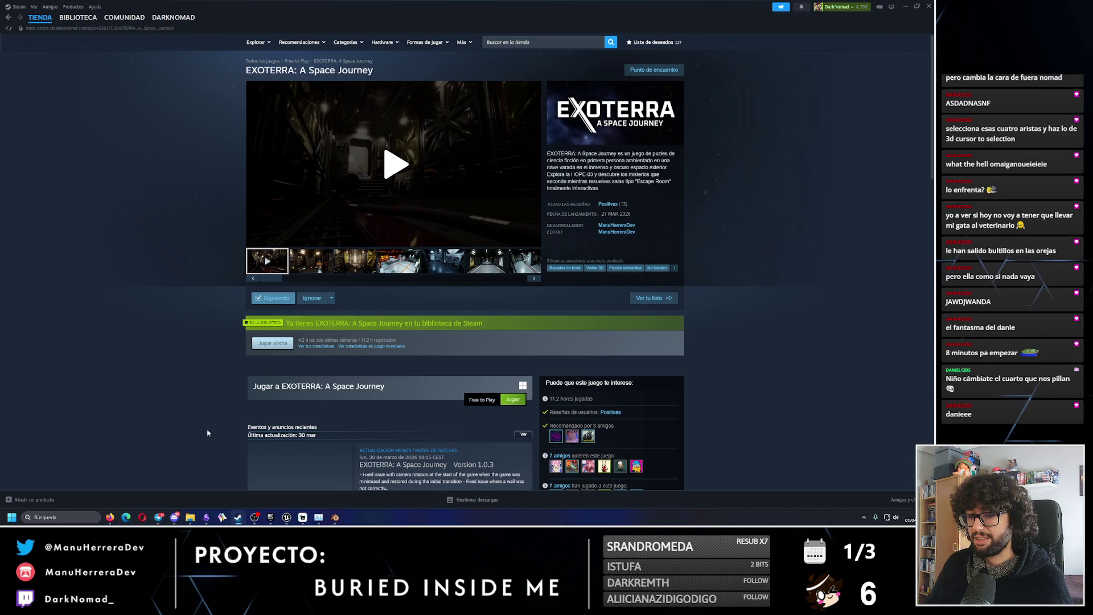
{"action": "left_click", "coordinate": [280, 518]}
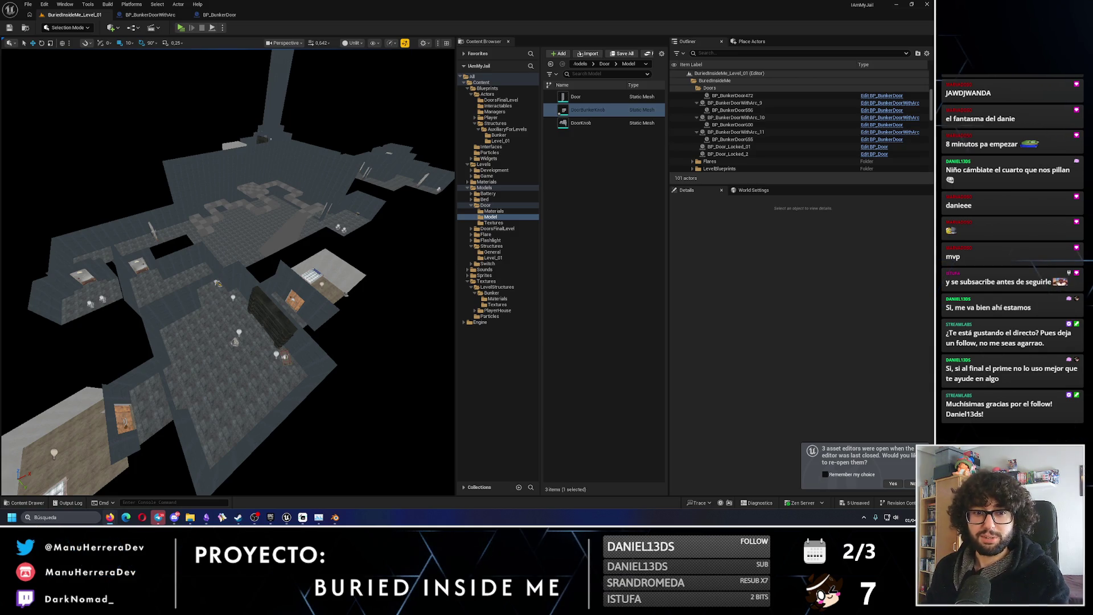
Scroll EXOTERRA's store page down to the reviews and show only Positivas reviews.
{"action": "mouse_move", "coordinate": [238, 516]}
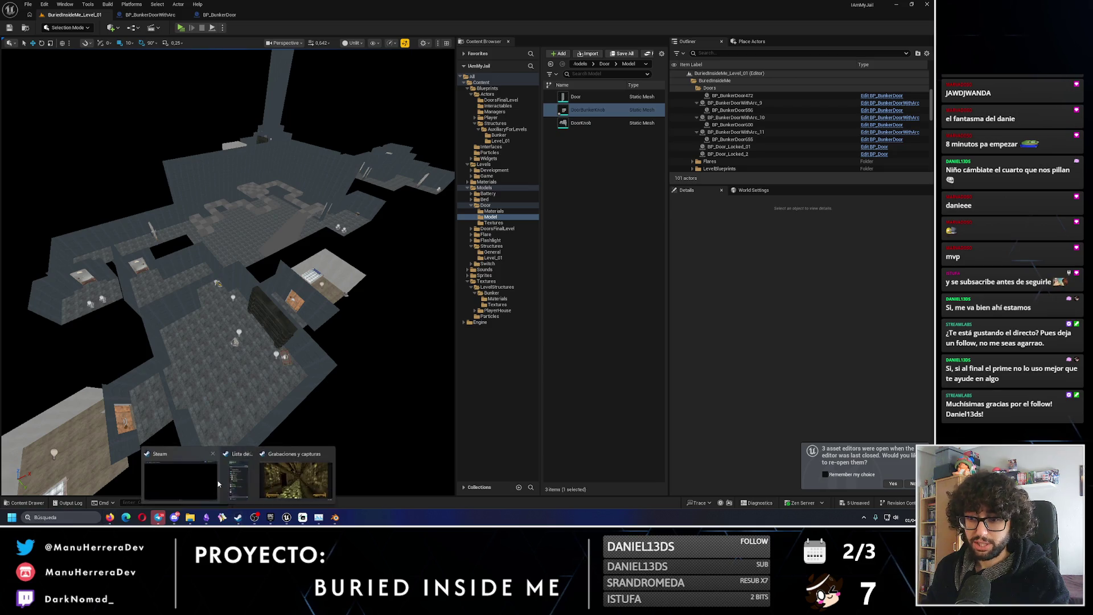
{"action": "left_click", "coordinate": [268, 475]}
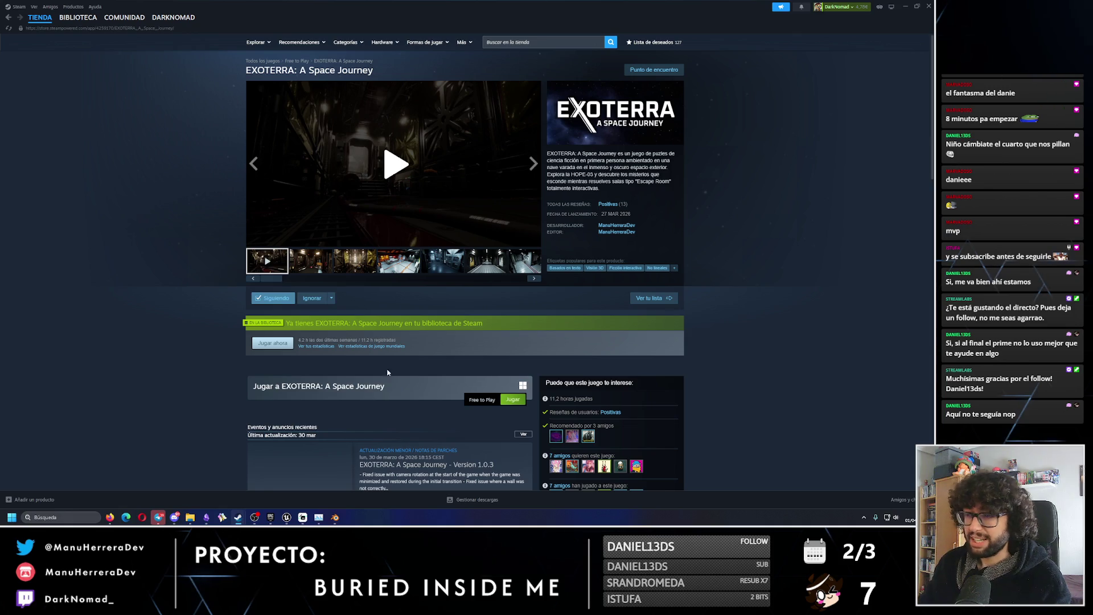
{"action": "scroll", "coordinate": [193, 327], "scroll_direction": "down", "scroll_amount": 10}
{"action": "scroll", "coordinate": [204, 338], "scroll_direction": "down", "scroll_amount": 10}
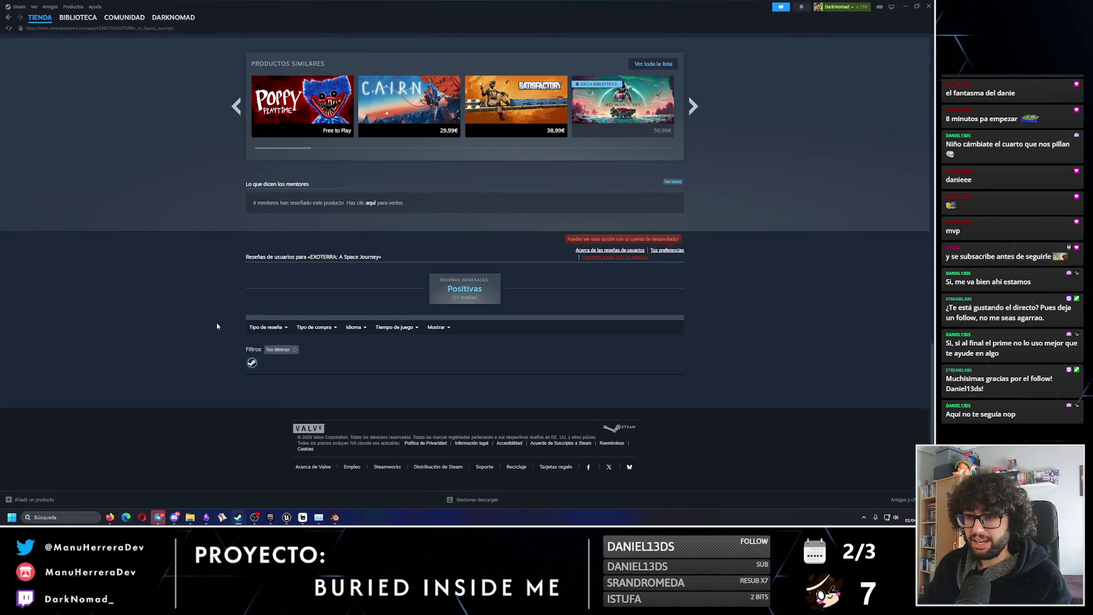
{"action": "mouse_move", "coordinate": [266, 328]}
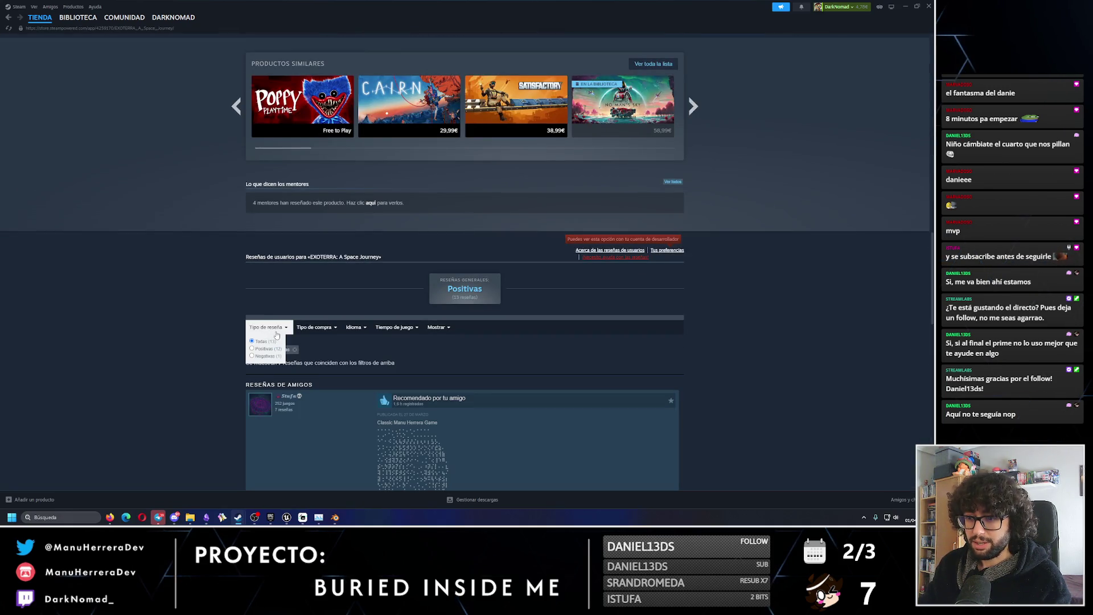
{"action": "left_click", "coordinate": [252, 348]}
Remove the Tus idiomas language filter and open the full list of 13 reviews.
{"action": "scroll", "coordinate": [357, 354], "scroll_direction": "down", "scroll_amount": 1}
{"action": "scroll", "coordinate": [358, 354], "scroll_direction": "down", "scroll_amount": 2}
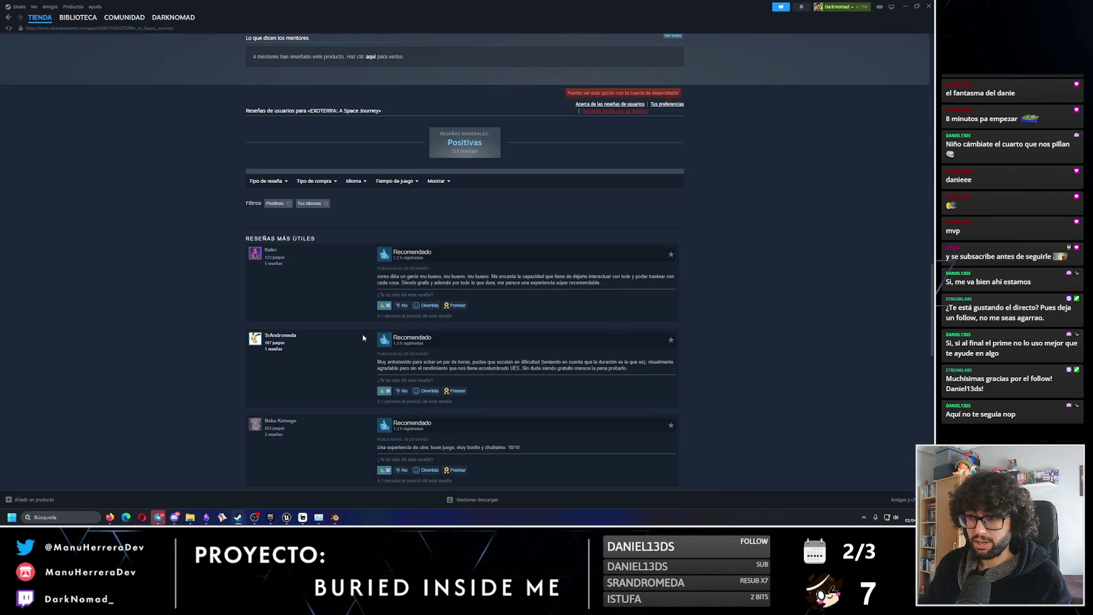
{"action": "left_click", "coordinate": [326, 205]}
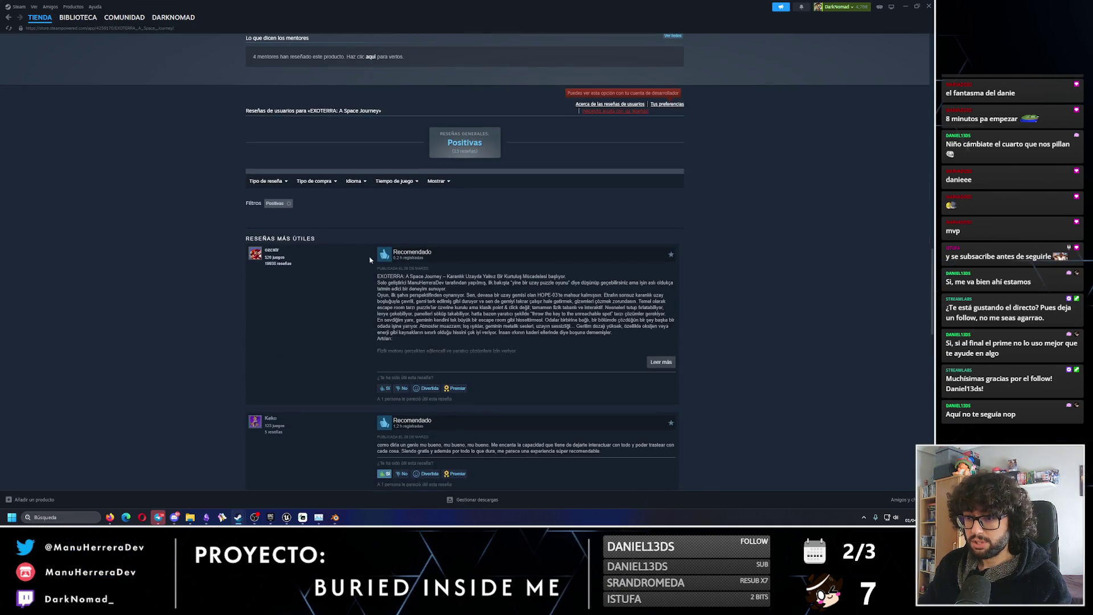
{"action": "scroll", "coordinate": [347, 236], "scroll_direction": "down", "scroll_amount": 2}
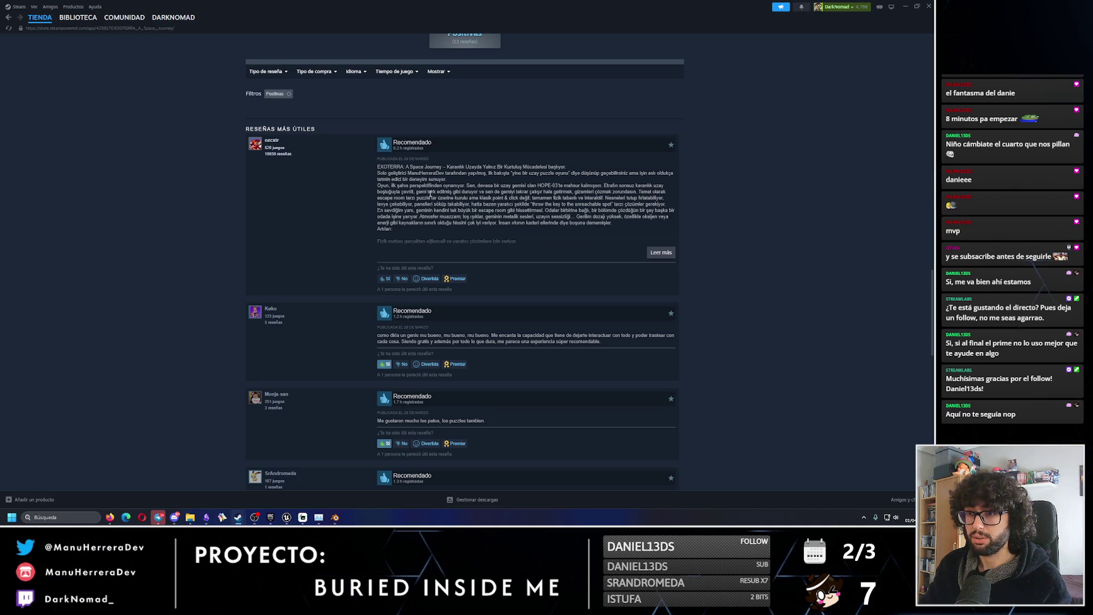
{"action": "scroll", "coordinate": [329, 311], "scroll_direction": "down", "scroll_amount": 10}
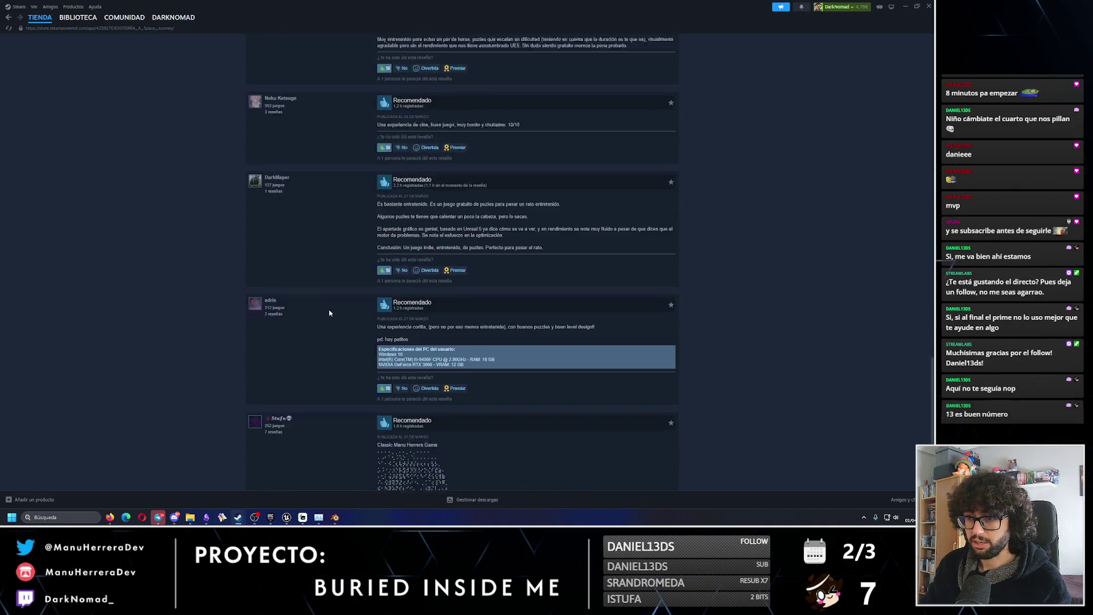
{"action": "scroll", "coordinate": [330, 311], "scroll_direction": "down", "scroll_amount": 3}
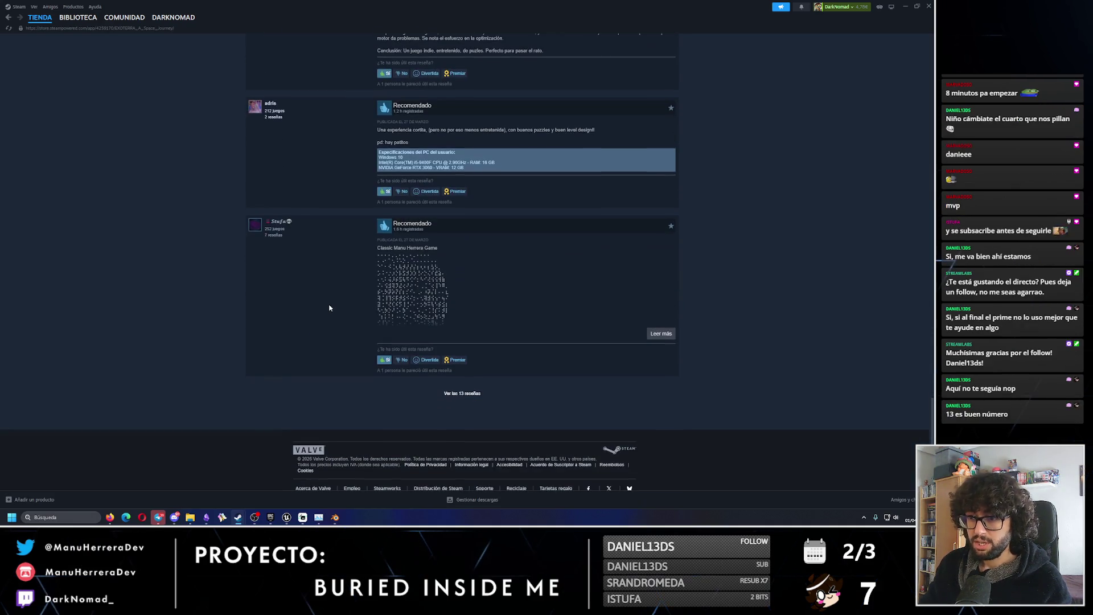
{"action": "left_click", "coordinate": [458, 393]}
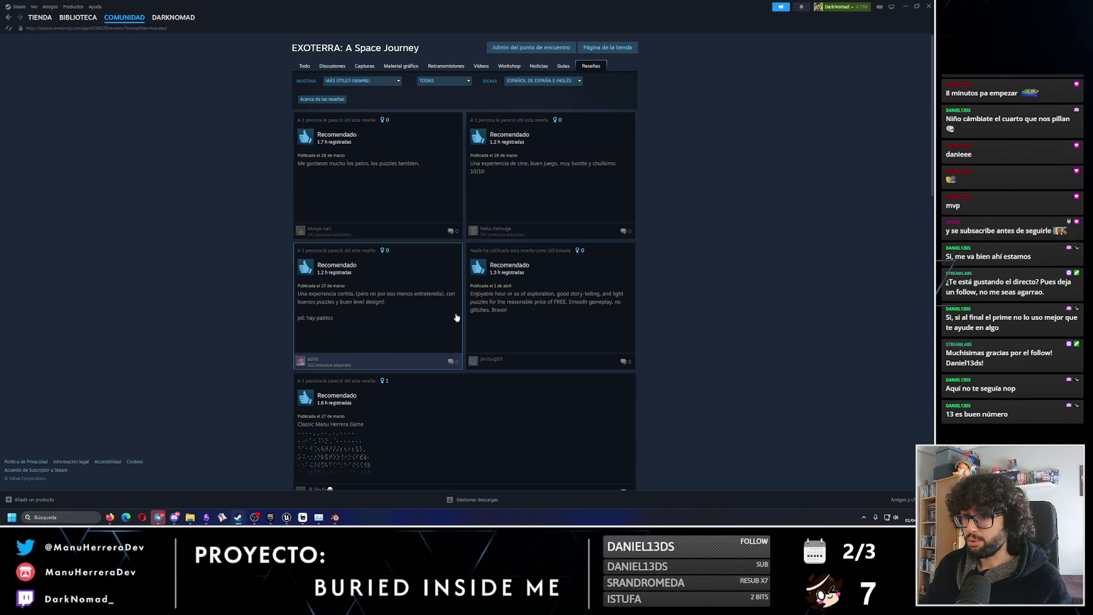
Scroll through all 13 EXOTERRA reviews, go back to BIBLIOTECA, then return to Unreal.
{"action": "scroll", "coordinate": [501, 320], "scroll_direction": "down", "scroll_amount": 2}
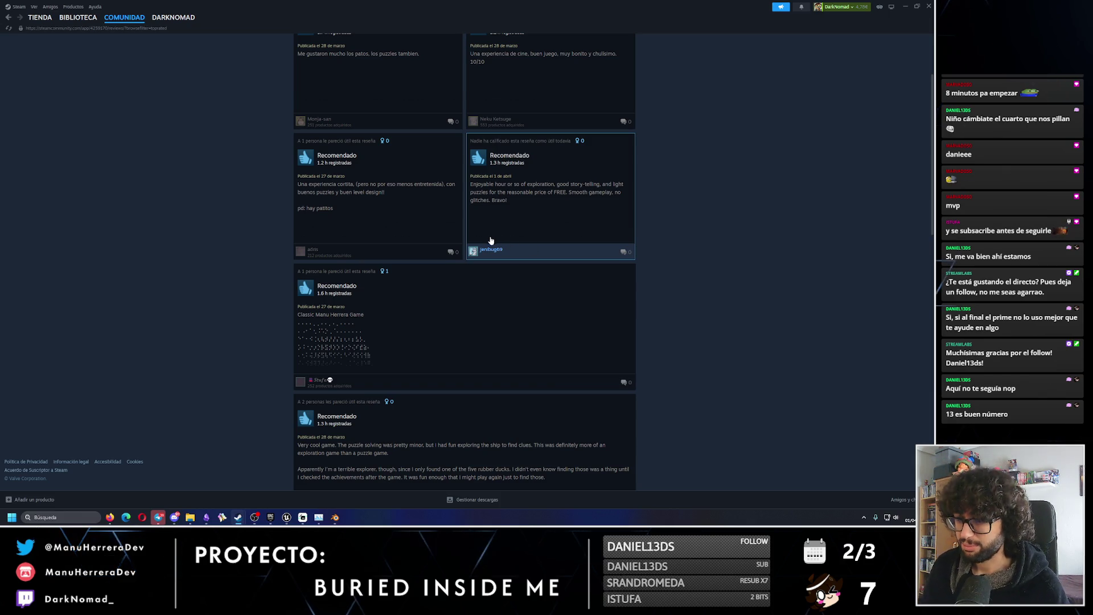
{"action": "scroll", "coordinate": [419, 300], "scroll_direction": "up", "scroll_amount": 2}
{"action": "scroll", "coordinate": [419, 300], "scroll_direction": "down", "scroll_amount": 5}
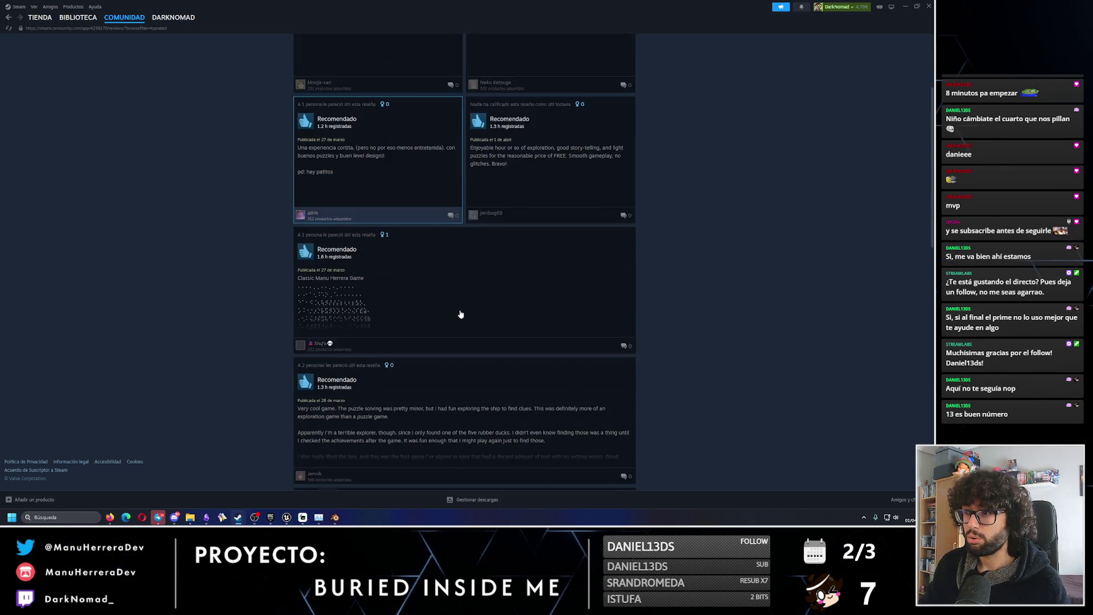
{"action": "scroll", "coordinate": [420, 349], "scroll_direction": "down", "scroll_amount": 8}
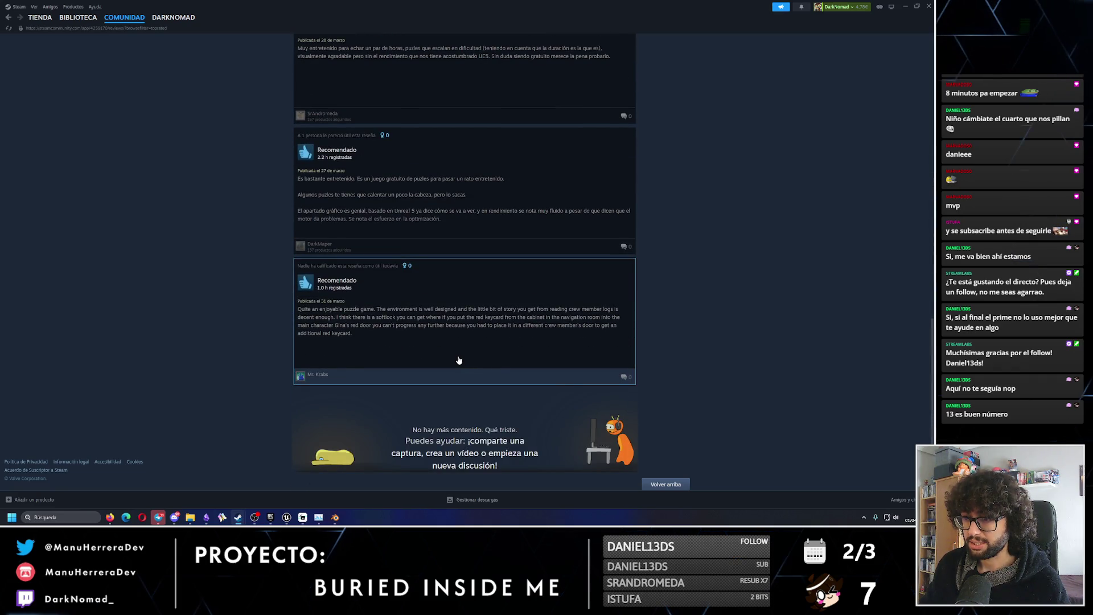
{"action": "scroll", "coordinate": [535, 377], "scroll_direction": "up", "scroll_amount": 6}
{"action": "scroll", "coordinate": [536, 378], "scroll_direction": "up", "scroll_amount": 7}
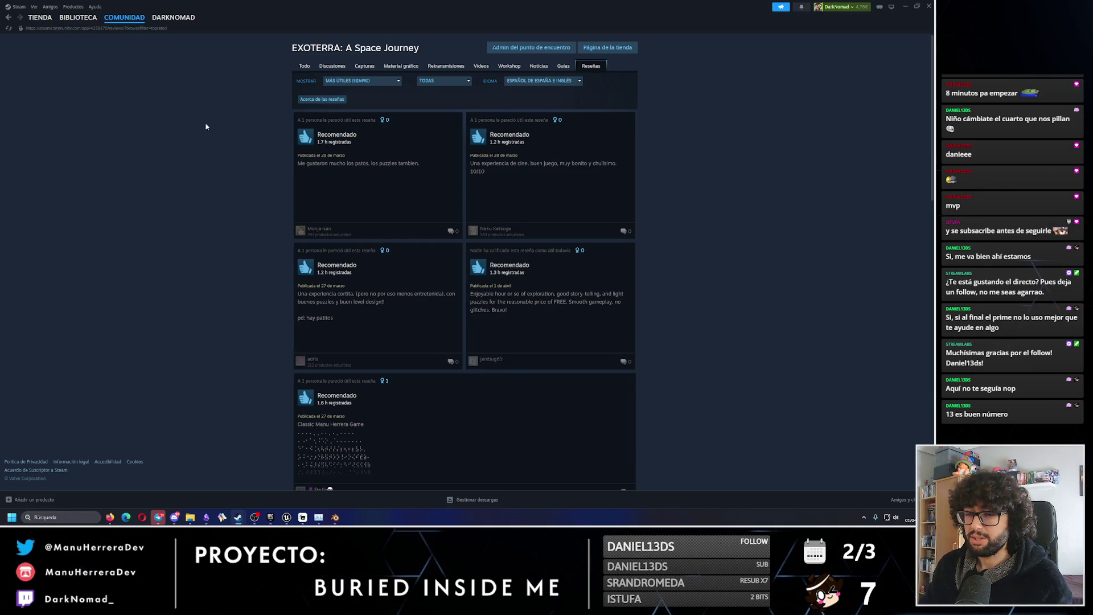
{"action": "left_click", "coordinate": [77, 31]}
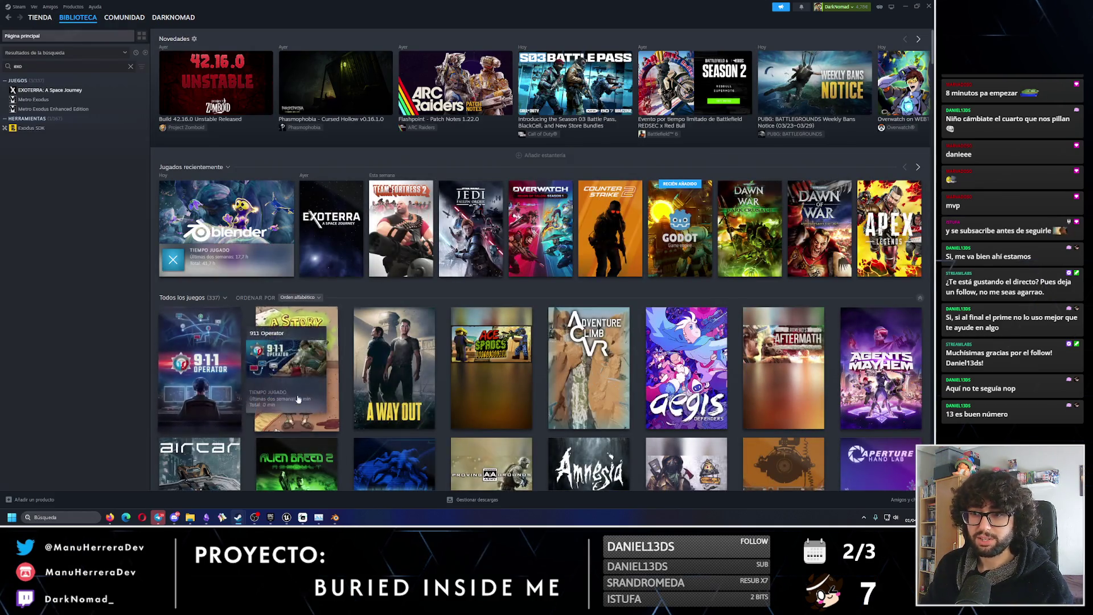
{"action": "mouse_move", "coordinate": [334, 518]}
{"action": "left_click", "coordinate": [286, 518]}
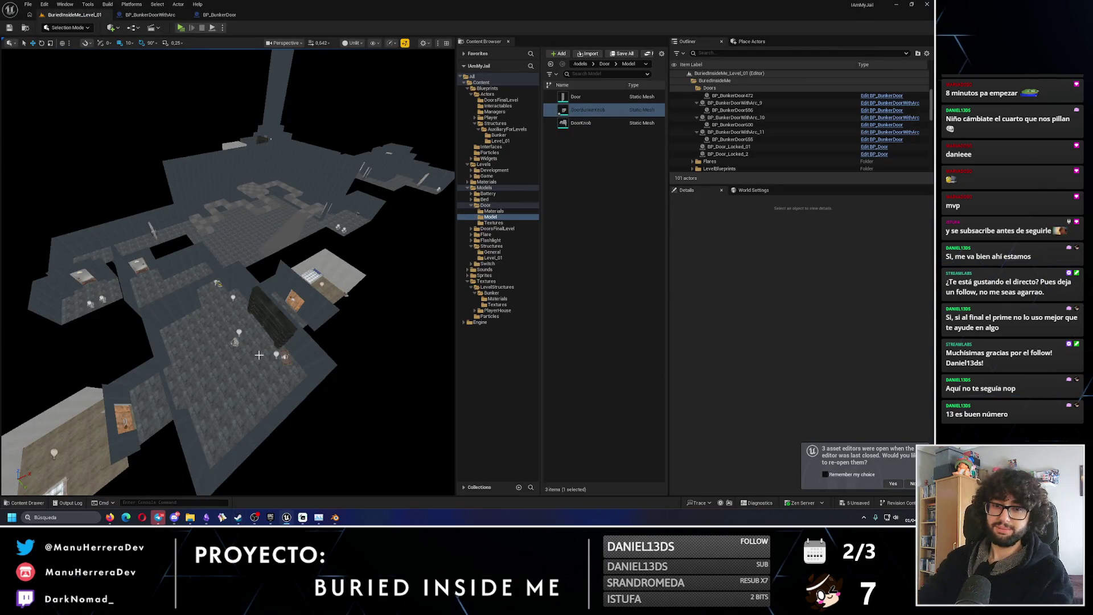
Fly the camera down to floor level facing a bunker door, toggling Lit then Unlit views.
{"action": "mouse_move", "coordinate": [259, 354]}
{"action": "right_mouse_down"}
{"action": "mouse_move", "coordinate": [259, 319]}
{"action": "mouse_move", "coordinate": [209, 312]}
{"action": "right_mouse_up"}
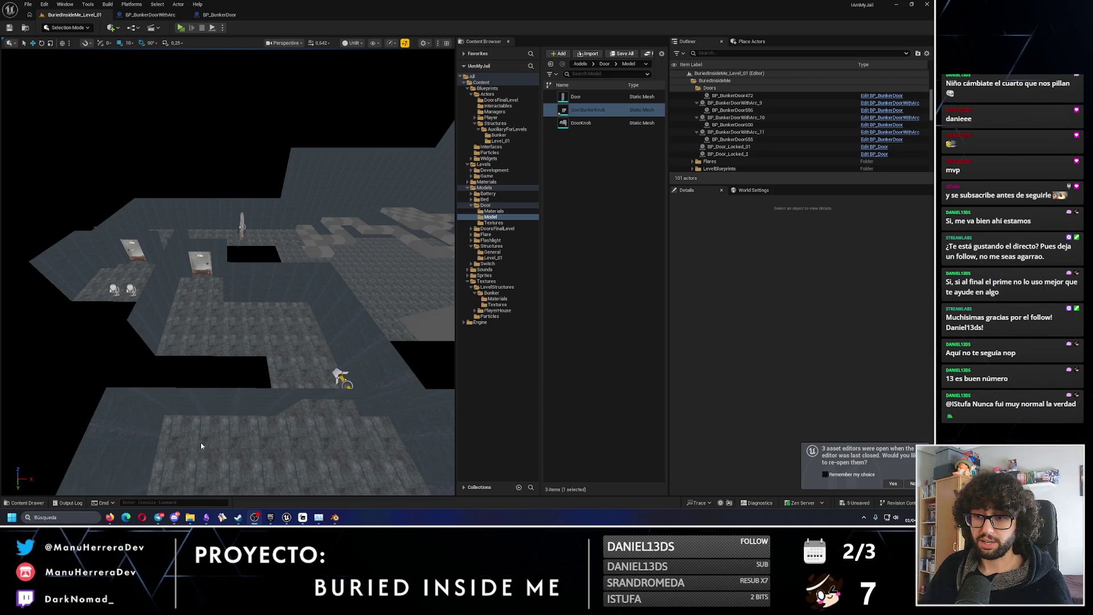
{"action": "mouse_move", "coordinate": [230, 380]}
{"action": "right_mouse_down"}
{"action": "mouse_move", "coordinate": [239, 319]}
{"action": "mouse_move", "coordinate": [217, 364]}
{"action": "right_mouse_up"}
{"action": "key", "text": "alt+4"}
{"action": "key", "text": "alt+3"}
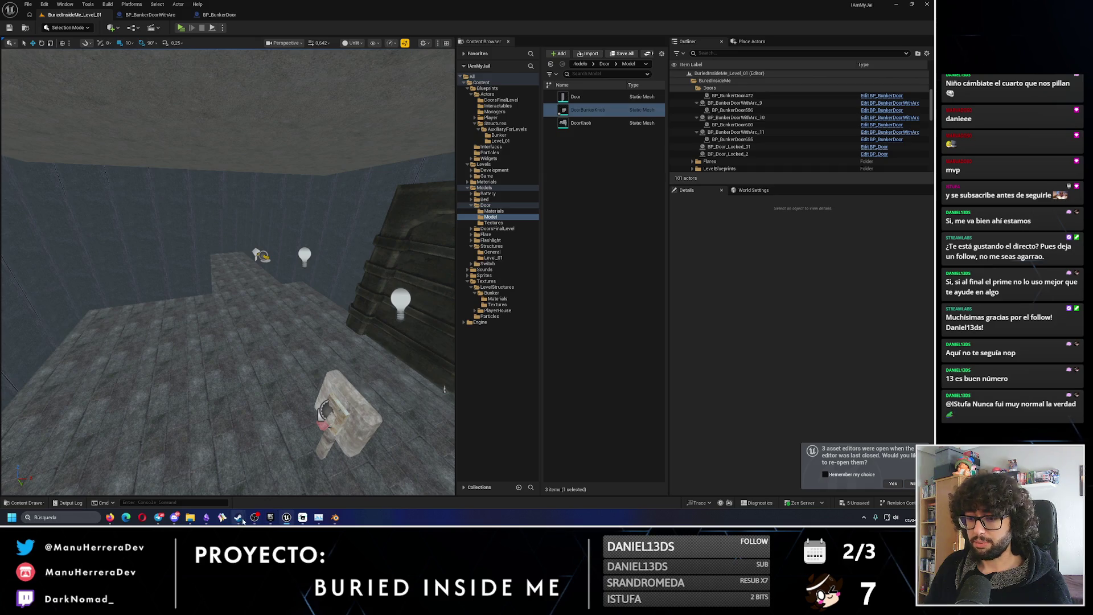
{"action": "left_click", "coordinate": [206, 517]}
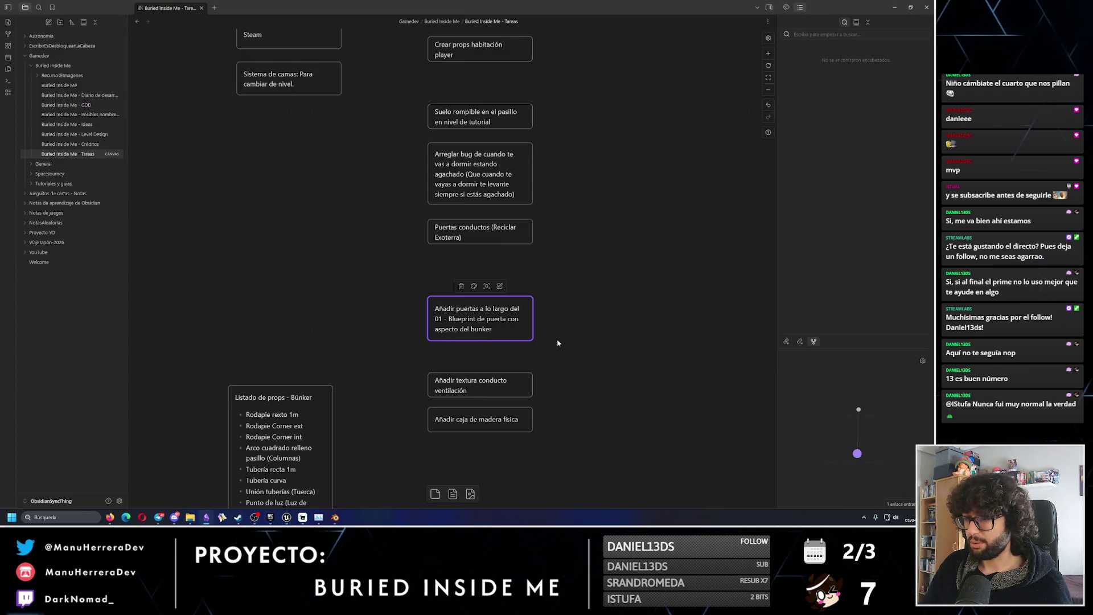
Drag the 'Añadir puertas' card into the right-hand column of the Tareas canvas.
{"action": "mouse_move", "coordinate": [595, 347]}
{"action": "middle_mouse_down"}
{"action": "mouse_move", "coordinate": [465, 304]}
{"action": "mouse_move", "coordinate": [353, 246]}
{"action": "middle_mouse_up"}
{"action": "left_click_drag", "start_coordinate": [330, 244], "coordinate": [712, 438]}
{"action": "middle_click_drag", "start_coordinate": [711, 439], "coordinate": [472, 367]}
{"action": "mouse_move", "coordinate": [472, 367]}
{"action": "left_mouse_down"}
{"action": "mouse_move", "coordinate": [539, 364]}
{"action": "mouse_move", "coordinate": [370, 307]}
{"action": "left_mouse_up"}
{"action": "scroll", "coordinate": [536, 360], "scroll_direction": "down", "scroll_amount": 5}
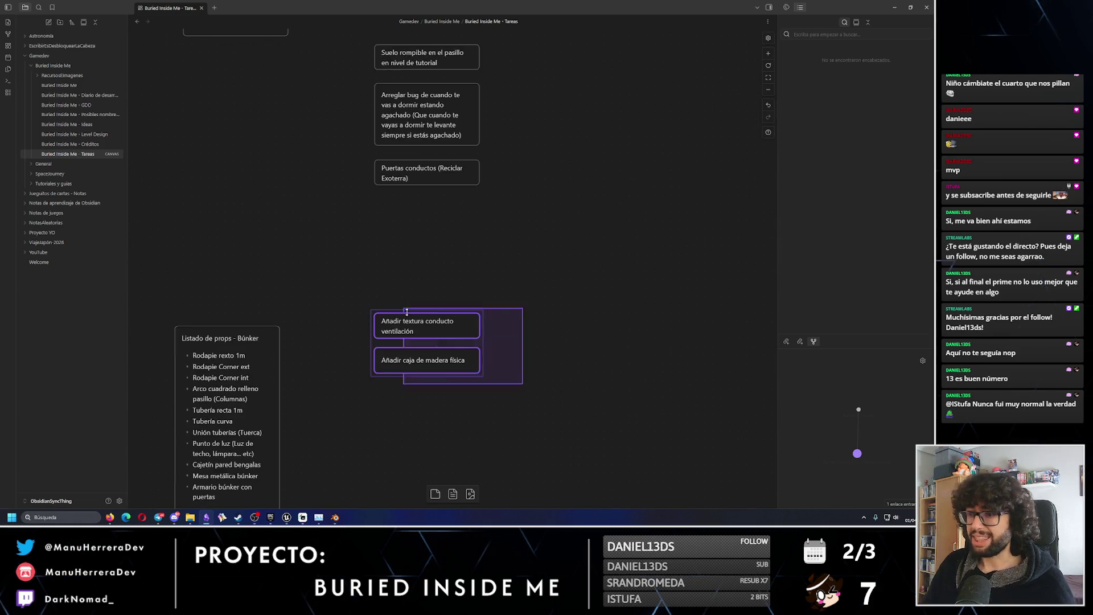
{"action": "scroll", "coordinate": [316, 366], "scroll_direction": "down", "scroll_amount": 2}
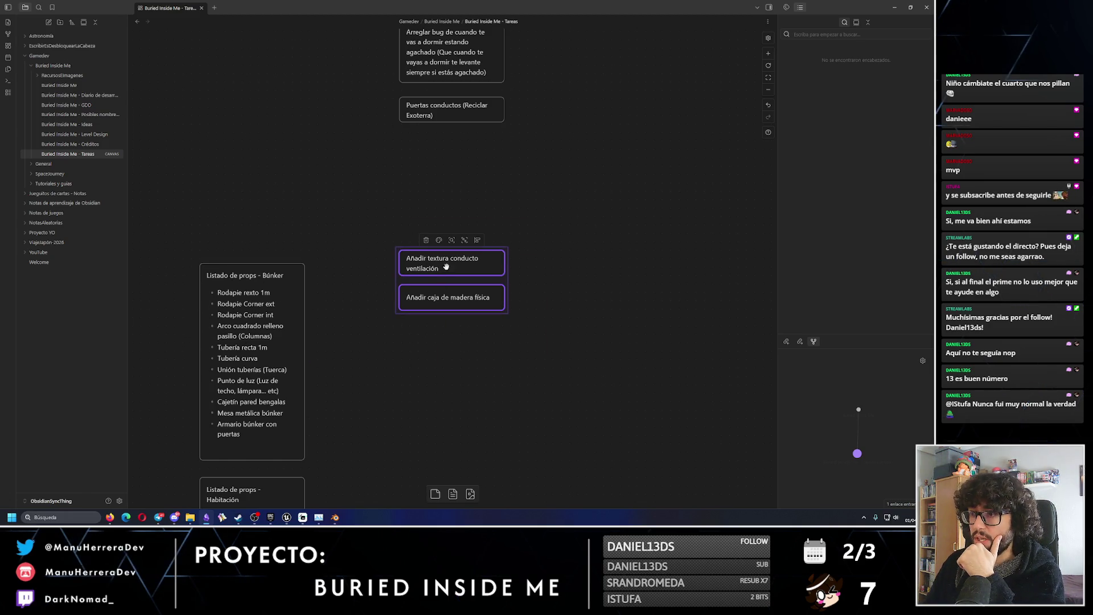
Raise the two Añadir cards, undo a stray drag and deselect them.
{"action": "left_click_drag", "start_coordinate": [410, 257], "coordinate": [410, 190]}
{"action": "mouse_move", "coordinate": [185, 216]}
{"action": "left_mouse_down"}
{"action": "mouse_move", "coordinate": [340, 476]}
{"action": "mouse_move", "coordinate": [334, 461]}
{"action": "left_mouse_up"}
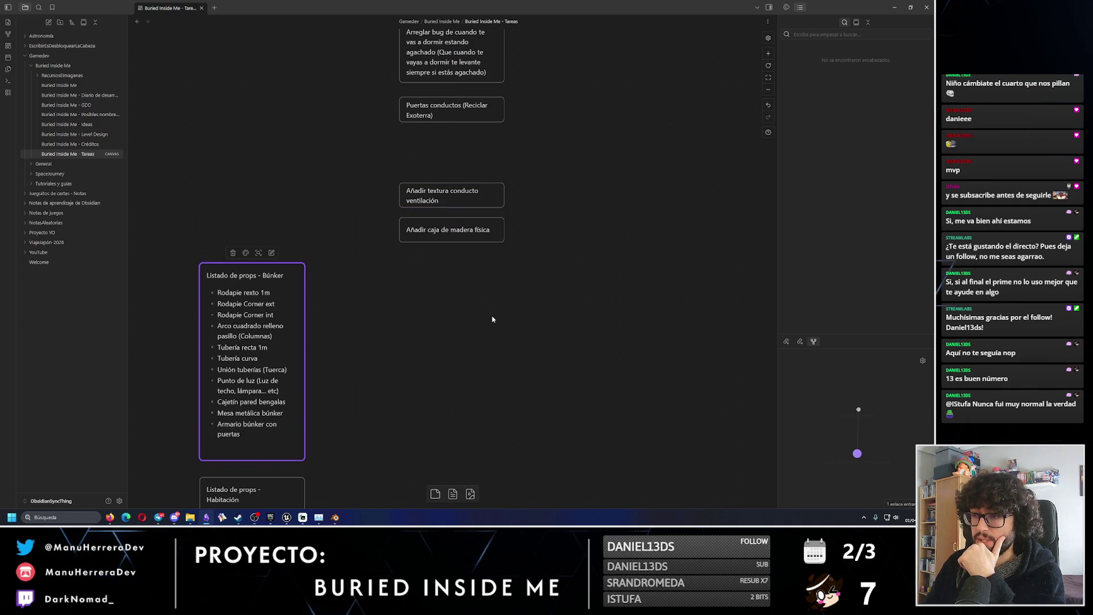
{"action": "key", "text": "ctrl+z"}
{"action": "left_click", "coordinate": [266, 230]}
{"action": "scroll", "coordinate": [265, 229], "scroll_direction": "down", "scroll_amount": 1}
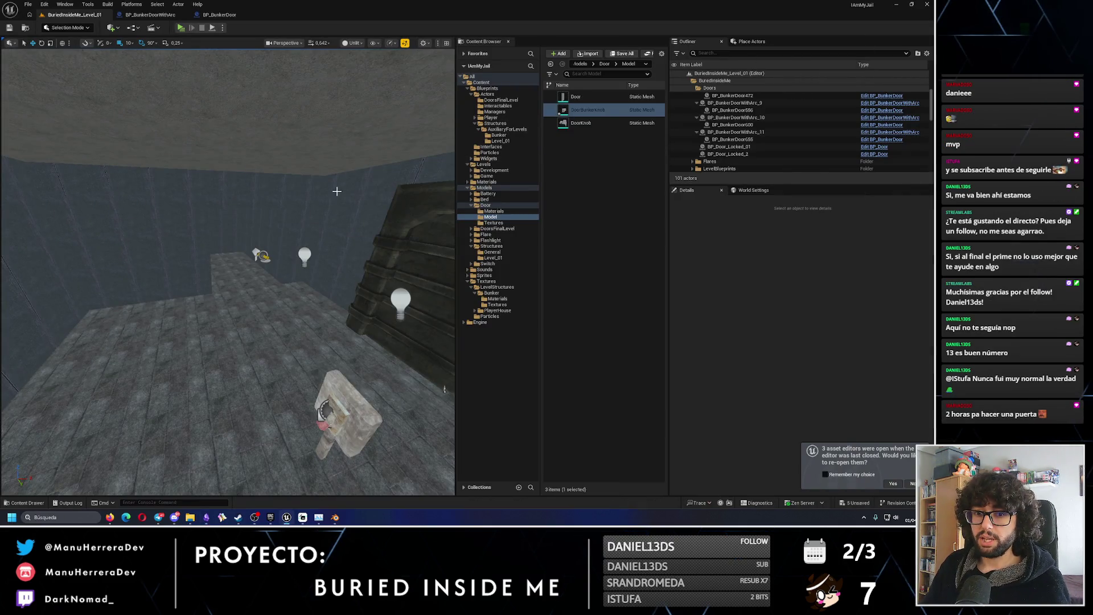
{"action": "mouse_move", "coordinate": [334, 194]}
{"action": "left_mouse_down"}
{"action": "mouse_move", "coordinate": [334, 170]}
{"action": "mouse_move", "coordinate": [334, 194]}
{"action": "left_mouse_up"}
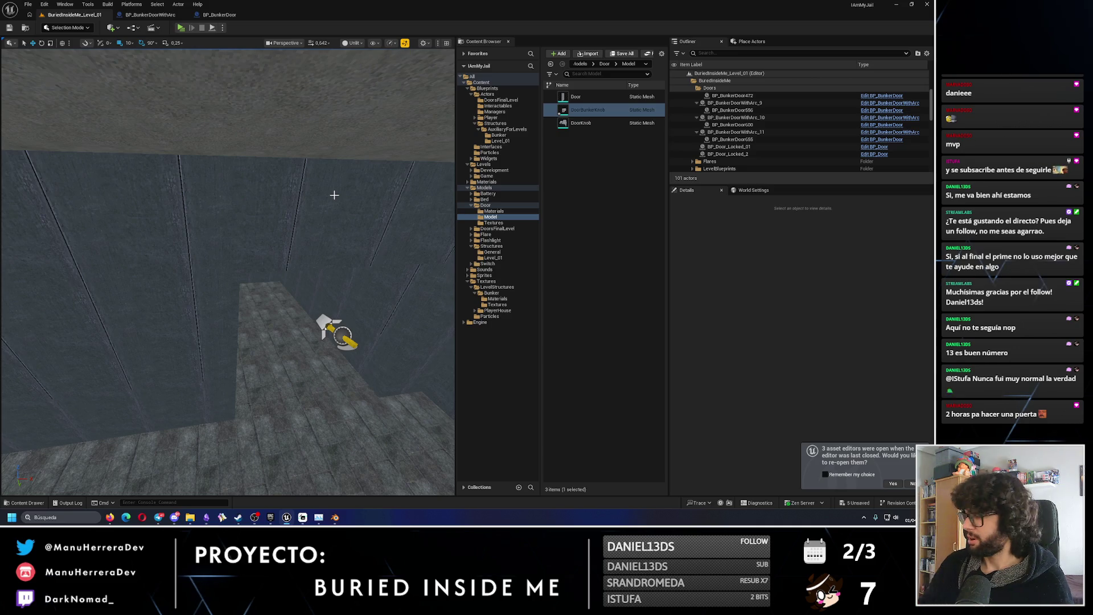
Pull the camera out to a wide bunker view, then select and deselect Obsidian's ventilation texture card.
{"action": "mouse_move", "coordinate": [334, 194]}
{"action": "right_mouse_down"}
{"action": "mouse_move", "coordinate": [274, 242]}
{"action": "mouse_move", "coordinate": [259, 273]}
{"action": "mouse_move", "coordinate": [162, 248]}
{"action": "right_mouse_up"}
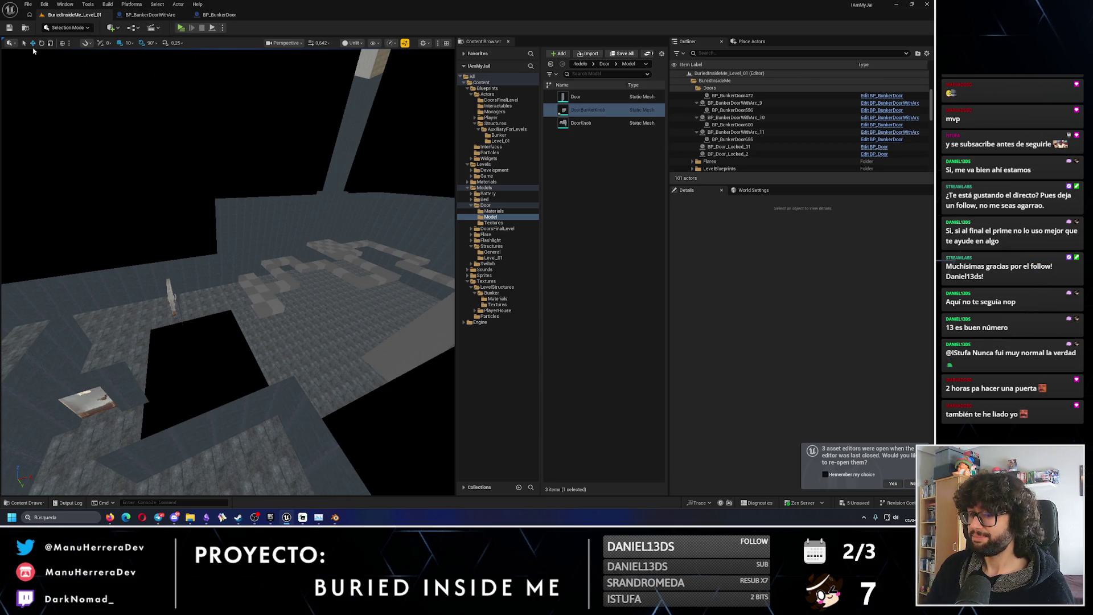
{"action": "mouse_move", "coordinate": [238, 516]}
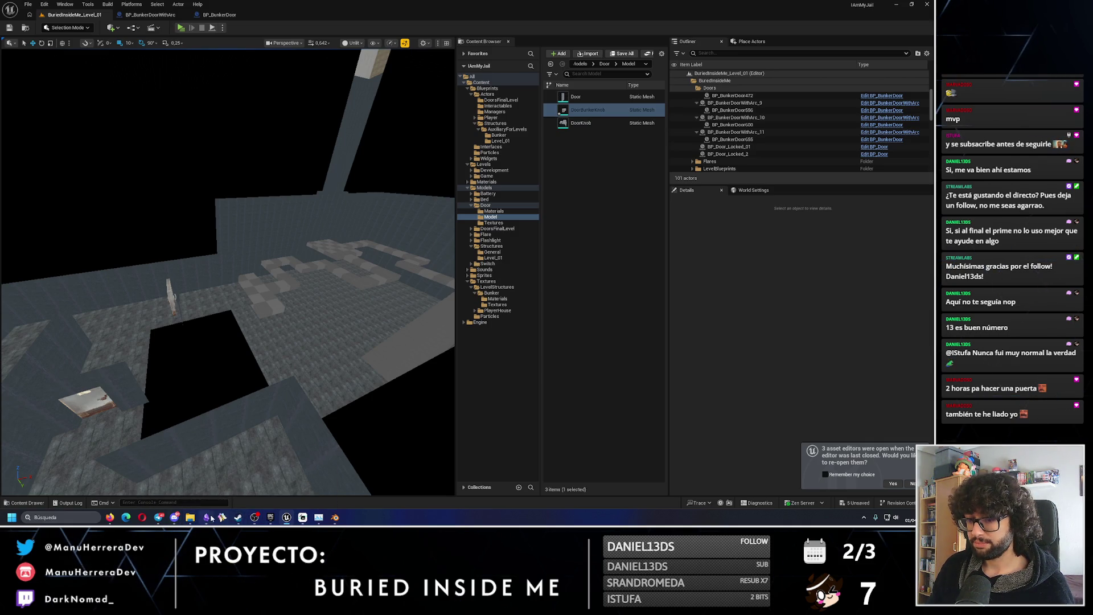
{"action": "left_click", "coordinate": [206, 517]}
{"action": "left_click_drag", "start_coordinate": [530, 206], "coordinate": [493, 185]}
{"action": "left_click", "coordinate": [537, 242]}
{"action": "scroll", "coordinate": [512, 267], "scroll_direction": "up", "scroll_amount": 5}
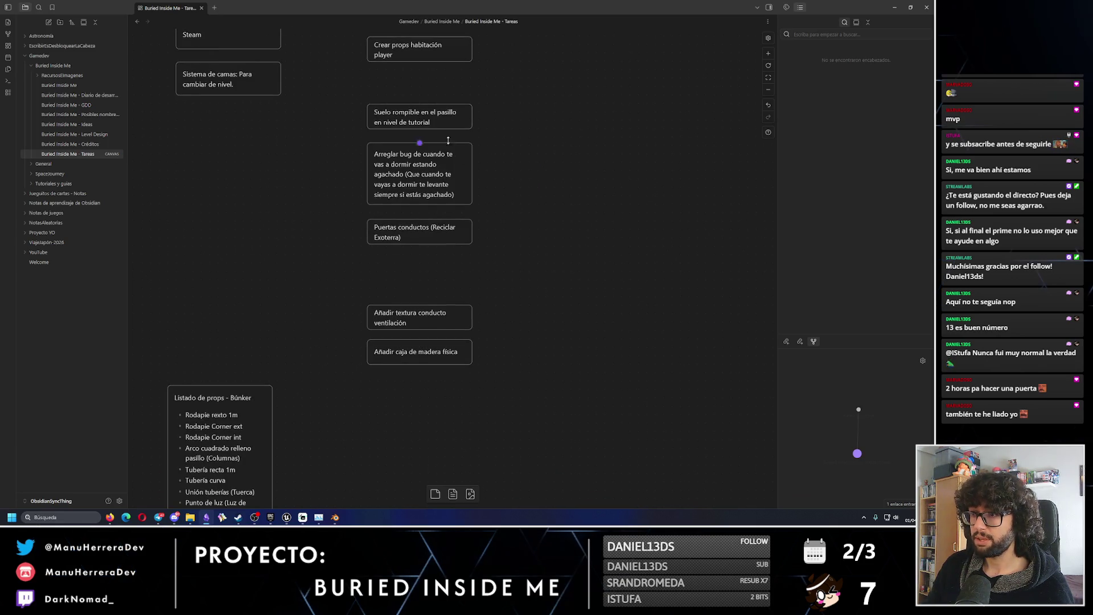
Move the 'Puertas conductos (Reciclar Exoterra)' card to sit just above the vent texture task.
{"action": "scroll", "coordinate": [428, 59], "scroll_direction": "up", "scroll_amount": 3}
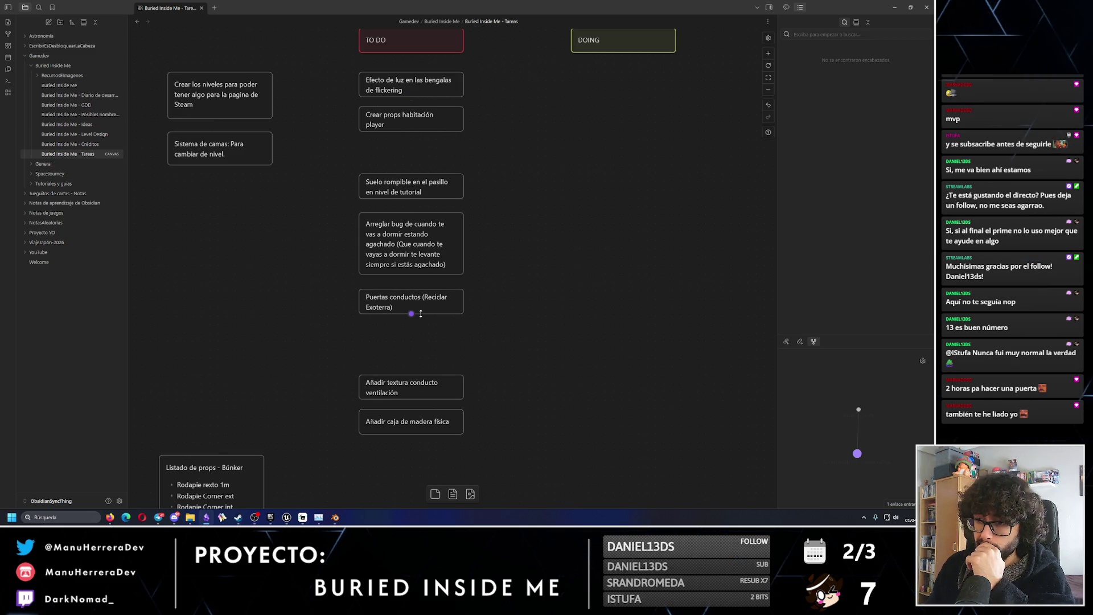
{"action": "left_click_drag", "start_coordinate": [435, 296], "coordinate": [436, 348]}
{"action": "left_click_drag", "start_coordinate": [480, 403], "coordinate": [333, 315]}
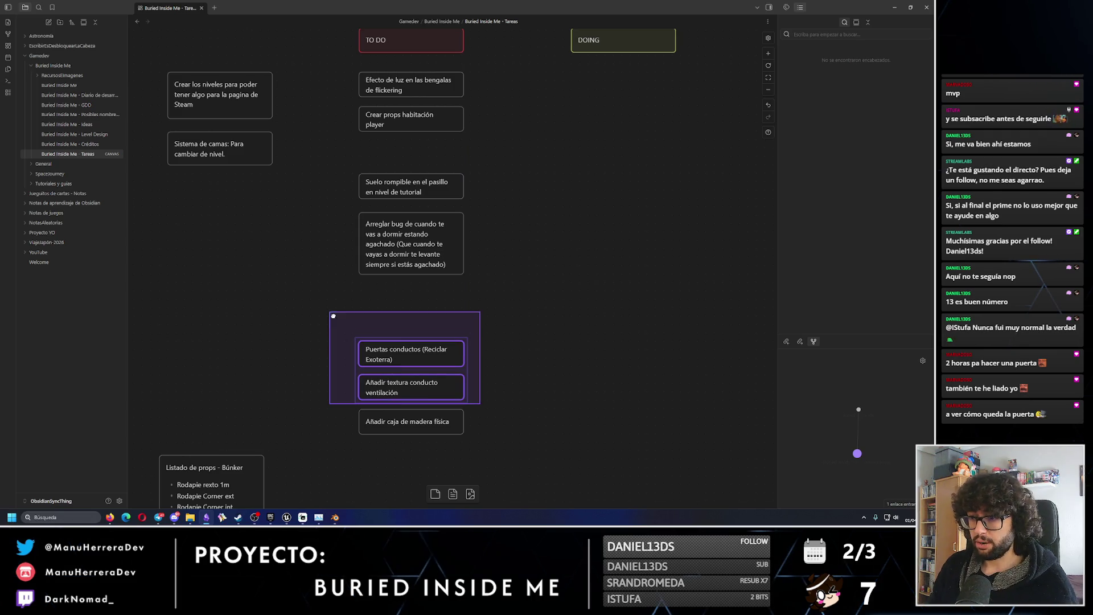
{"action": "middle_click_drag", "start_coordinate": [356, 340], "coordinate": [289, 290]}
{"action": "left_click_drag", "start_coordinate": [259, 266], "coordinate": [430, 321]}
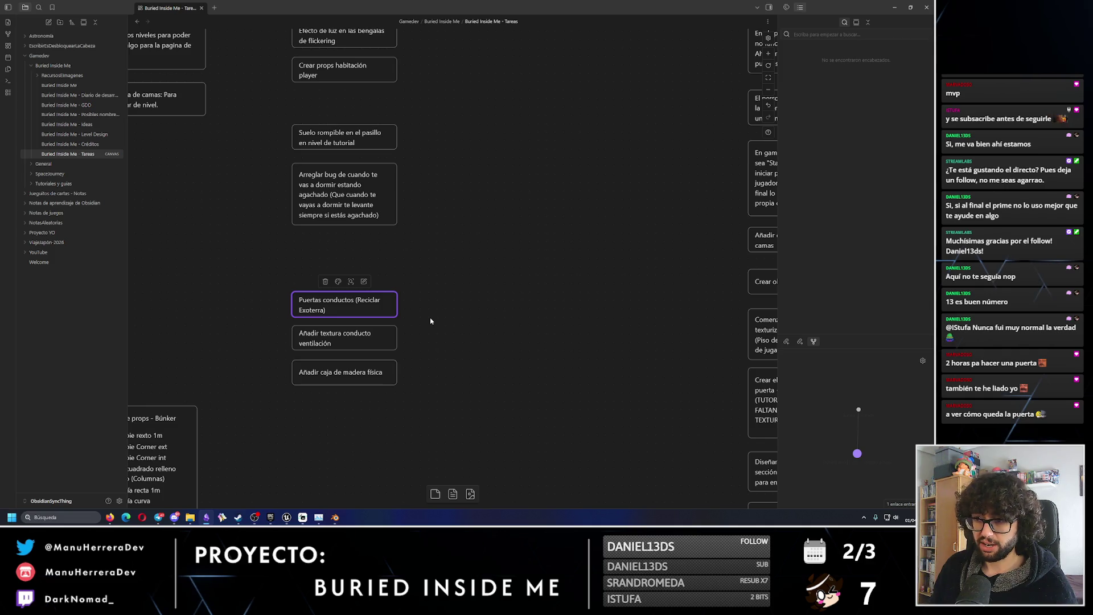
Deselect the task cards, then start a standalone play preview in Unreal.
{"action": "left_click", "coordinate": [364, 341]}
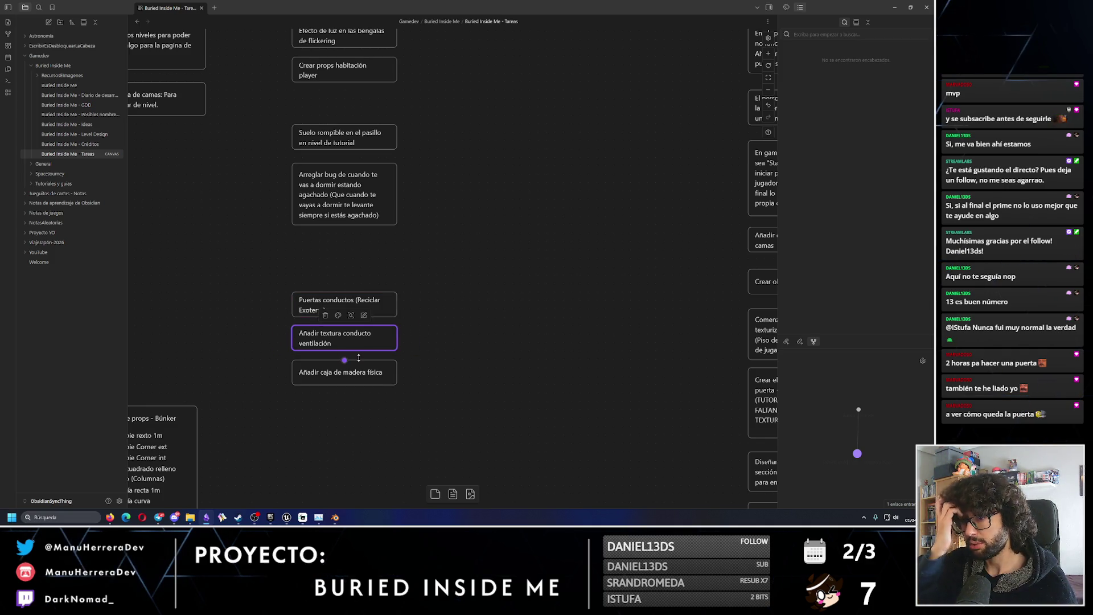
{"action": "left_click", "coordinate": [300, 292]}
{"action": "left_click", "coordinate": [469, 325]}
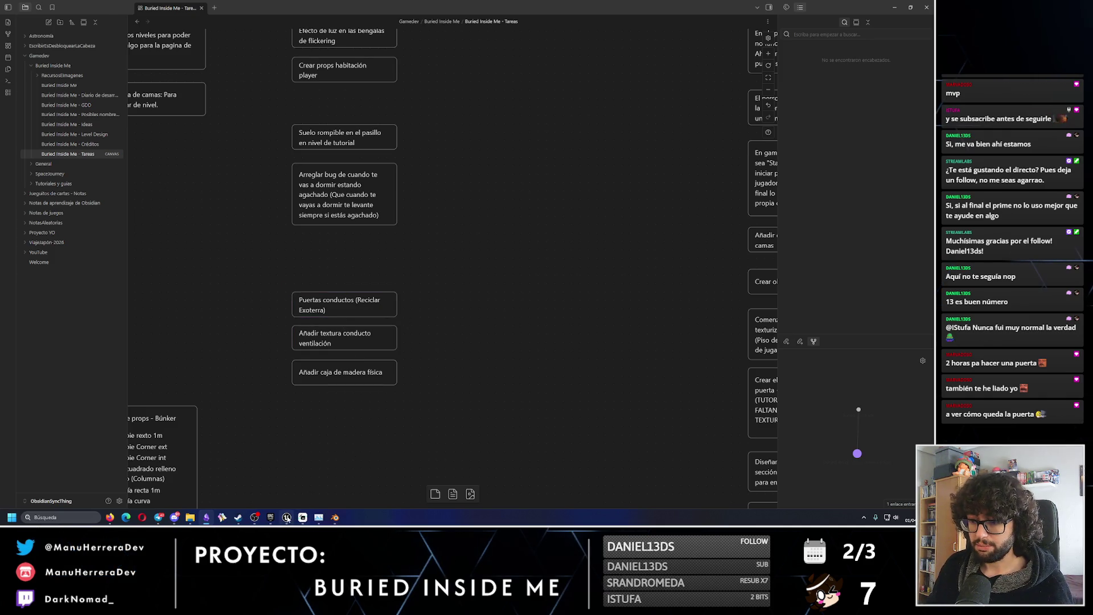
{"action": "left_click", "coordinate": [286, 517]}
{"action": "left_click", "coordinate": [180, 28]}
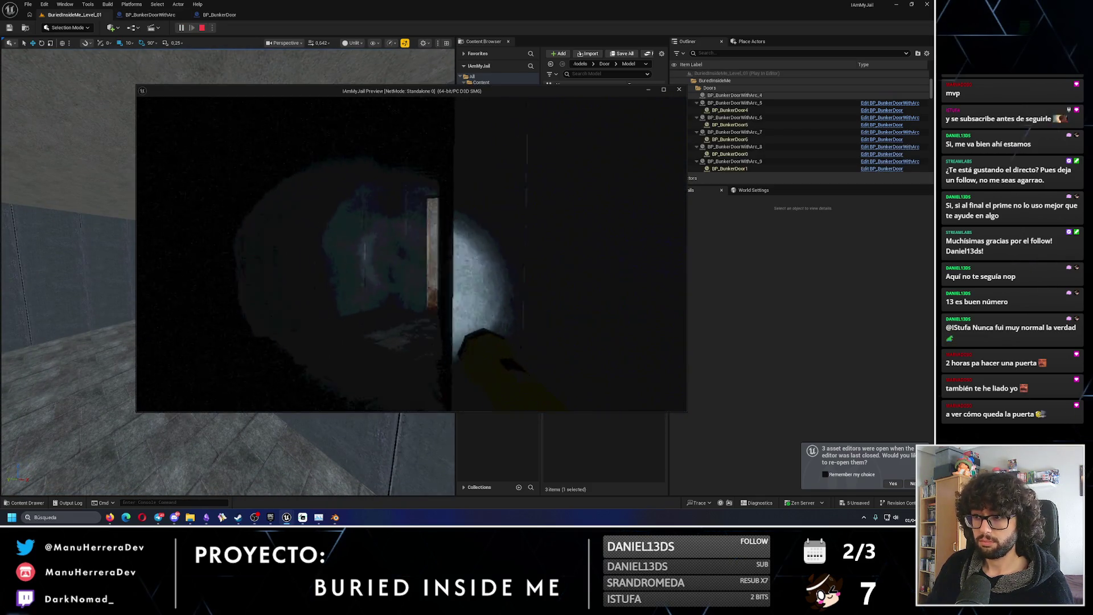
Walk to the bunker door, open and close it several times with E, then exit with Esc.
{"action": "key", "text": "w"}
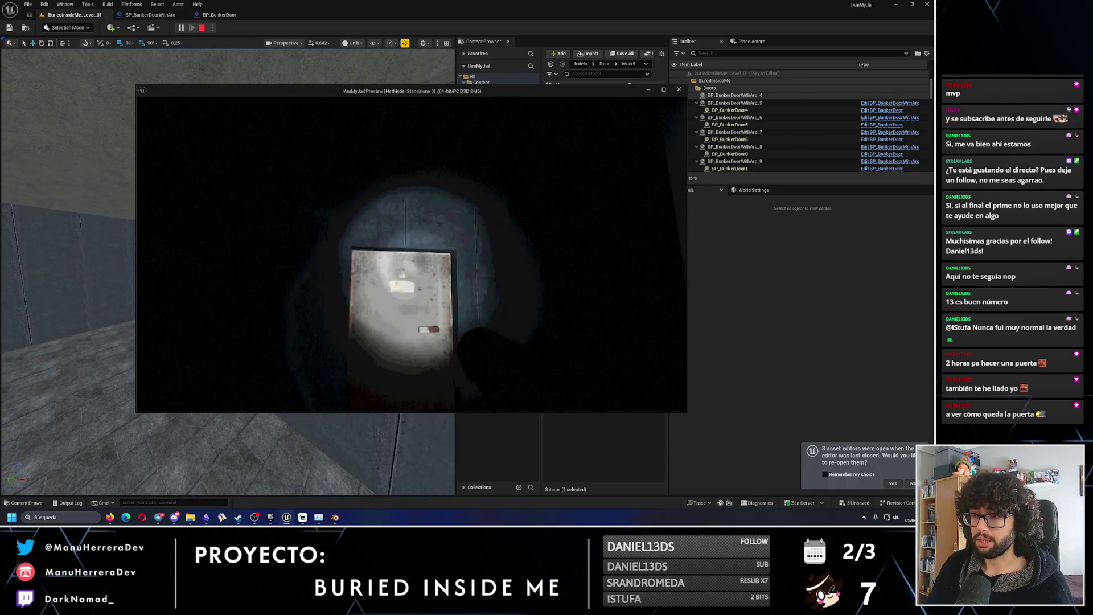
{"action": "key", "text": "e"}
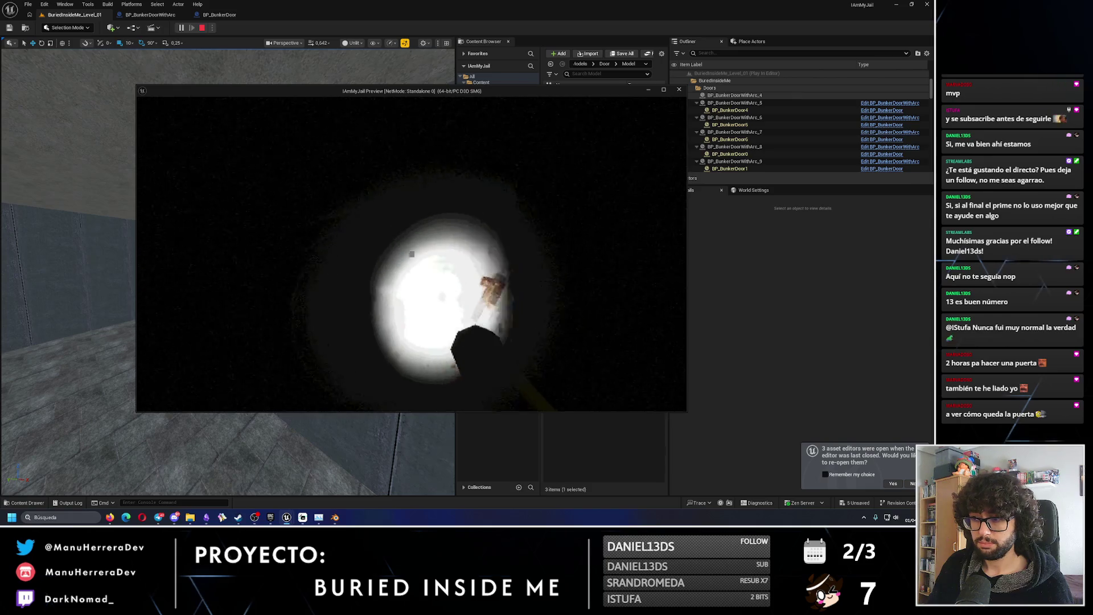
{"action": "key", "text": "e"}
{"action": "key", "text": "e"}
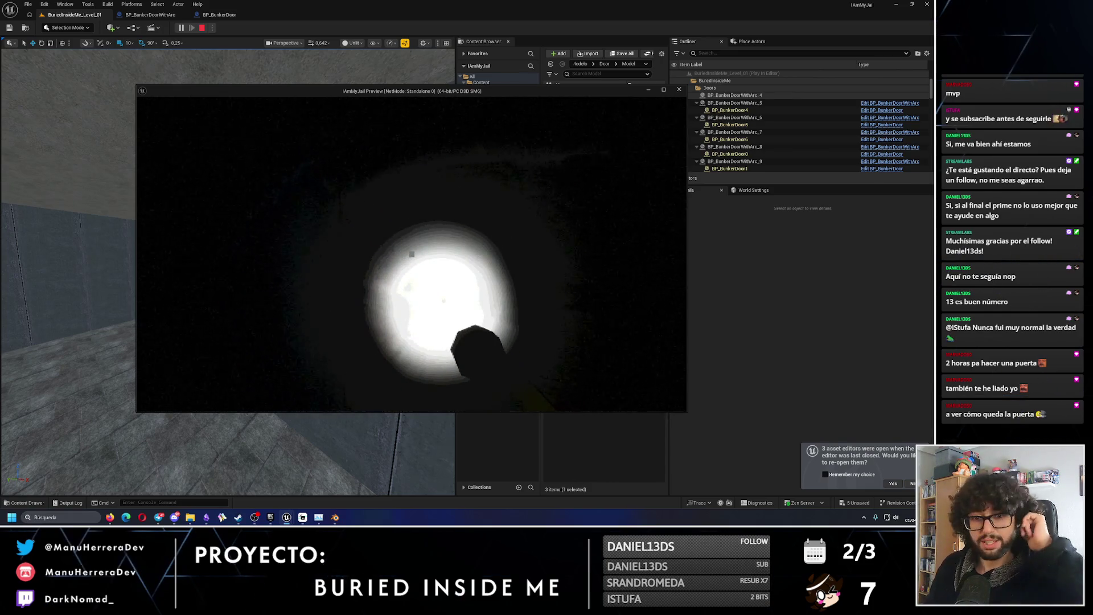
{"action": "key", "text": "e"}
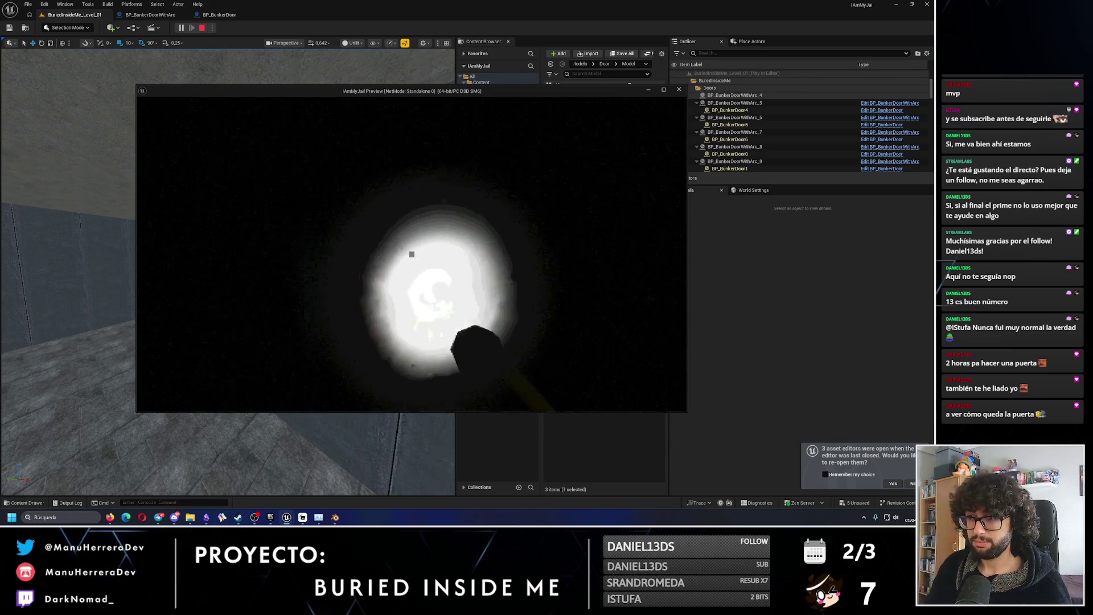
{"action": "key", "text": "e"}
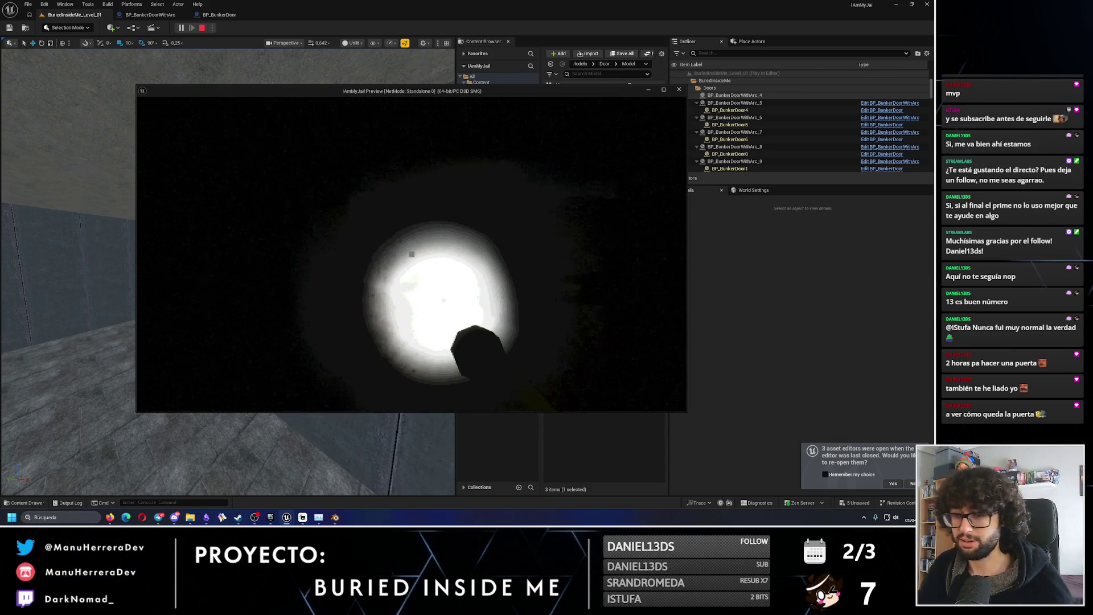
{"action": "key", "text": "Escape"}
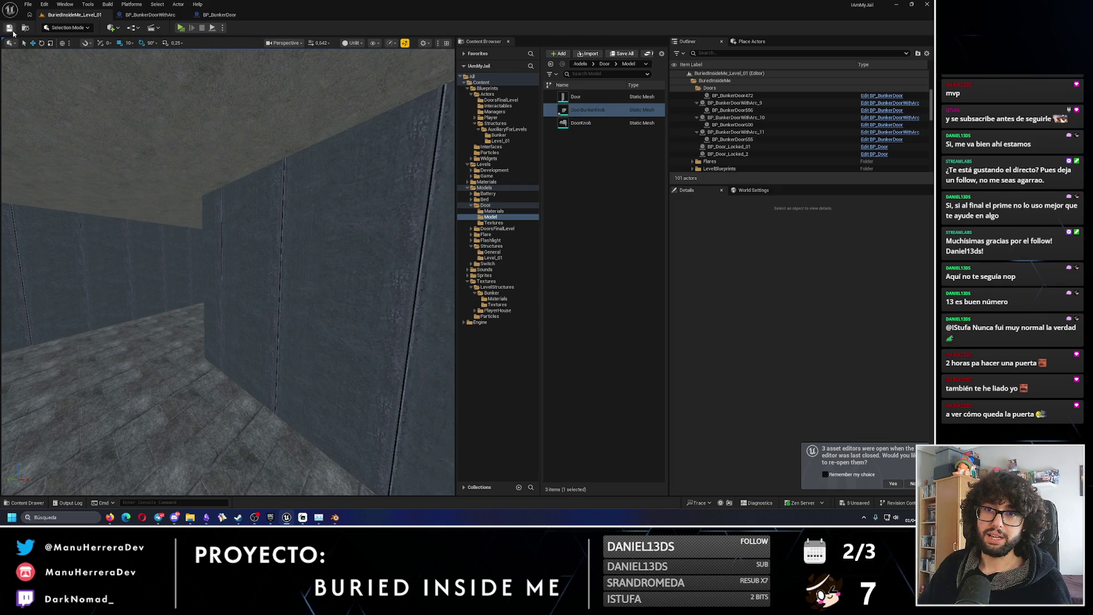
{"action": "right_click_drag", "start_coordinate": [336, 300], "coordinate": [336, 300]}
{"action": "key", "text": "ctrl+shift+s"}
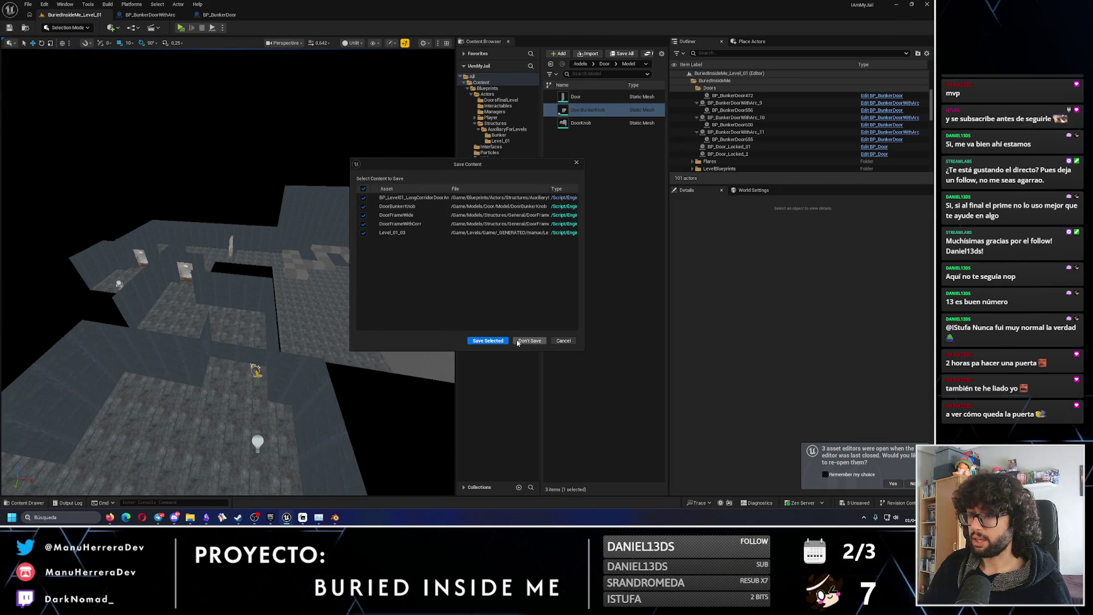
{"action": "left_click", "coordinate": [488, 340]}
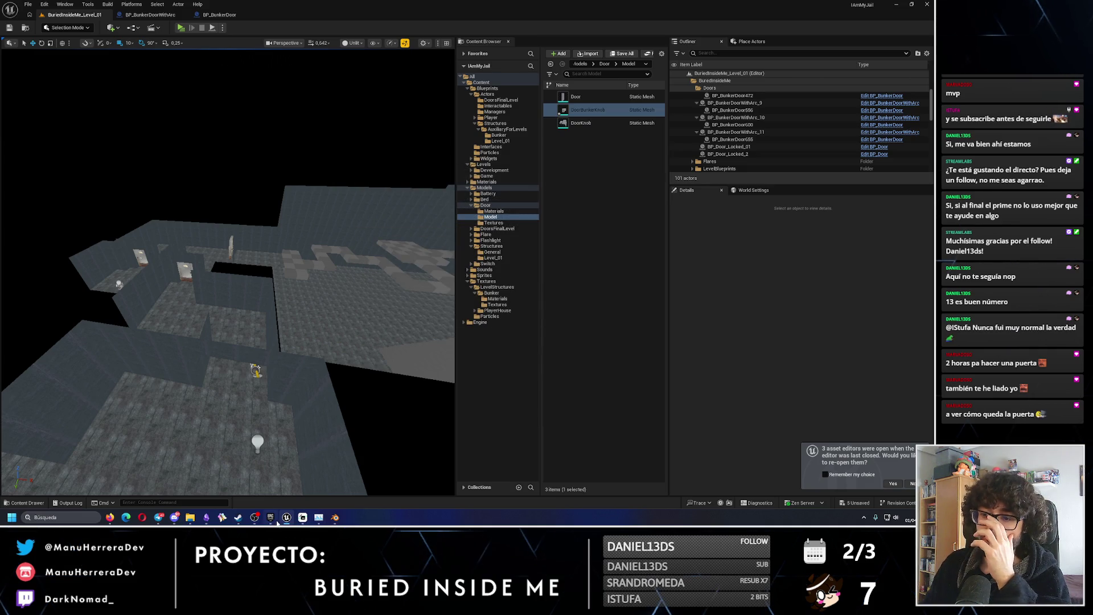
{"action": "mouse_move", "coordinate": [270, 522]}
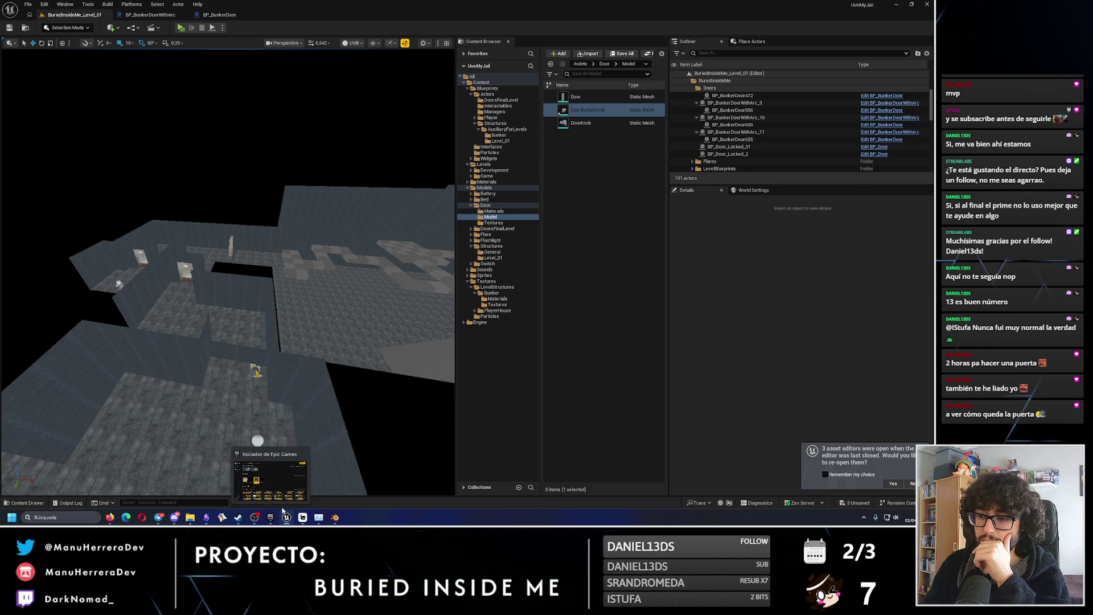
{"action": "left_click", "coordinate": [269, 481]}
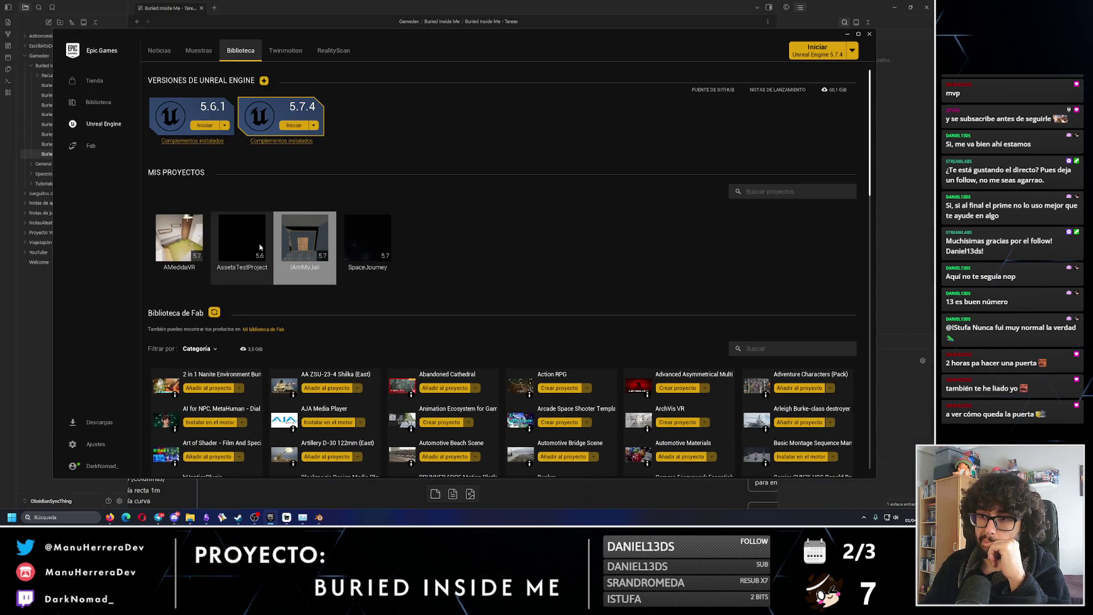
Launch the SpaceJourney project from the Library, then return to the Obsidian task board.
{"action": "double_click", "coordinate": [367, 242]}
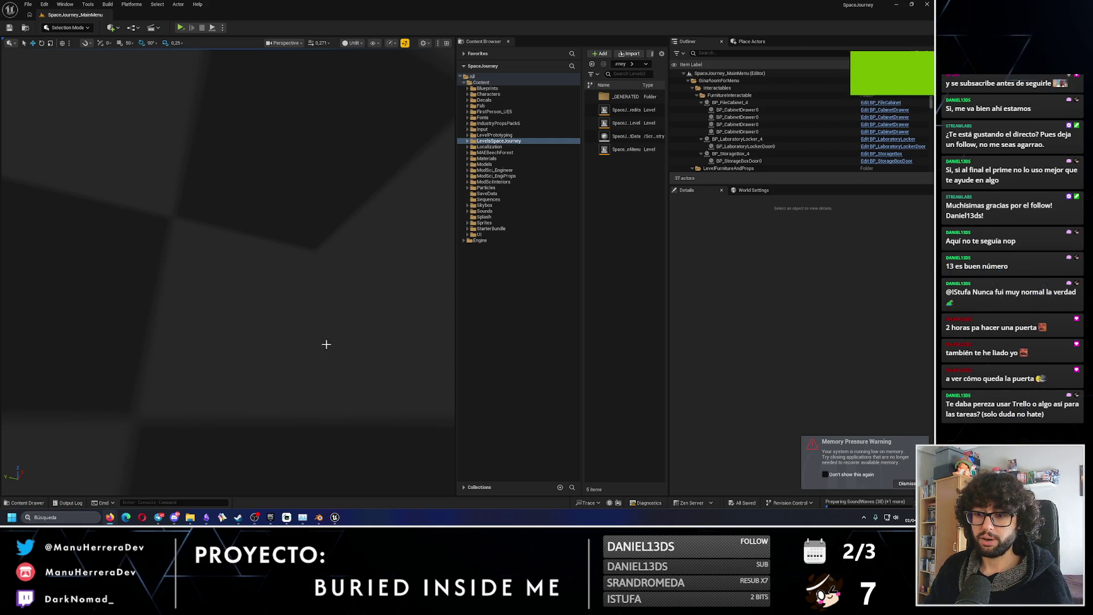
{"action": "key", "text": "alt+Tab"}
{"action": "scroll", "coordinate": [459, 244], "scroll_direction": "down", "scroll_amount": 3}
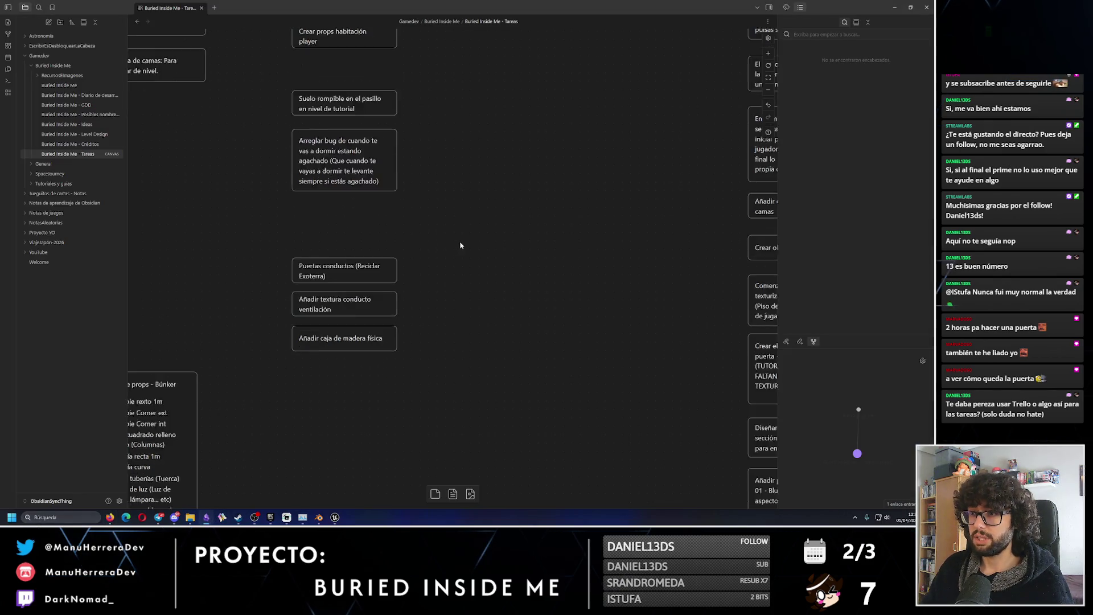
{"action": "middle_click_drag", "start_coordinate": [469, 231], "coordinate": [410, 297]}
{"action": "scroll", "coordinate": [424, 294], "scroll_direction": "down", "scroll_amount": 3}
{"action": "scroll", "coordinate": [424, 294], "scroll_direction": "up", "scroll_amount": 3}
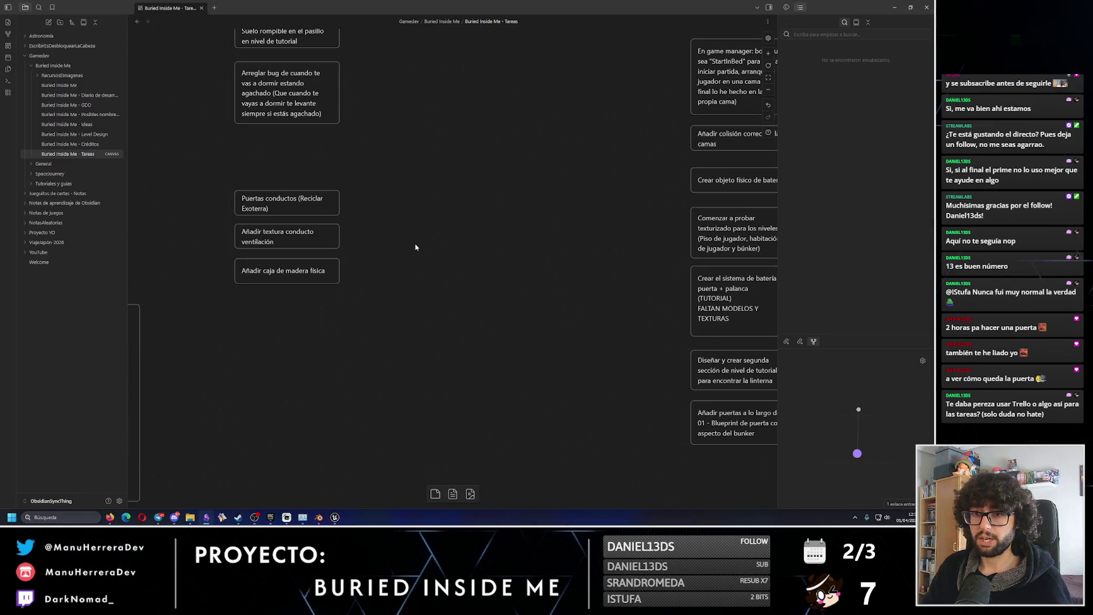
{"action": "scroll", "coordinate": [414, 247], "scroll_direction": "down", "scroll_amount": 10, "text": "ctrl"}
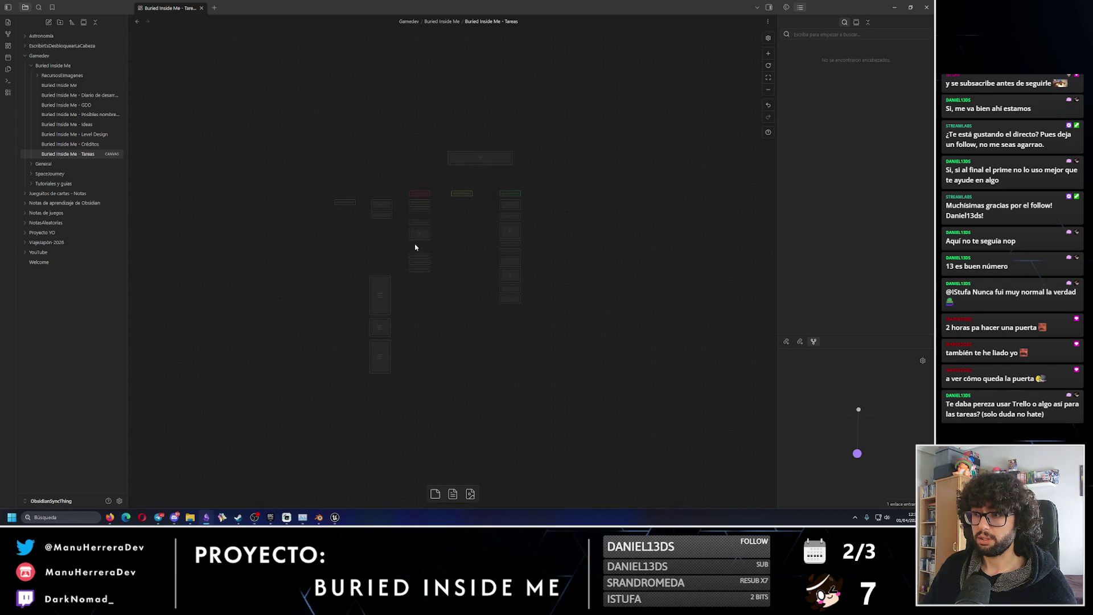
{"action": "scroll", "coordinate": [415, 247], "scroll_direction": "up", "scroll_amount": 10, "text": "ctrl"}
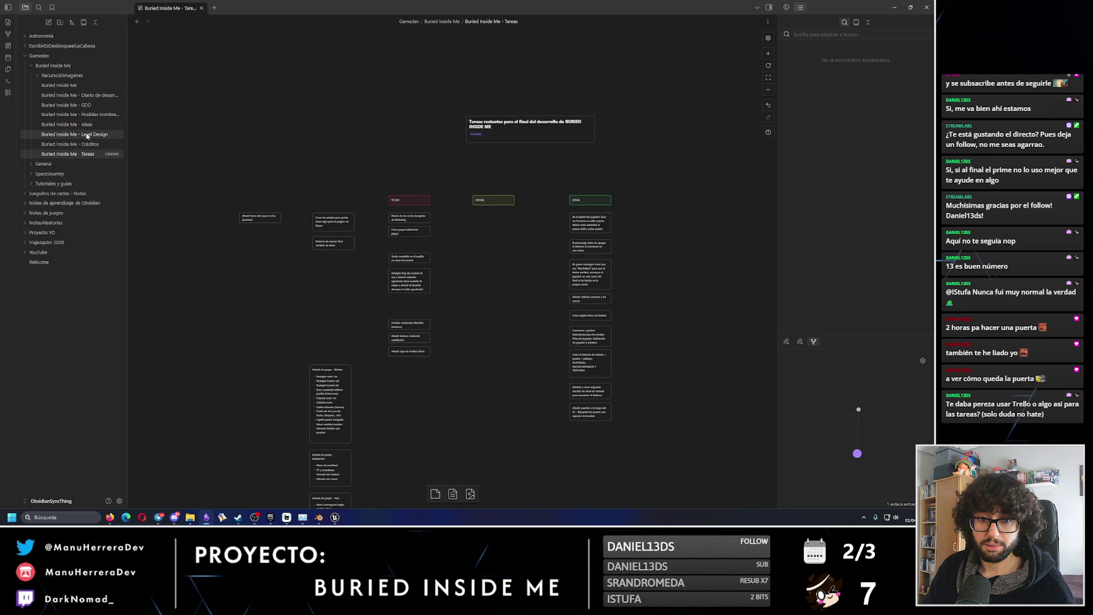
{"action": "left_click", "coordinate": [87, 134]}
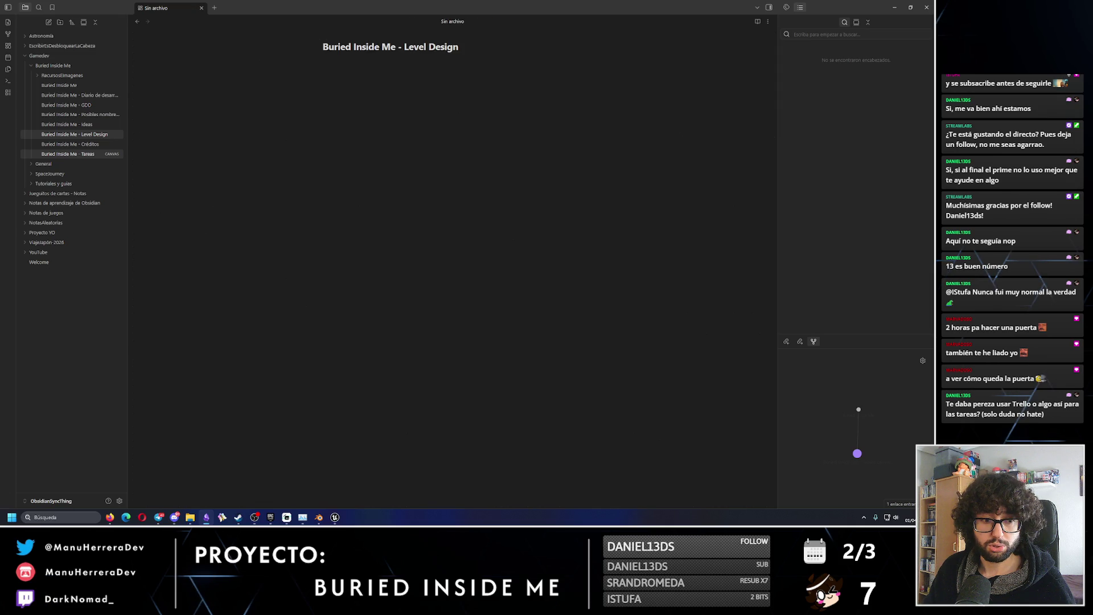
{"action": "left_click", "coordinate": [80, 95]}
{"action": "left_click", "coordinate": [82, 105]}
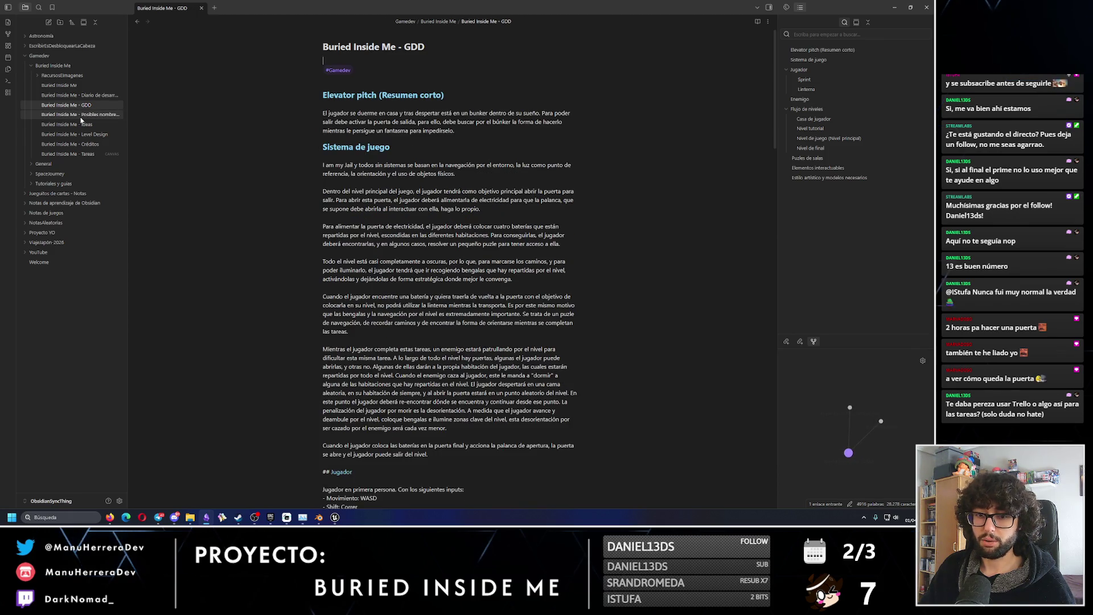
{"action": "left_click", "coordinate": [87, 157]}
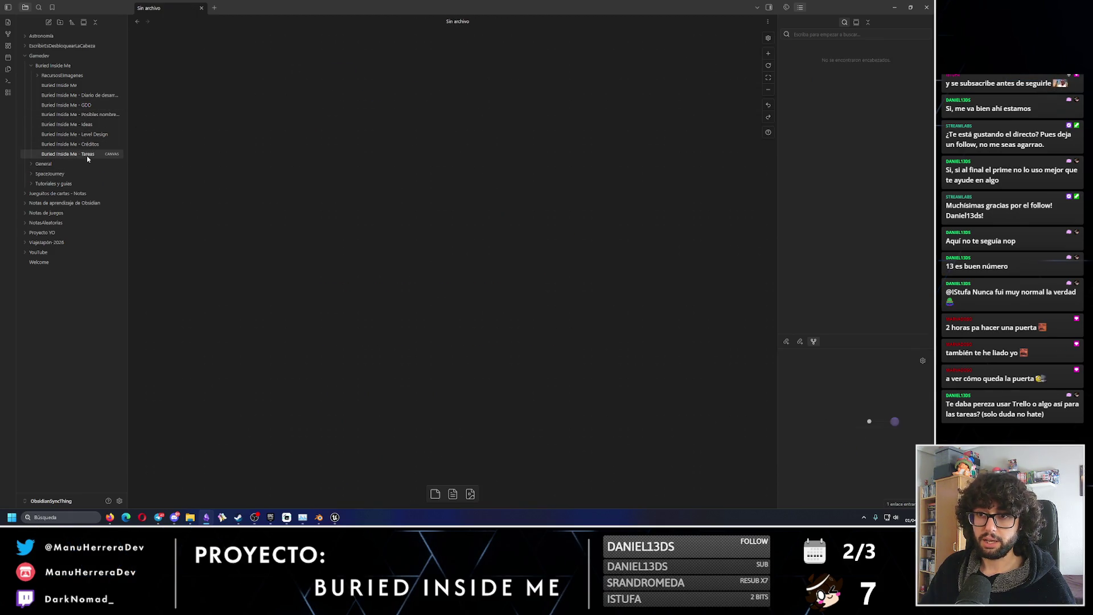
{"action": "scroll", "coordinate": [471, 197], "scroll_direction": "up", "scroll_amount": 2}
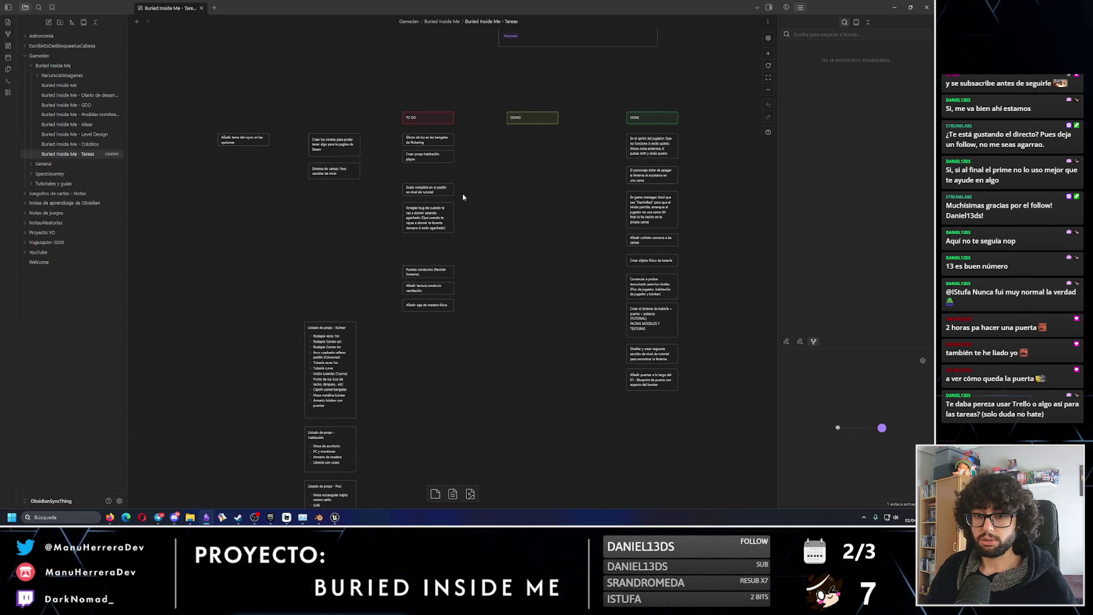
{"action": "left_click_drag", "start_coordinate": [377, 249], "coordinate": [493, 335]}
{"action": "left_click", "coordinate": [319, 243]}
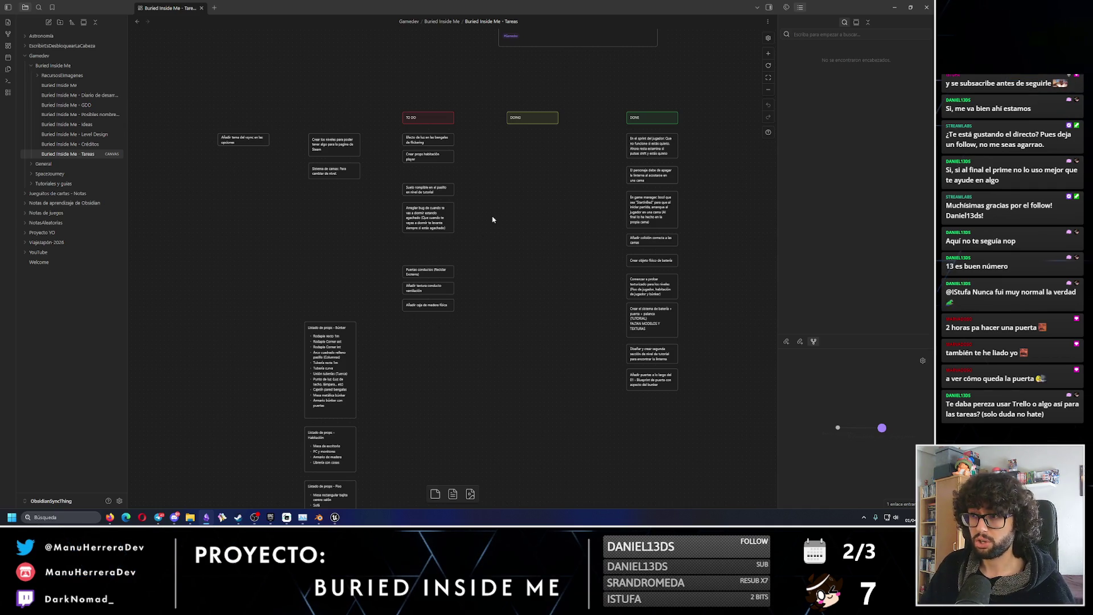
{"action": "scroll", "coordinate": [397, 271], "scroll_direction": "up", "scroll_amount": 2, "text": "ctrl"}
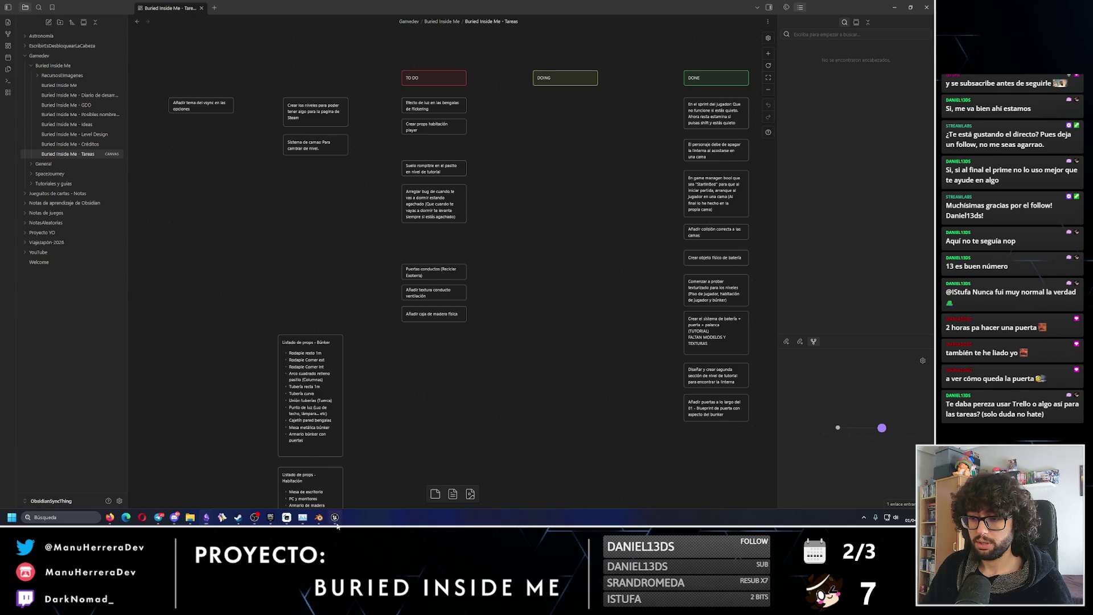
{"action": "left_click", "coordinate": [335, 517]}
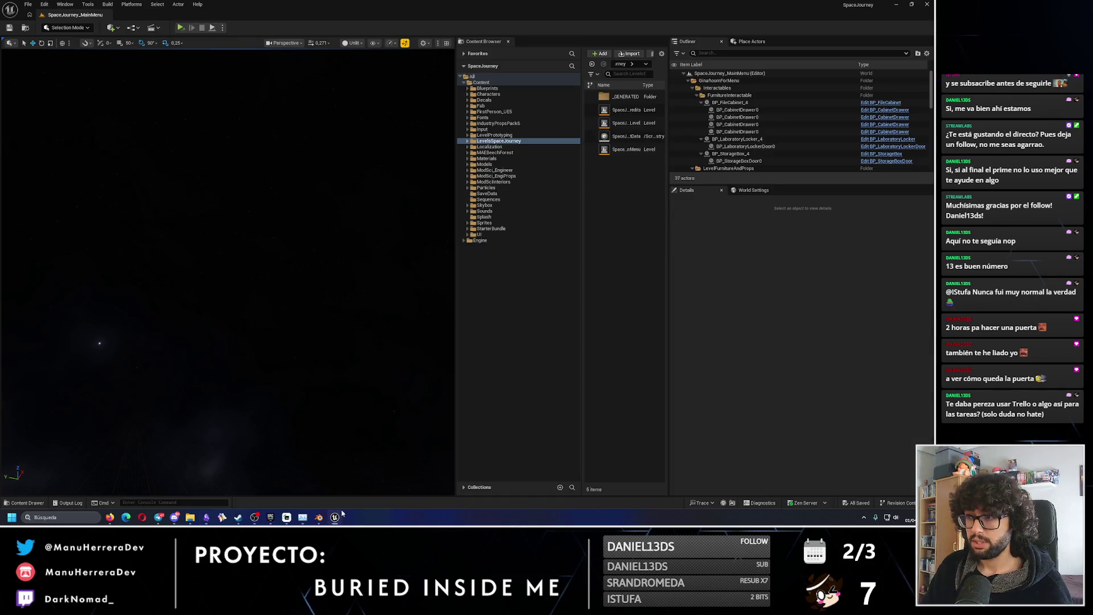
Browse to SpaceJourneyInteractables and filter the Content Browser for 'air' to select BP_AirVent.
{"action": "left_click", "coordinate": [468, 88]}
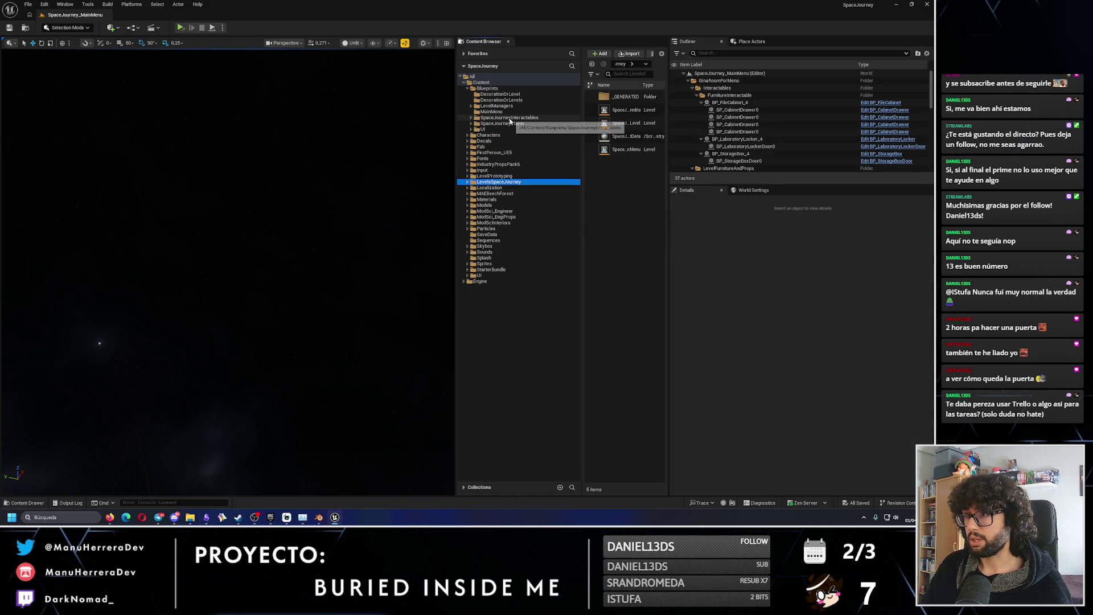
{"action": "left_click", "coordinate": [471, 118]}
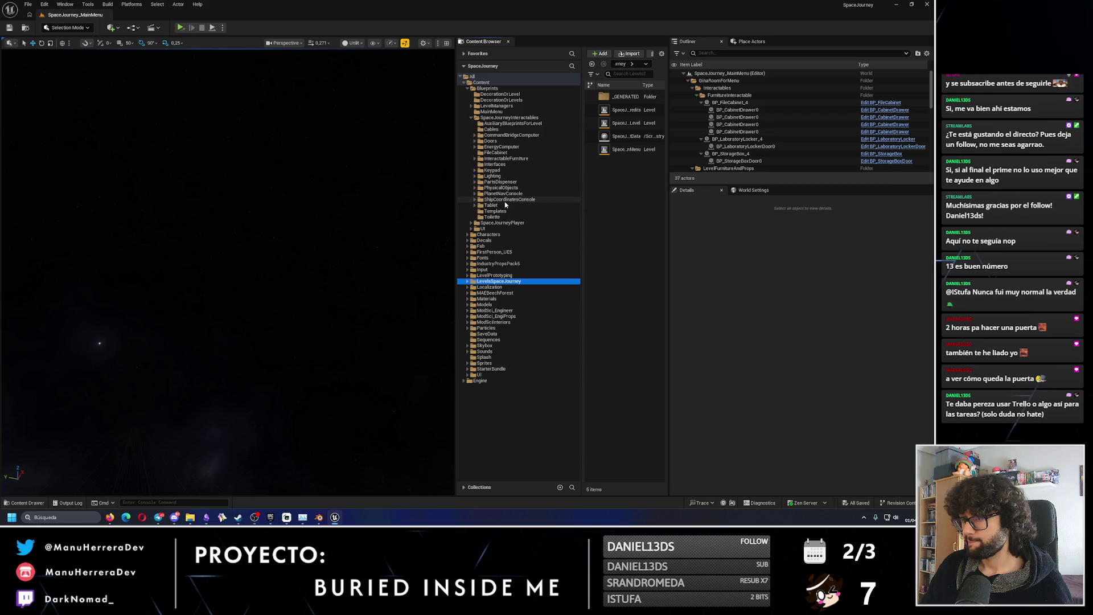
{"action": "left_click", "coordinate": [508, 118]}
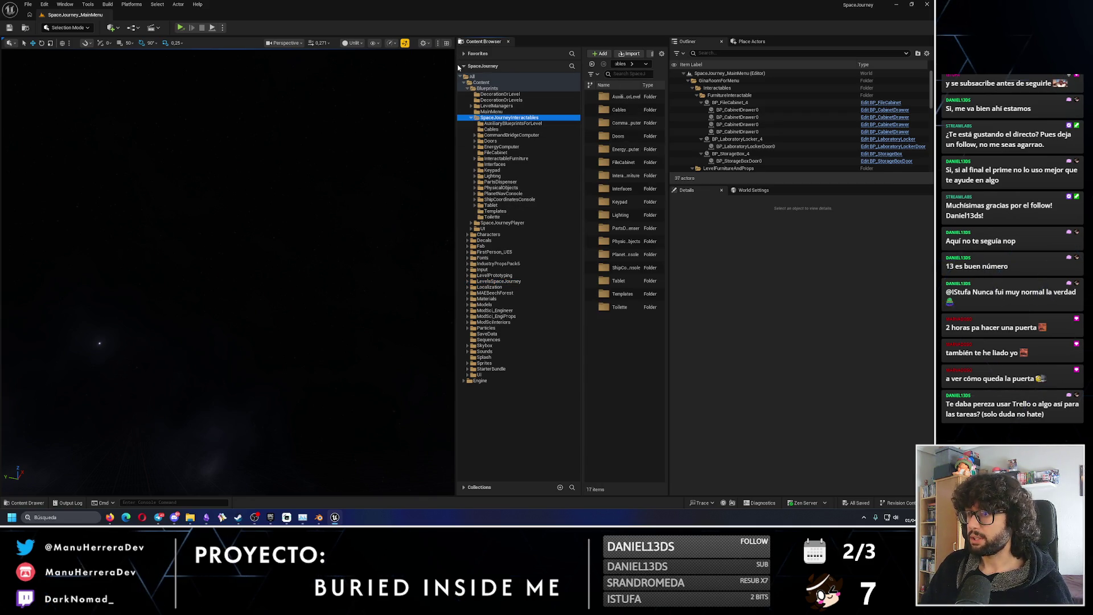
{"action": "left_click_drag", "start_coordinate": [457, 67], "coordinate": [385, 69]}
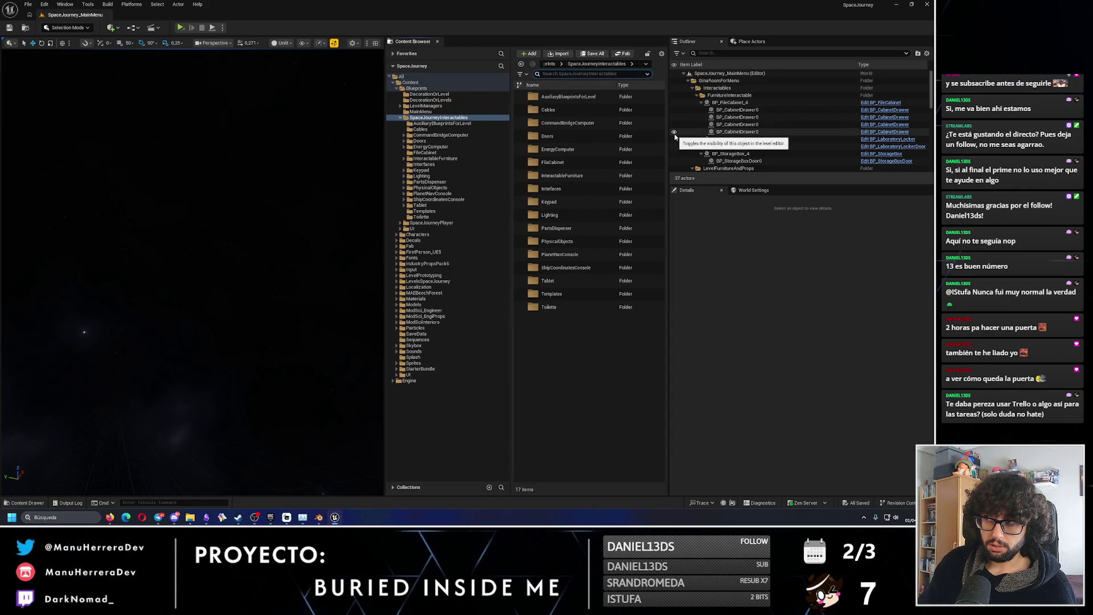
{"action": "type", "text": "air"}
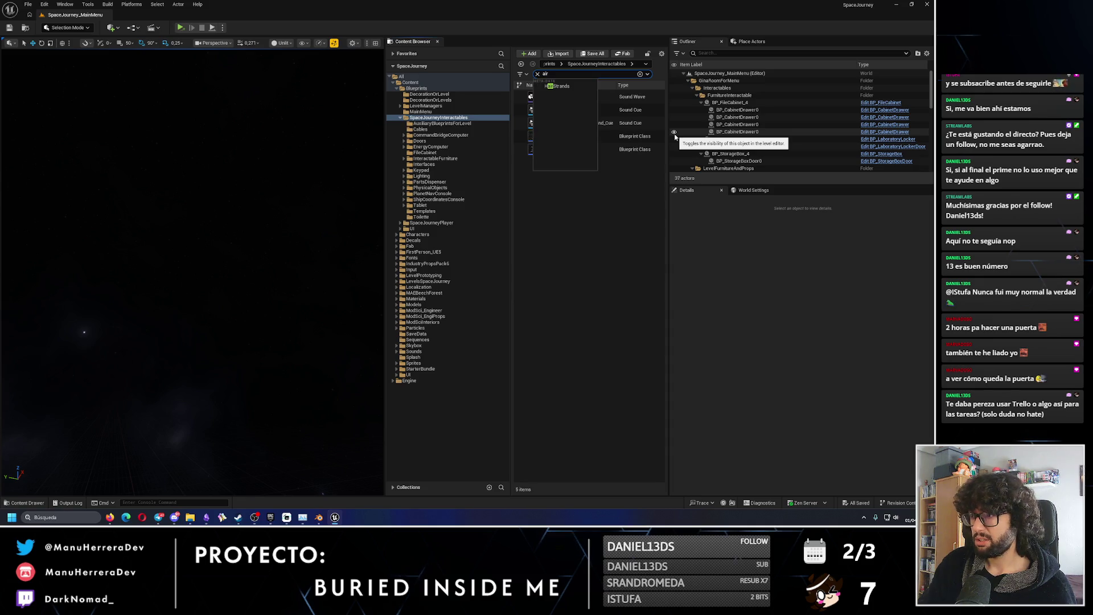
{"action": "left_click", "coordinate": [621, 243]}
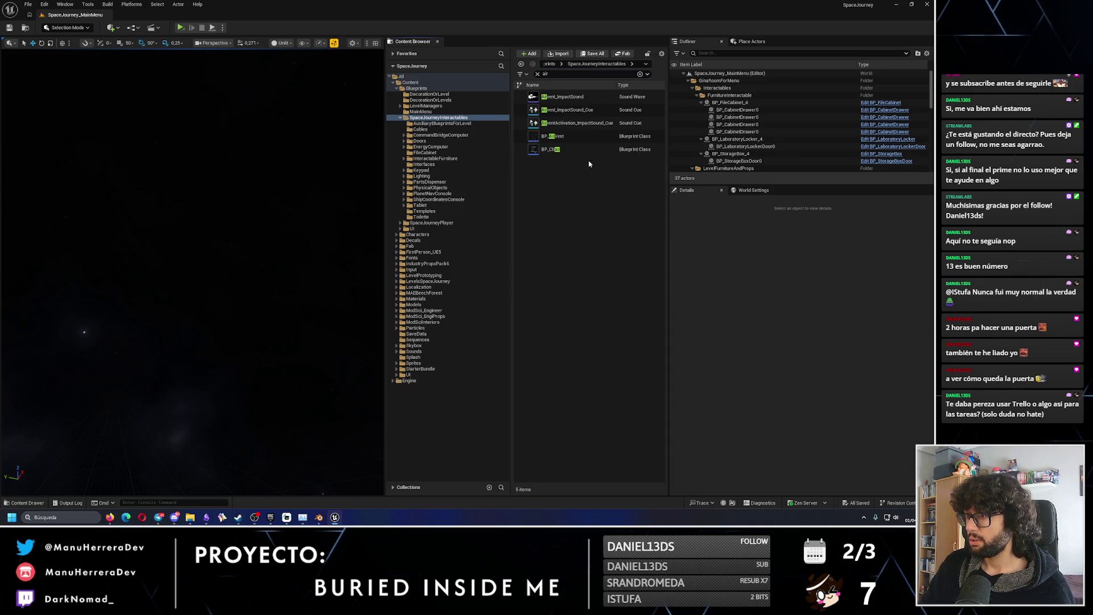
{"action": "left_click", "coordinate": [569, 136]}
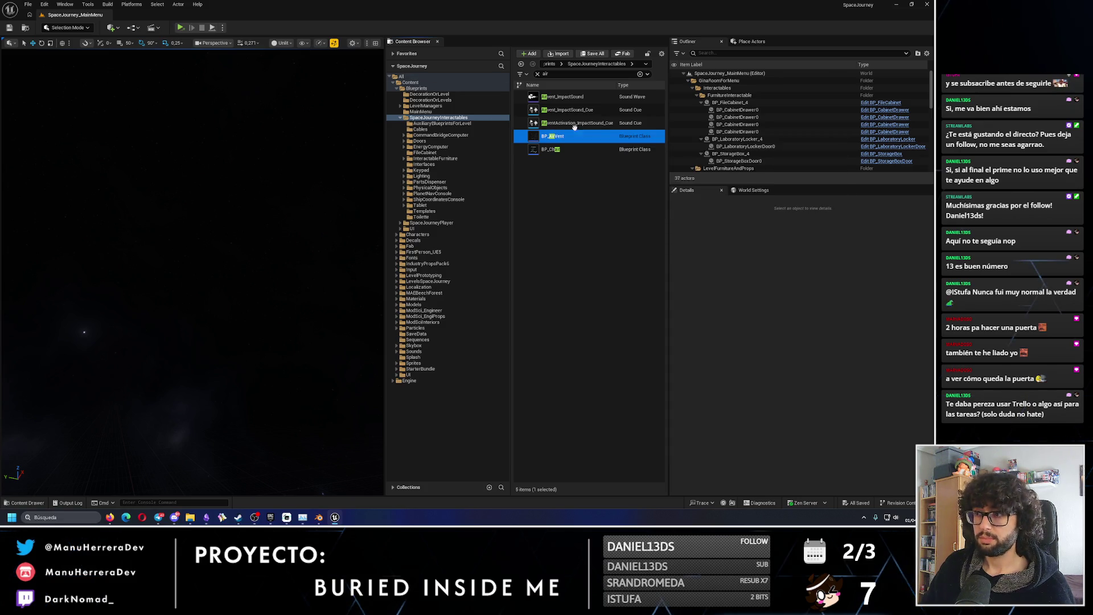
Export BP_AirVent as a T3D file into the Descargas folder.
{"action": "right_click", "coordinate": [603, 138]}
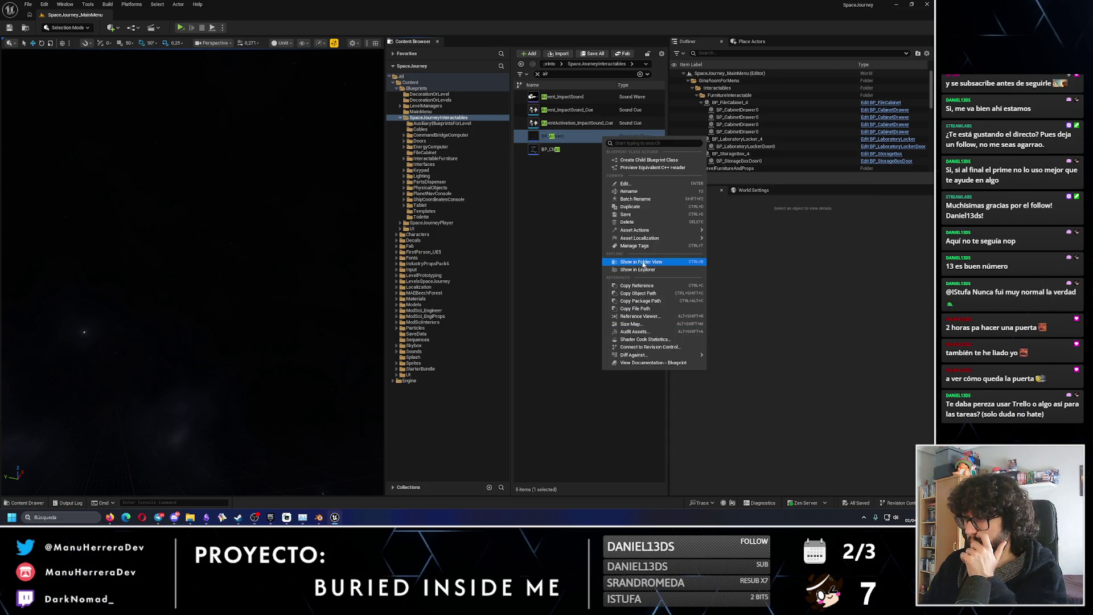
{"action": "mouse_move", "coordinate": [683, 234]}
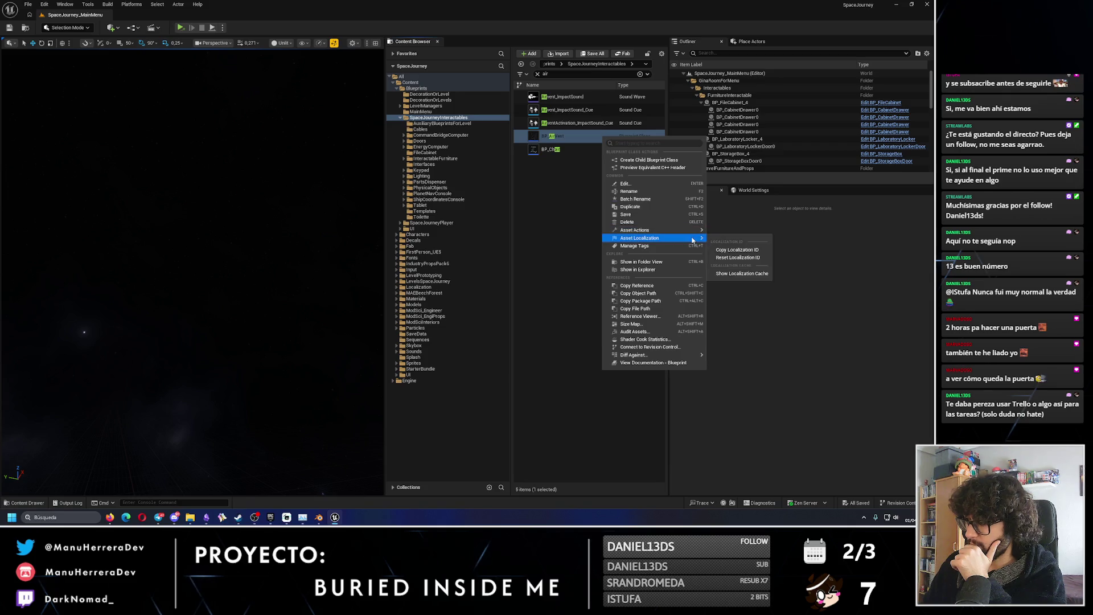
{"action": "left_click", "coordinate": [740, 277]}
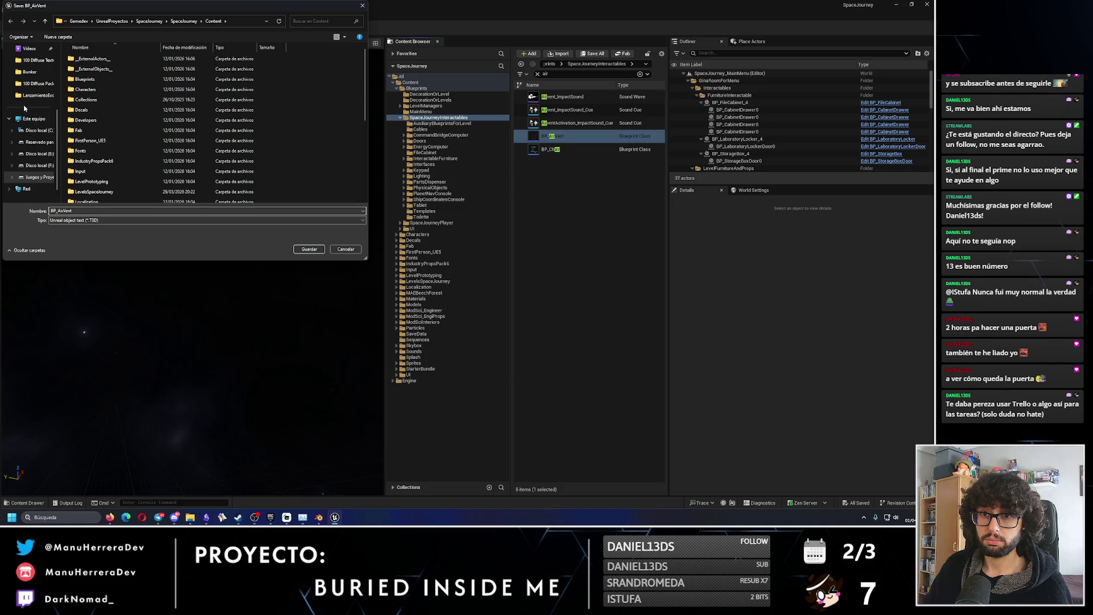
{"action": "scroll", "coordinate": [26, 90], "scroll_direction": "up", "scroll_amount": 3}
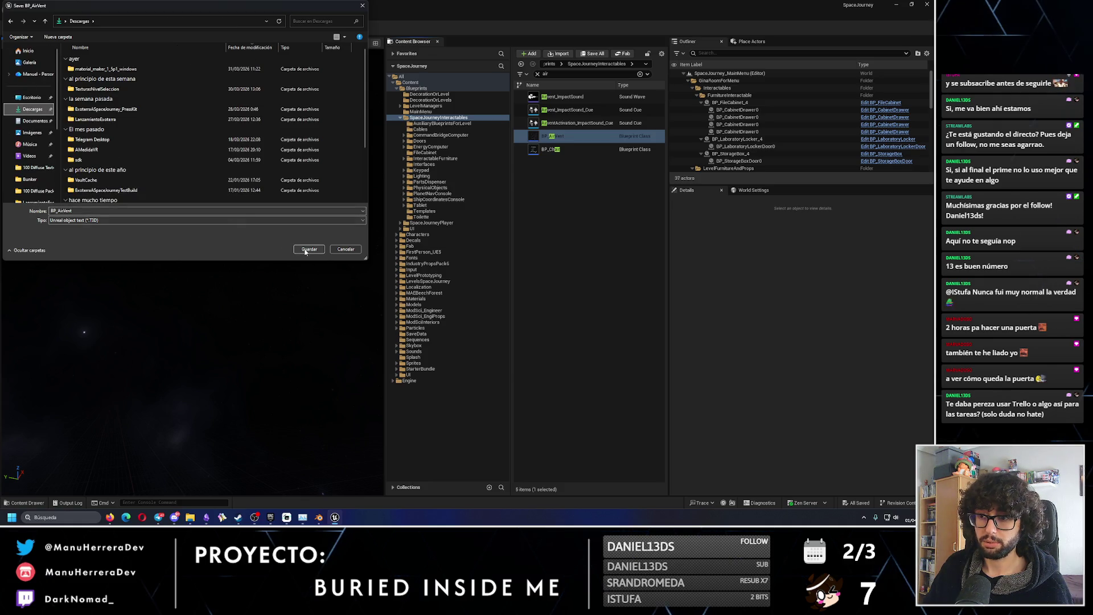
{"action": "left_click", "coordinate": [308, 249]}
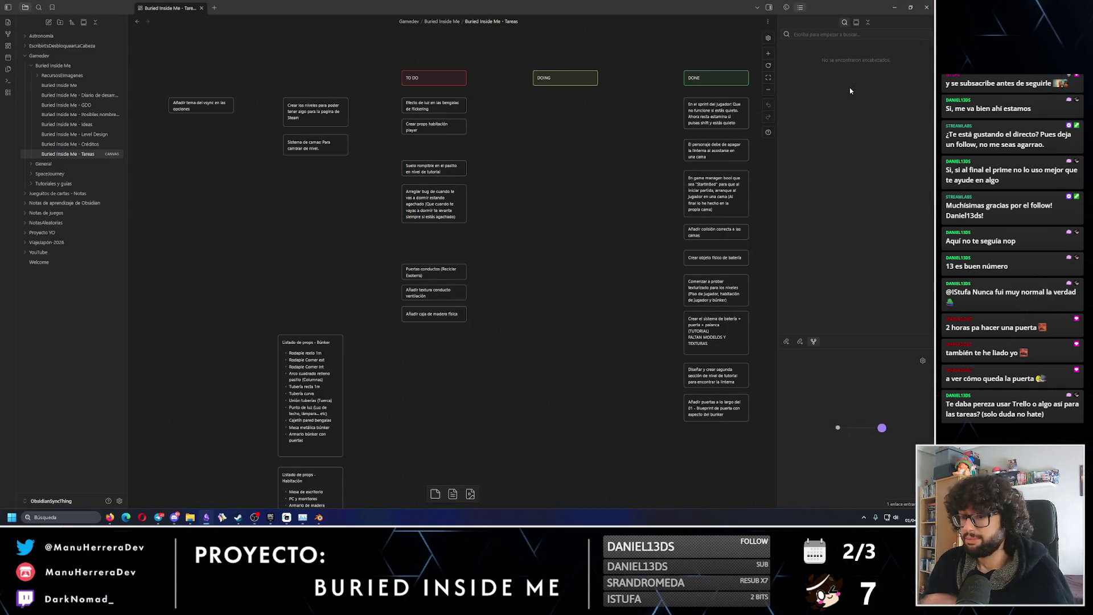
Launch the IAmMyJail project from the Epic Games Launcher library.
{"action": "left_click", "coordinate": [270, 518]}
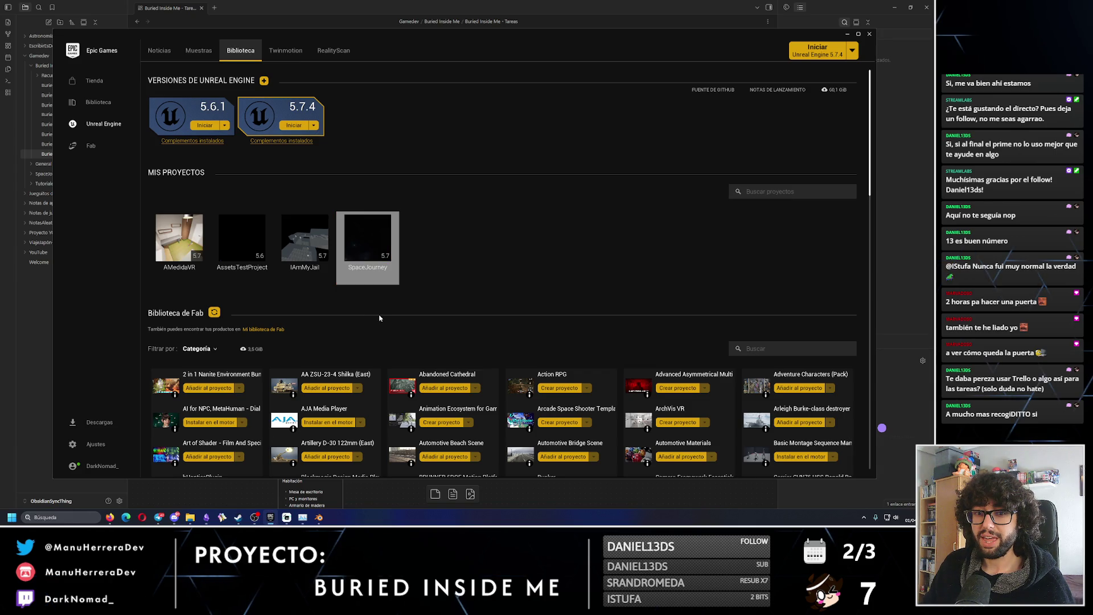
{"action": "double_click", "coordinate": [330, 272]}
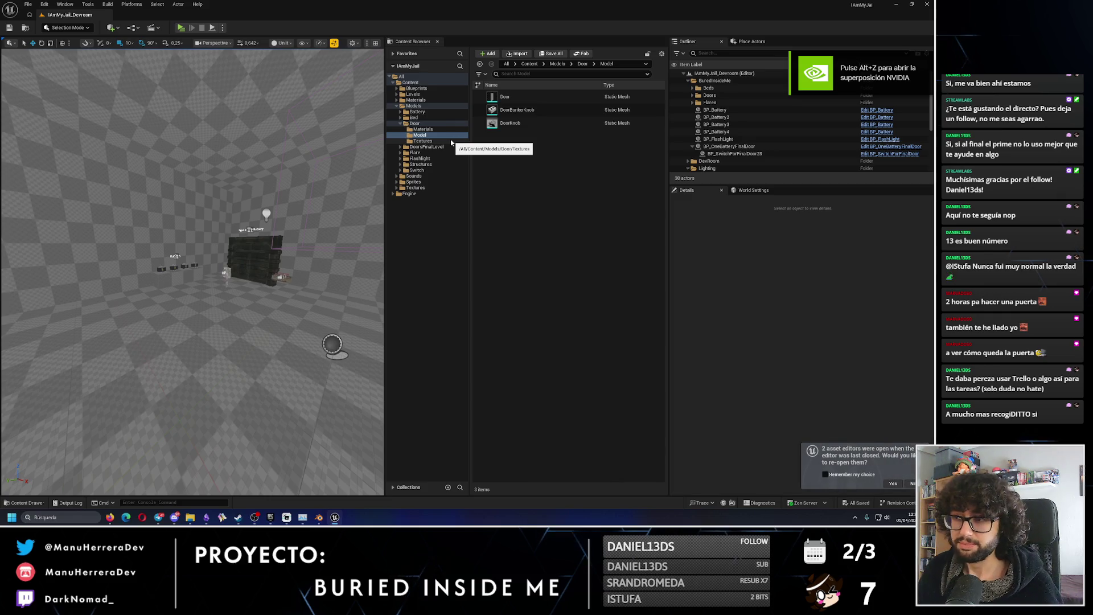
Collapse the Door and Models folders and open Blueprints > Actors > Interactables.
{"action": "left_click", "coordinate": [400, 123]}
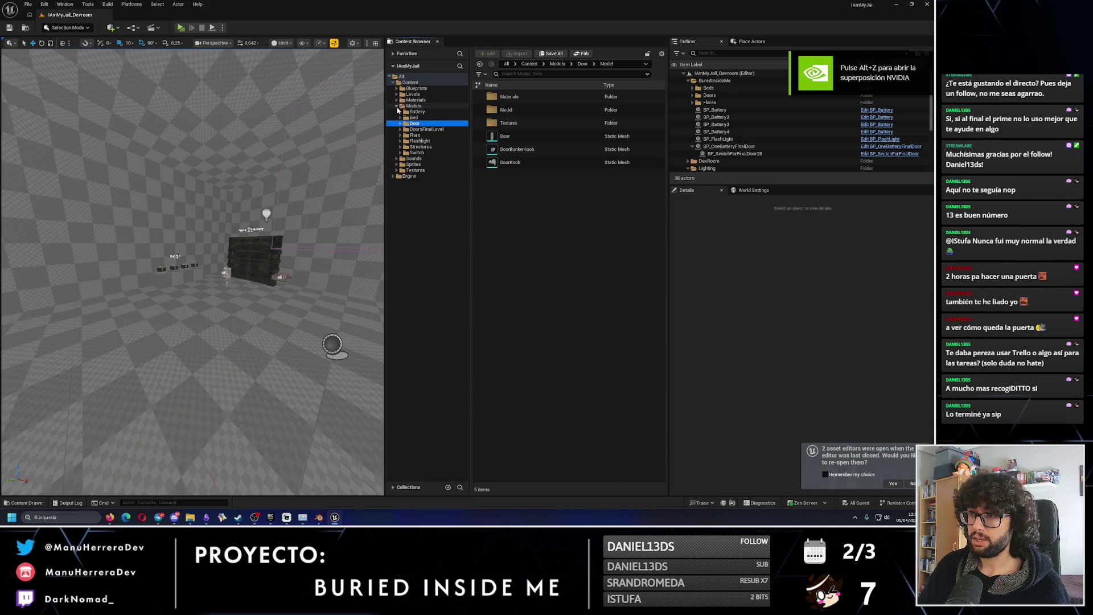
{"action": "left_click", "coordinate": [396, 106]}
{"action": "left_click", "coordinate": [397, 89]}
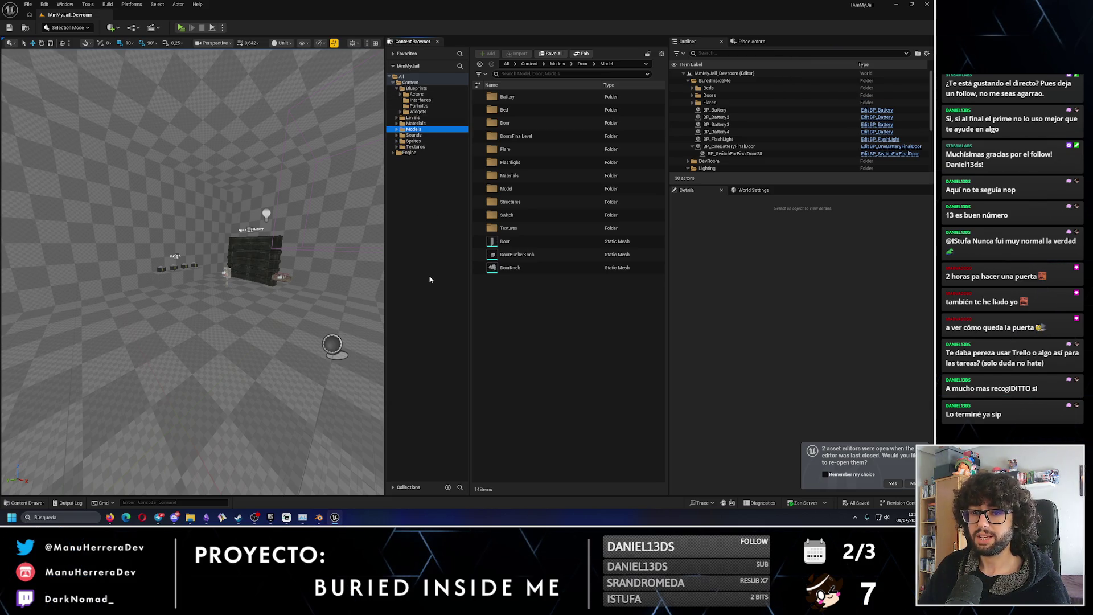
{"action": "left_click", "coordinate": [416, 94]}
{"action": "left_click", "coordinate": [399, 94]}
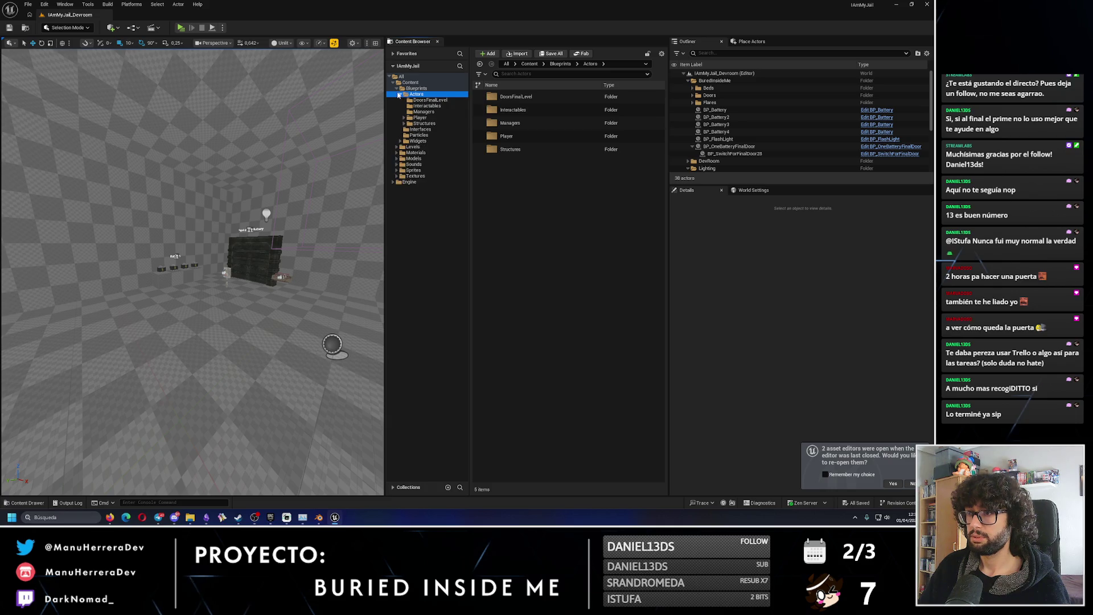
{"action": "left_click", "coordinate": [427, 106]}
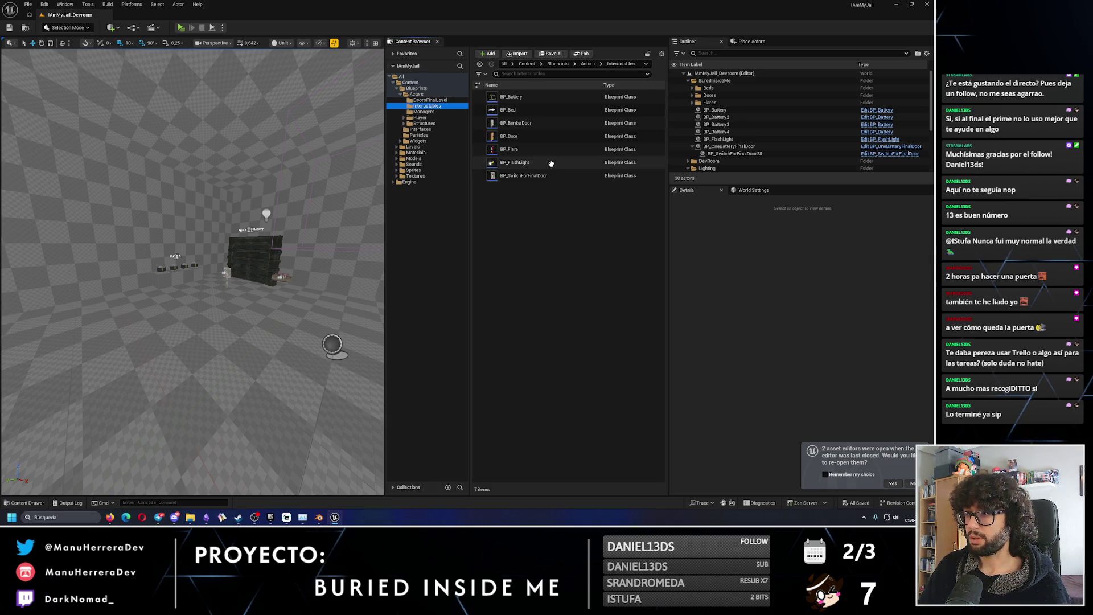
Bring up the Import file picker on Descargas and open a new File Explorer window.
{"action": "left_click", "coordinate": [517, 54]}
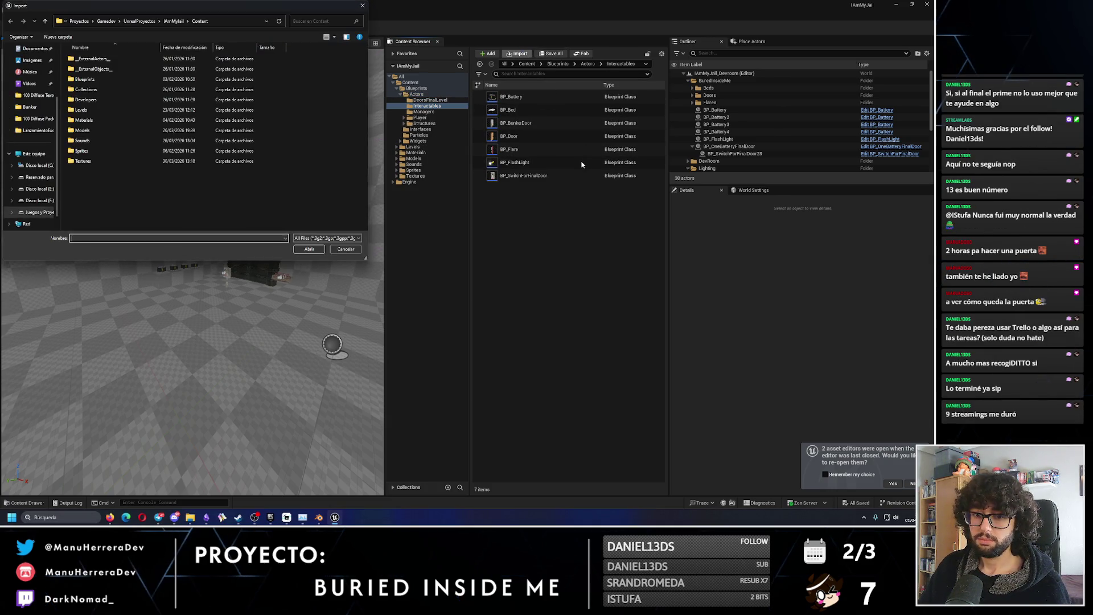
{"action": "scroll", "coordinate": [31, 174], "scroll_direction": "up", "scroll_amount": 5}
{"action": "left_click", "coordinate": [32, 109]}
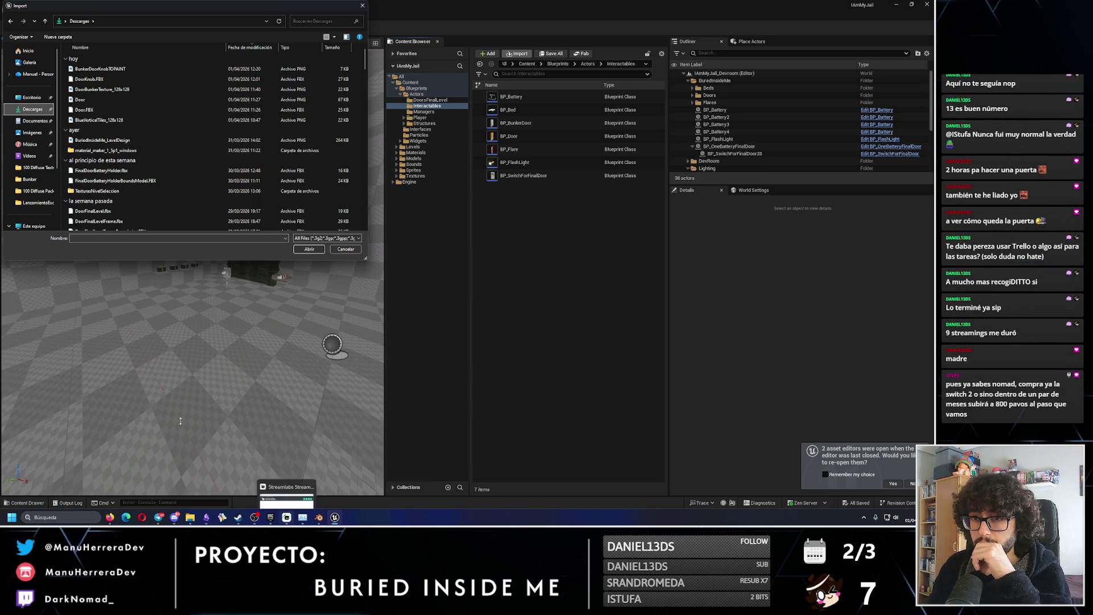
{"action": "left_click", "coordinate": [190, 517]}
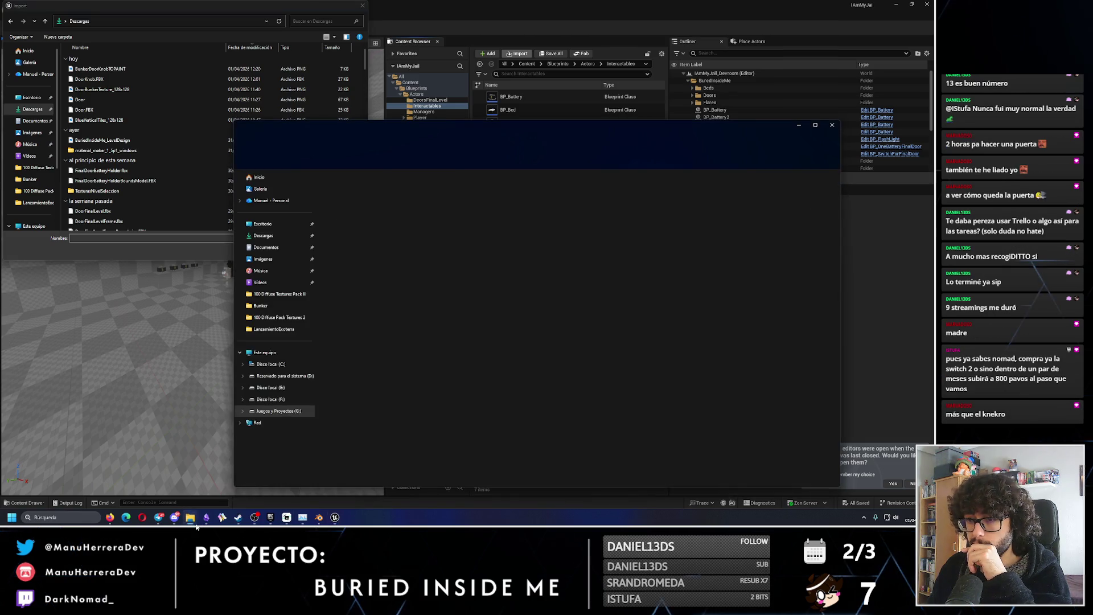
Show Descargas in the new Explorer window, select BP_AirVent.T3D and try dragging it into the project.
{"action": "left_click", "coordinate": [263, 236]}
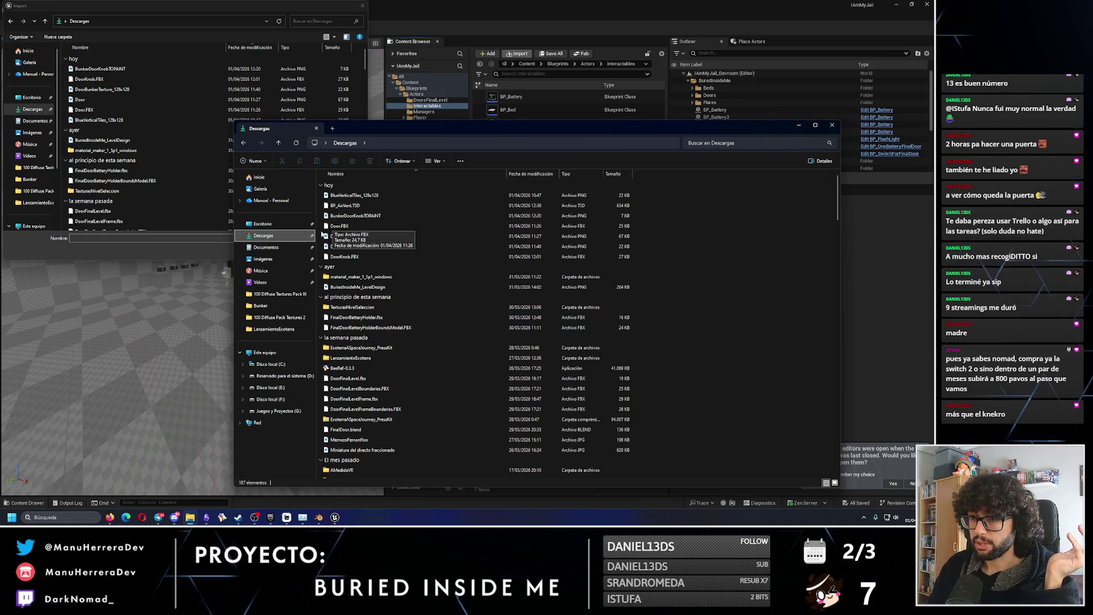
{"action": "left_click", "coordinate": [345, 205]}
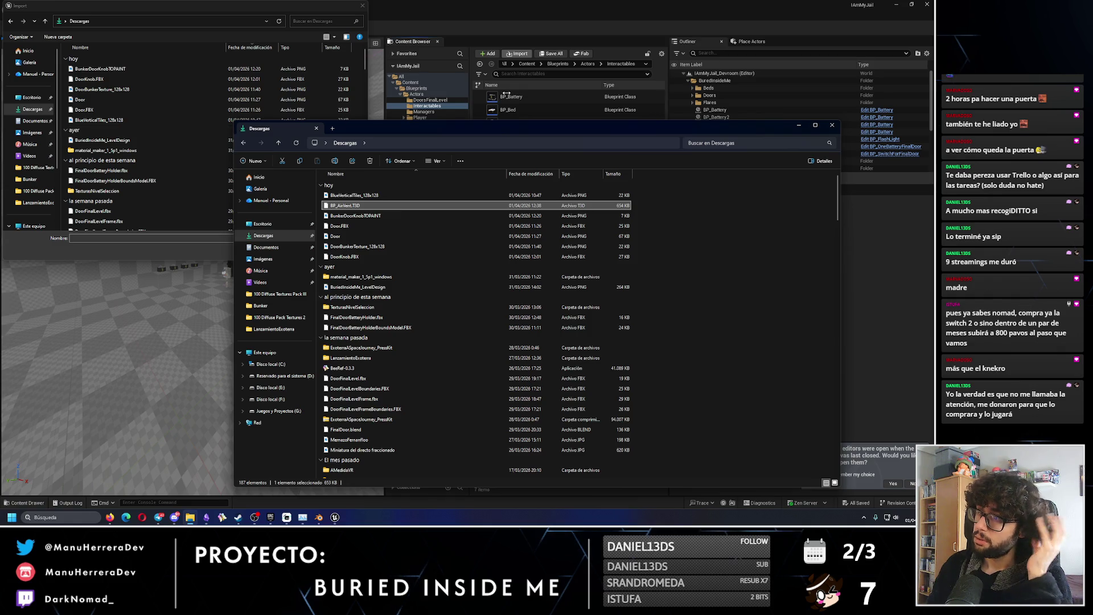
{"action": "left_click_drag", "start_coordinate": [499, 129], "coordinate": [628, 280]}
{"action": "mouse_move", "coordinate": [535, 256]}
{"action": "left_mouse_down"}
{"action": "mouse_move", "coordinate": [546, 206]}
{"action": "mouse_move", "coordinate": [508, 379]}
{"action": "mouse_move", "coordinate": [504, 355]}
{"action": "left_mouse_up"}
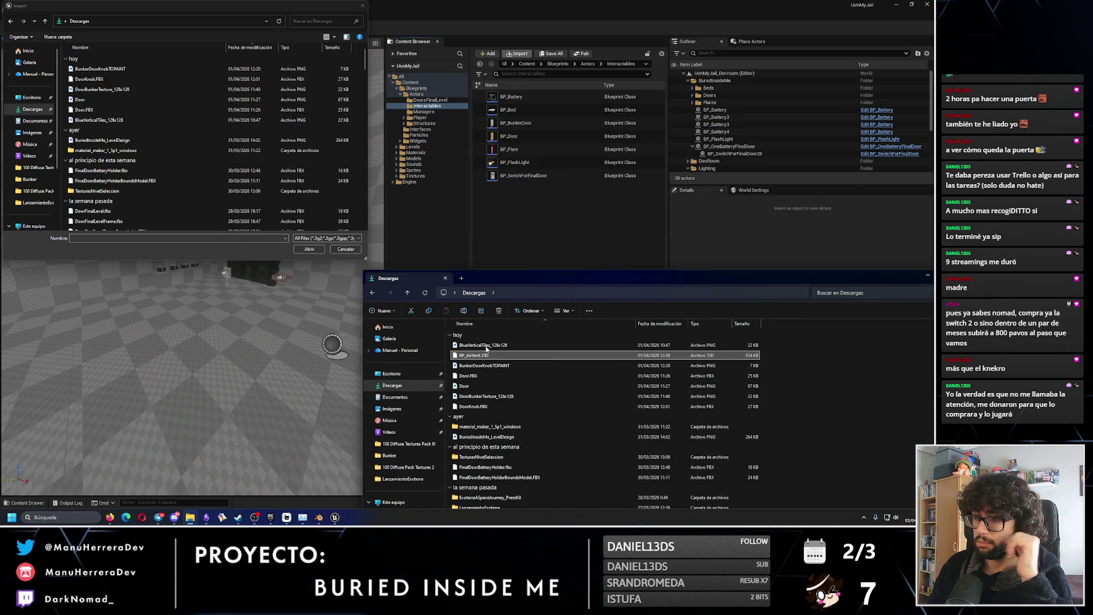
{"action": "left_click_drag", "start_coordinate": [506, 281], "coordinate": [484, 228]}
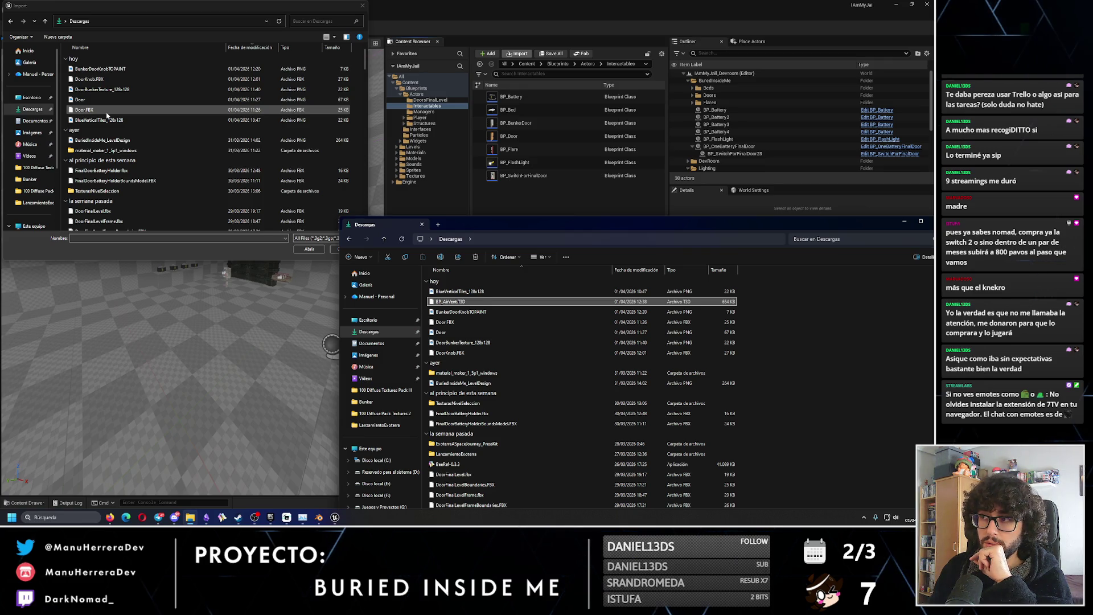
Move the Downloads window aside and switch to the YouTube asset-migration tutorial.
{"action": "mouse_move", "coordinate": [485, 231]}
{"action": "left_mouse_down"}
{"action": "mouse_move", "coordinate": [409, 191]}
{"action": "mouse_move", "coordinate": [415, 141]}
{"action": "left_mouse_up"}
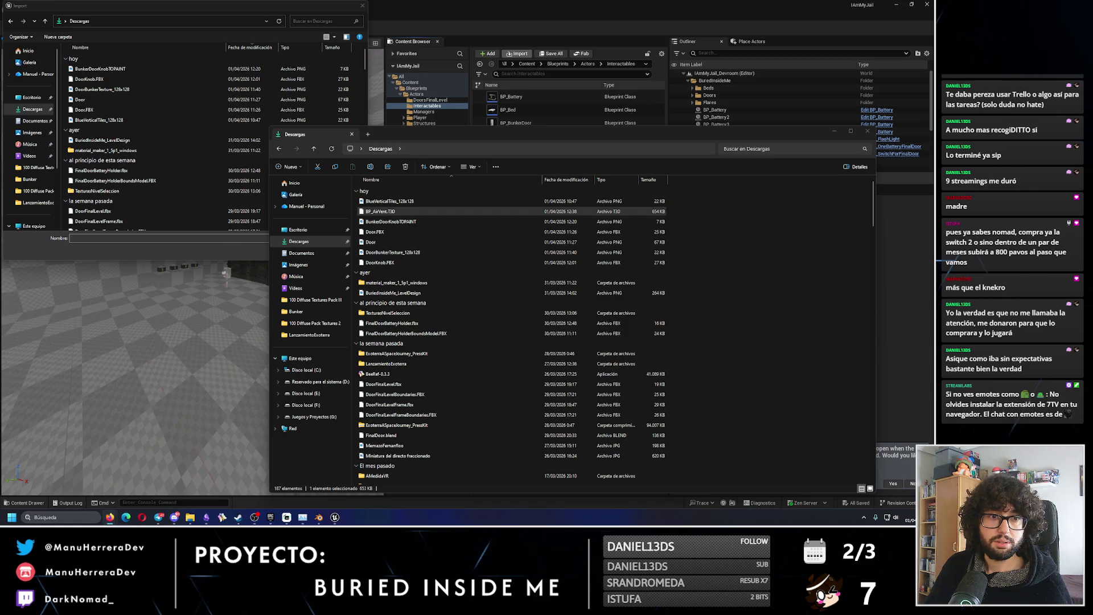
{"action": "key", "text": "alt+Tab"}
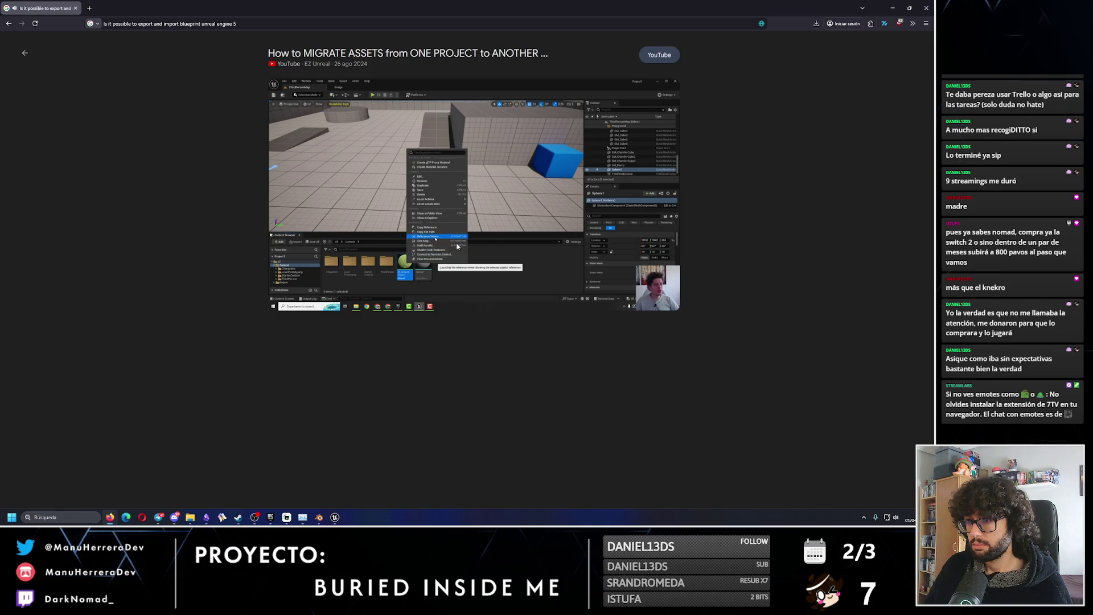
Pause and replay the tutorial at its Migrate step, then switch back to Unreal.
{"action": "left_click", "coordinate": [438, 233]}
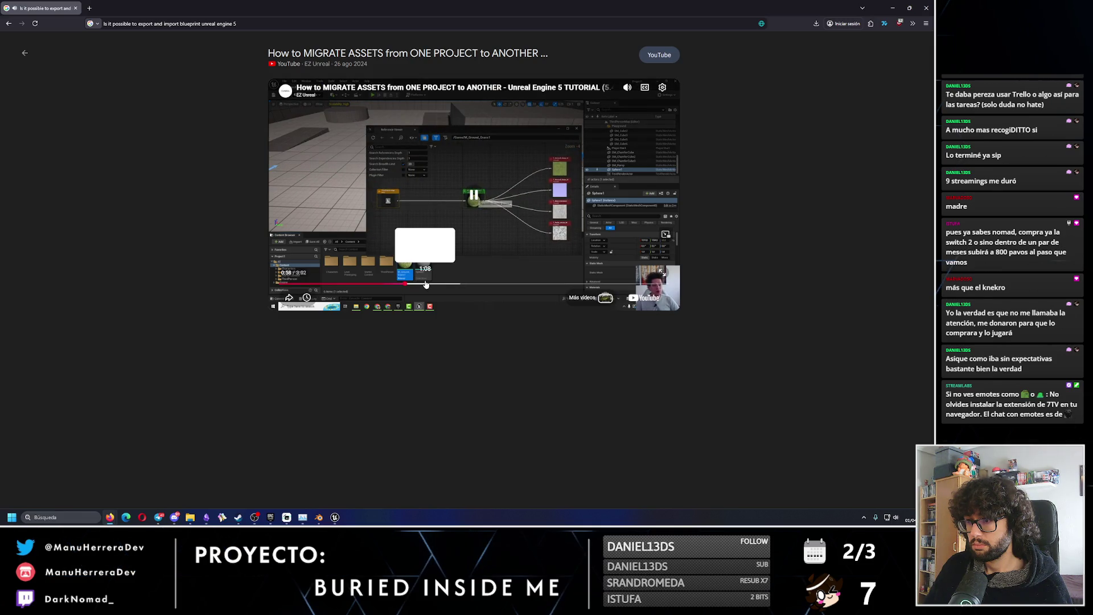
{"action": "left_click", "coordinate": [449, 169]}
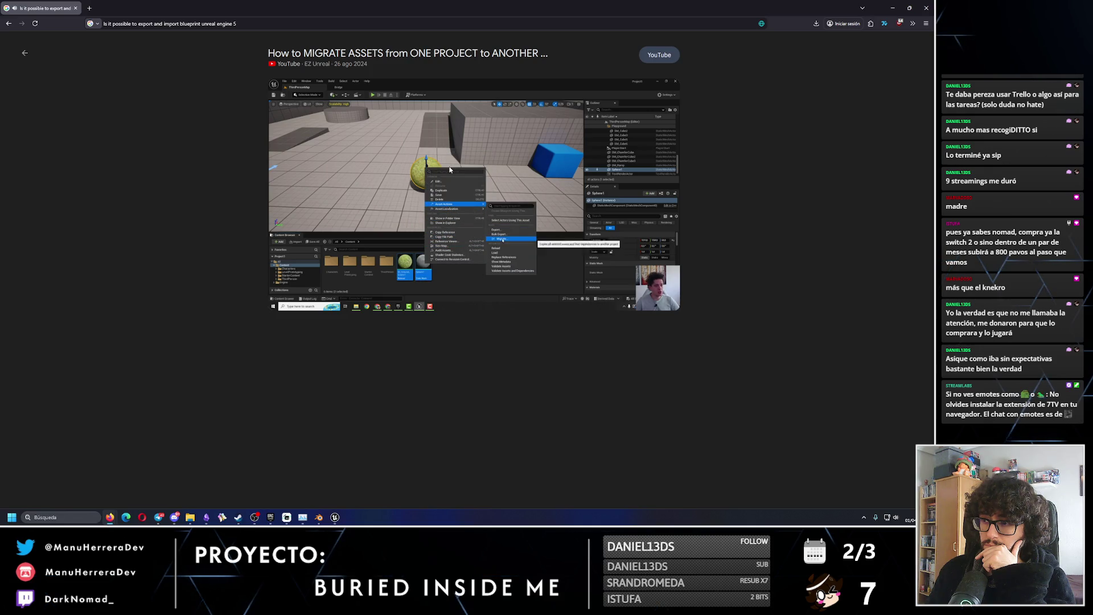
{"action": "mouse_move", "coordinate": [519, 136]}
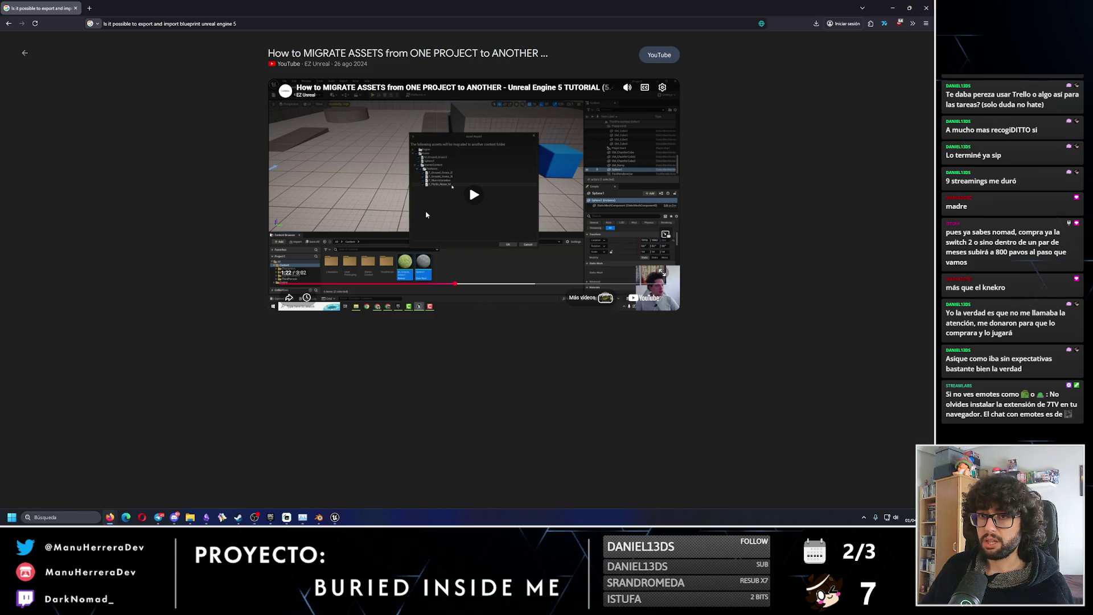
{"action": "key", "text": "alt+Tab"}
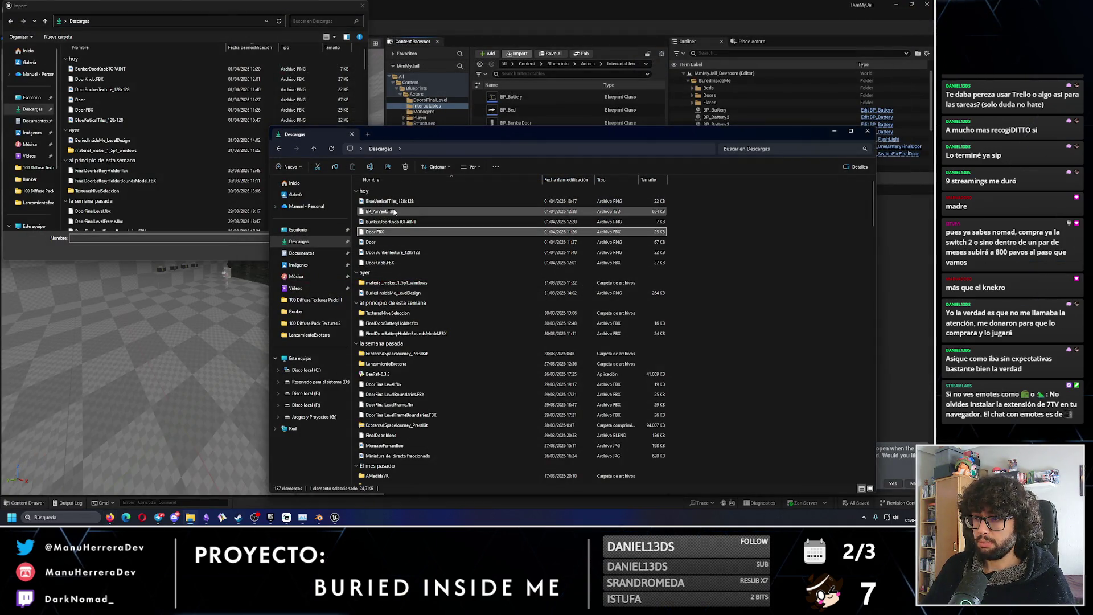
Close the Import picker, filter for '_air' and start migrating BP_AirVent.
{"action": "left_click", "coordinate": [362, 5]}
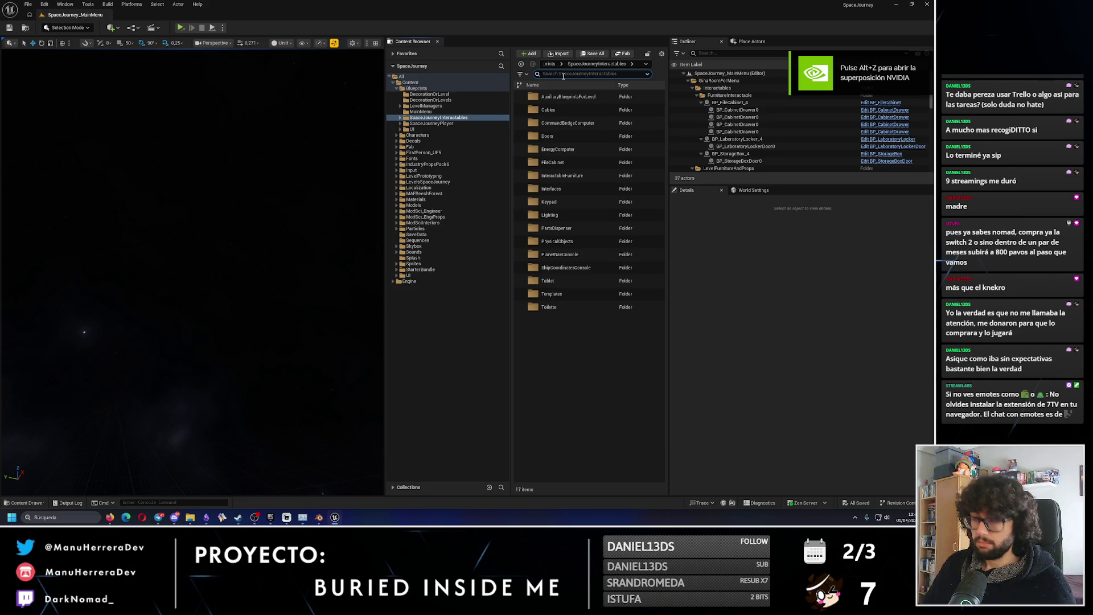
{"action": "type", "text": "bp_a"}
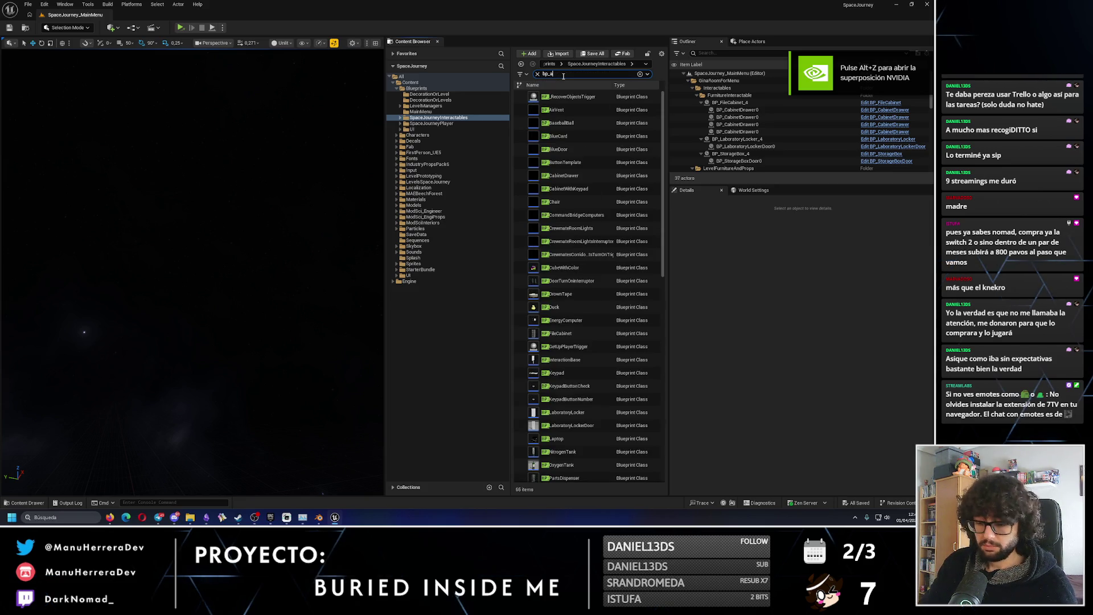
{"action": "type", "text": "ir"}
{"action": "right_click", "coordinate": [567, 98]}
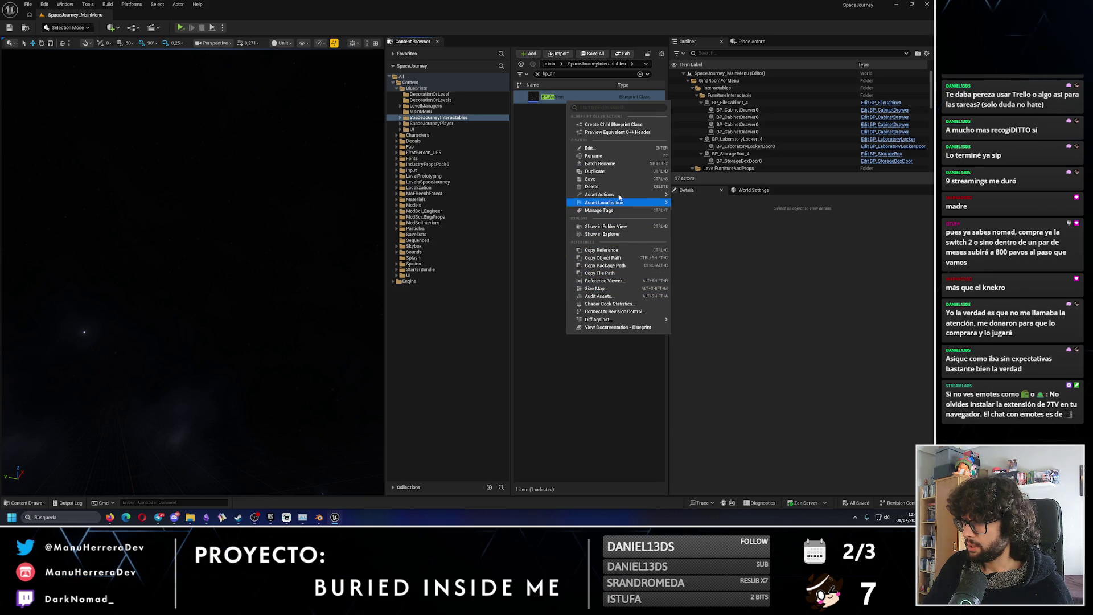
{"action": "mouse_move", "coordinate": [618, 194]}
{"action": "left_click", "coordinate": [689, 247]}
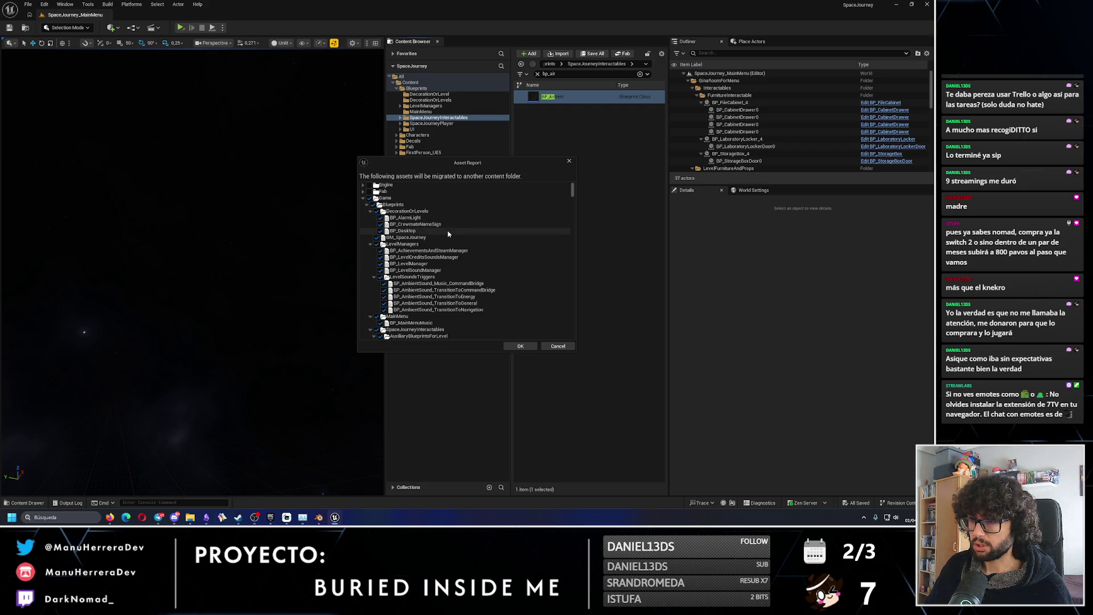
Deselect every asset in the migration report by unticking the root checkbox.
{"action": "scroll", "coordinate": [416, 292], "scroll_direction": "down", "scroll_amount": 2}
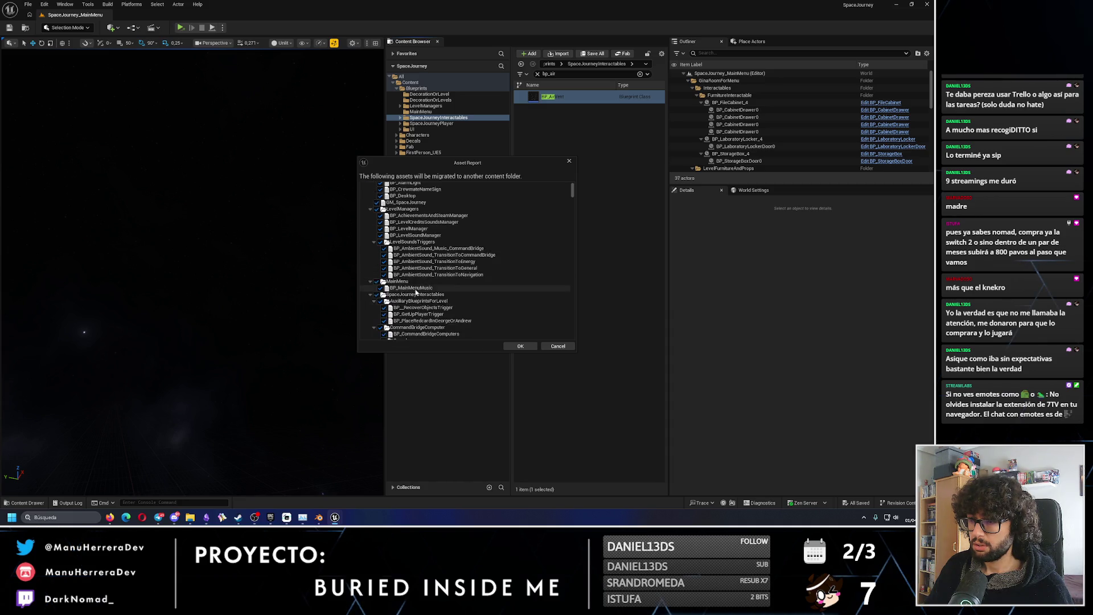
{"action": "left_click_drag", "start_coordinate": [572, 193], "coordinate": [571, 342]}
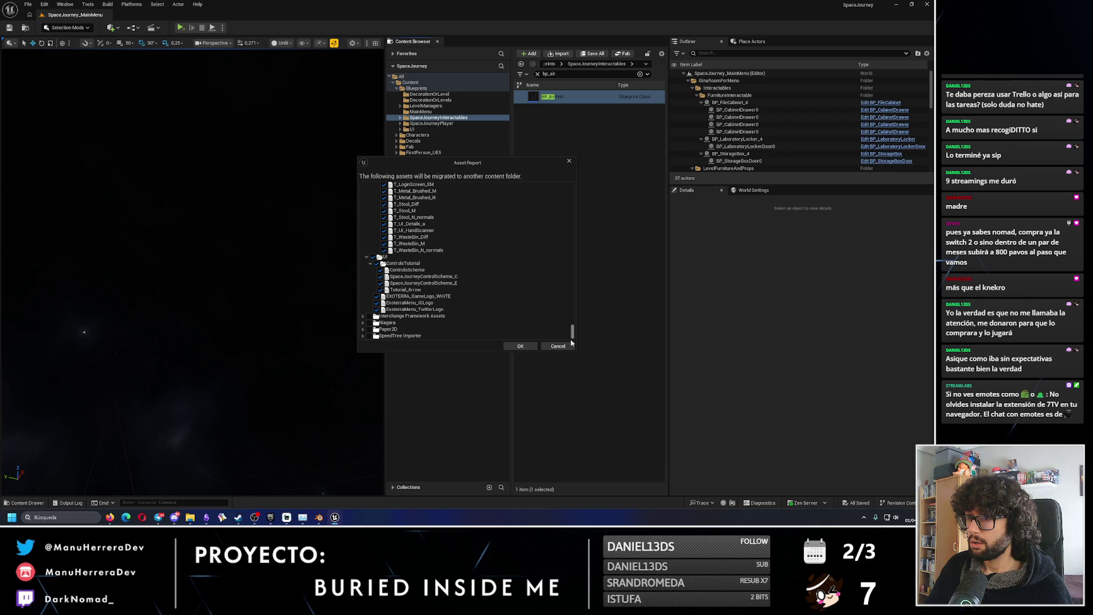
{"action": "left_click_drag", "start_coordinate": [571, 342], "coordinate": [579, 165]}
{"action": "left_click", "coordinate": [370, 198]}
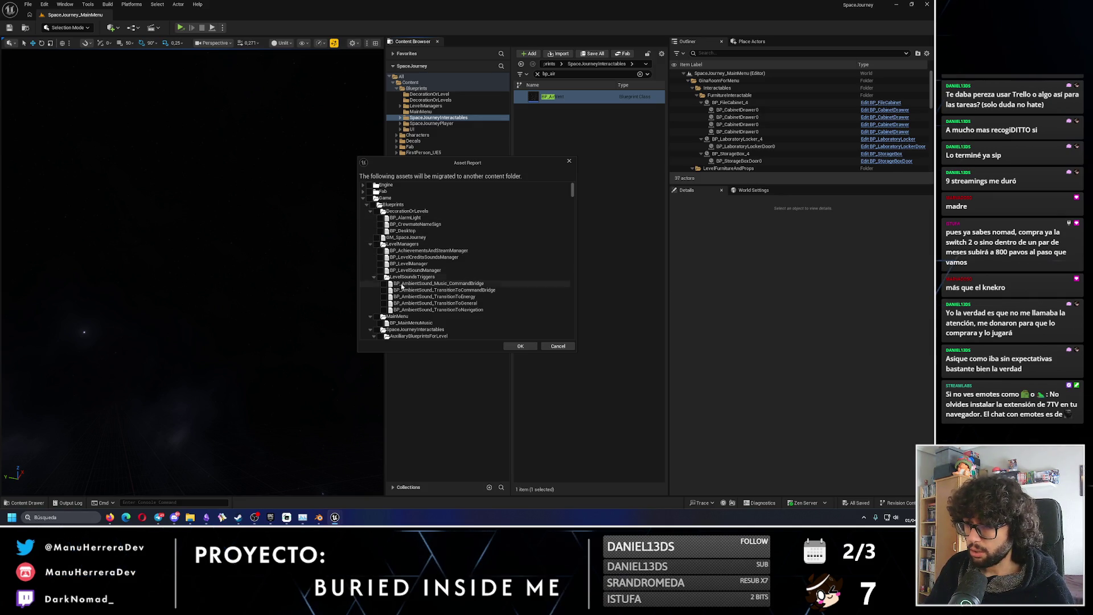
Collapse the Doors, Sounds, ScreenAssets and Sprites folders in the report.
{"action": "scroll", "coordinate": [418, 312], "scroll_direction": "down", "scroll_amount": 1}
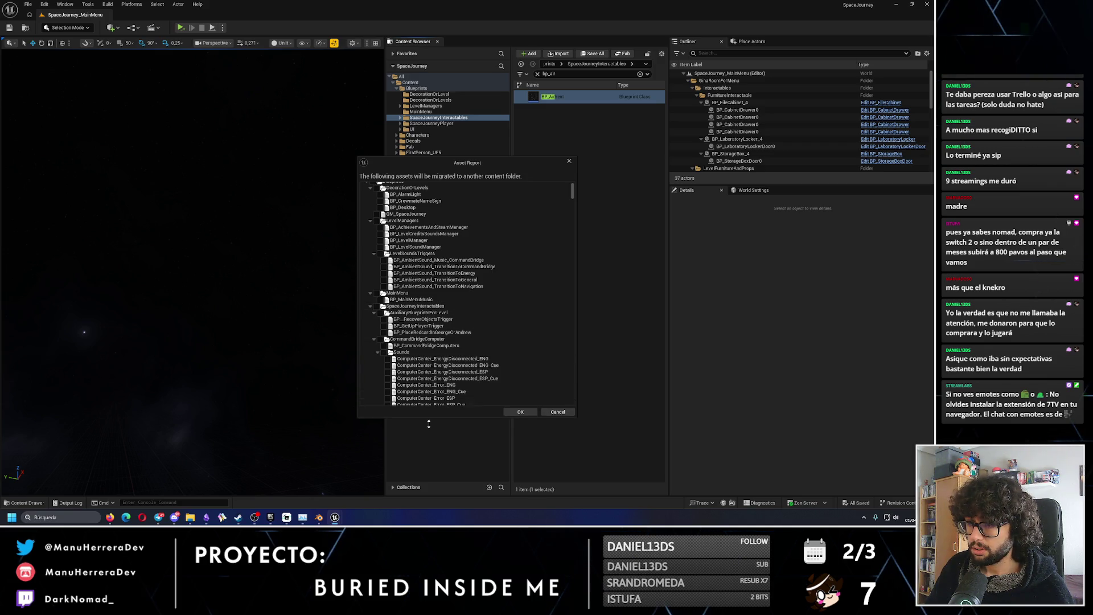
{"action": "scroll", "coordinate": [443, 348], "scroll_direction": "down", "scroll_amount": 1}
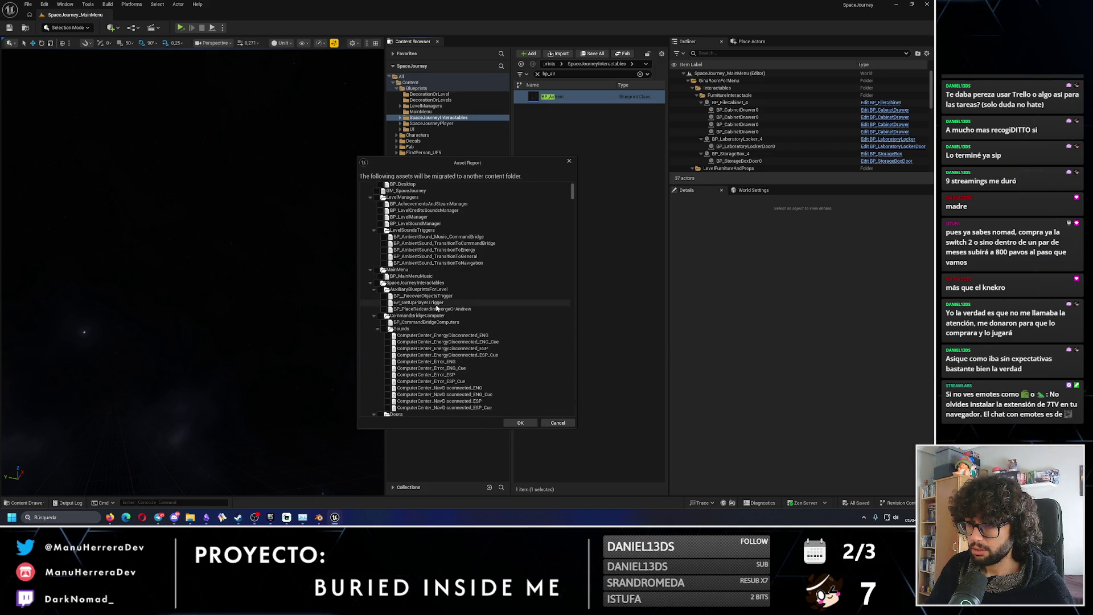
{"action": "scroll", "coordinate": [434, 314], "scroll_direction": "up", "scroll_amount": 2}
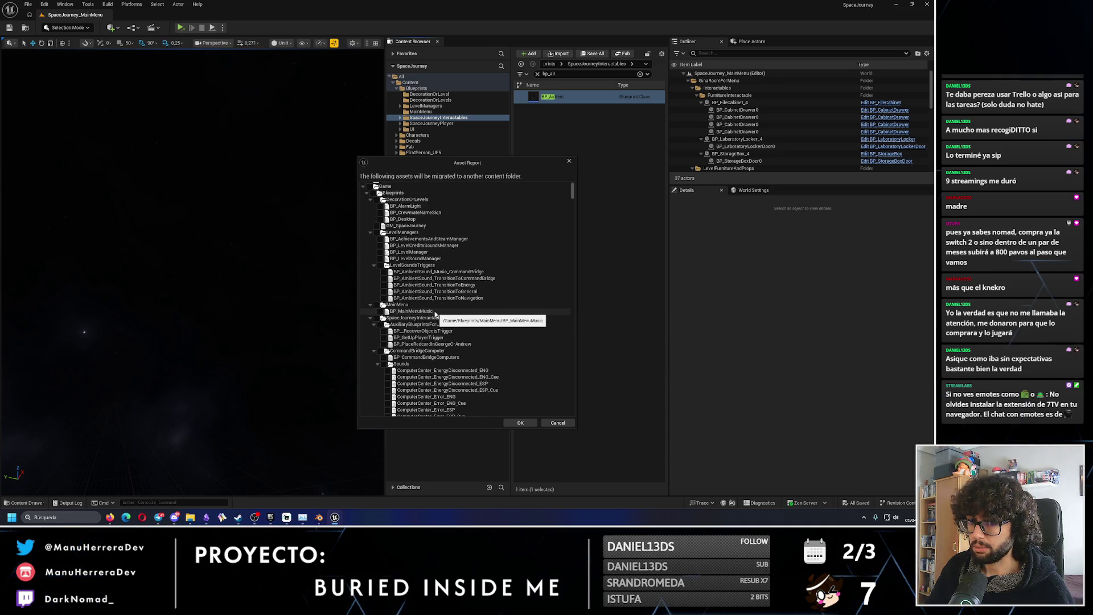
{"action": "scroll", "coordinate": [438, 364], "scroll_direction": "up", "scroll_amount": 1}
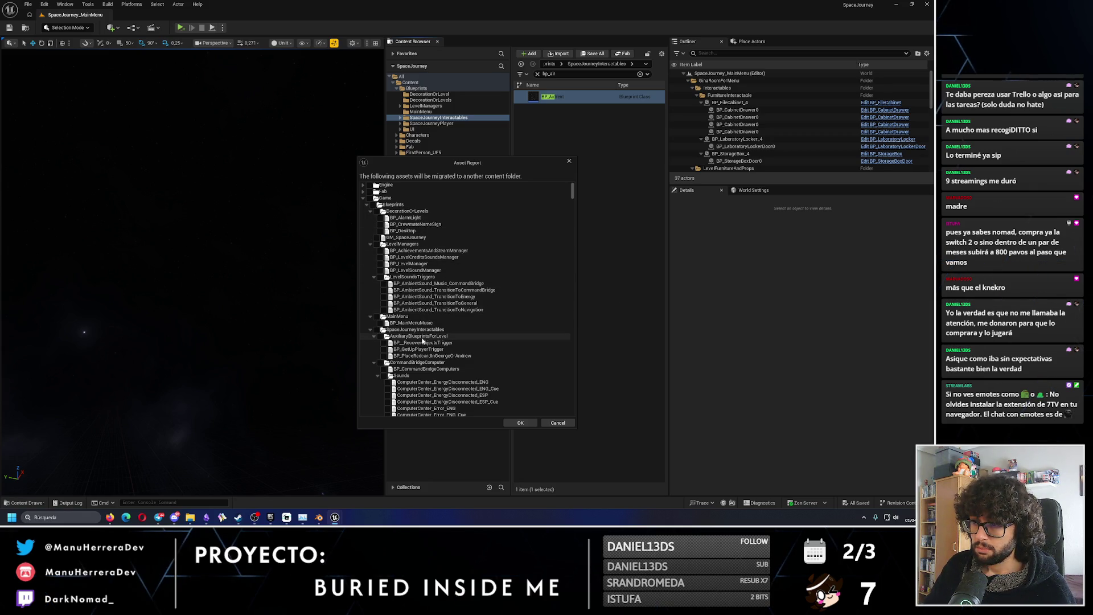
{"action": "scroll", "coordinate": [438, 348], "scroll_direction": "down", "scroll_amount": 1}
{"action": "scroll", "coordinate": [438, 349], "scroll_direction": "down", "scroll_amount": 8}
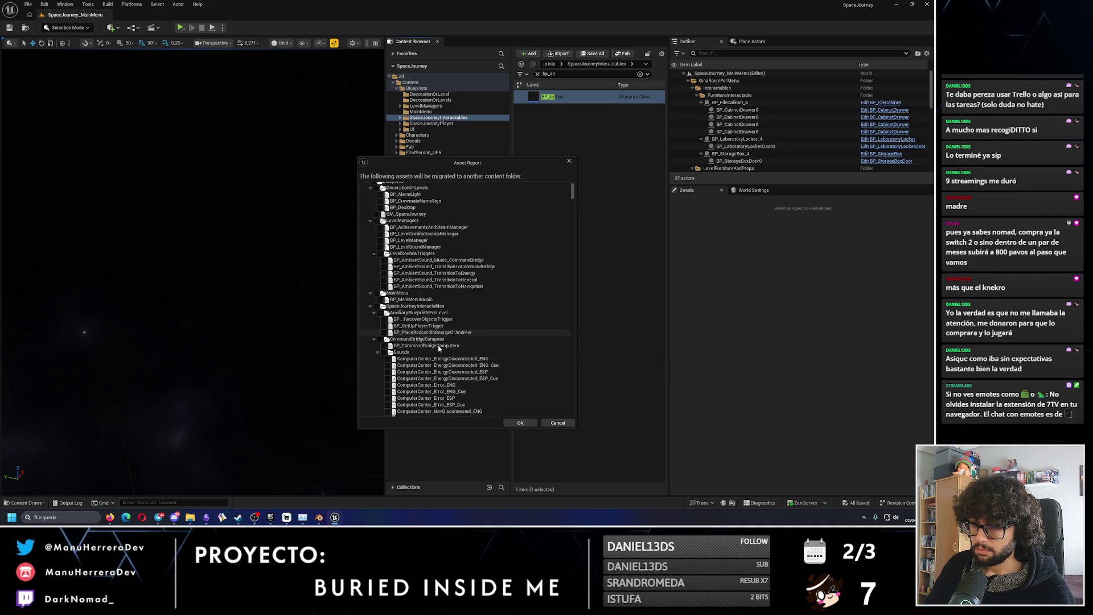
{"action": "scroll", "coordinate": [441, 349], "scroll_direction": "down", "scroll_amount": 5}
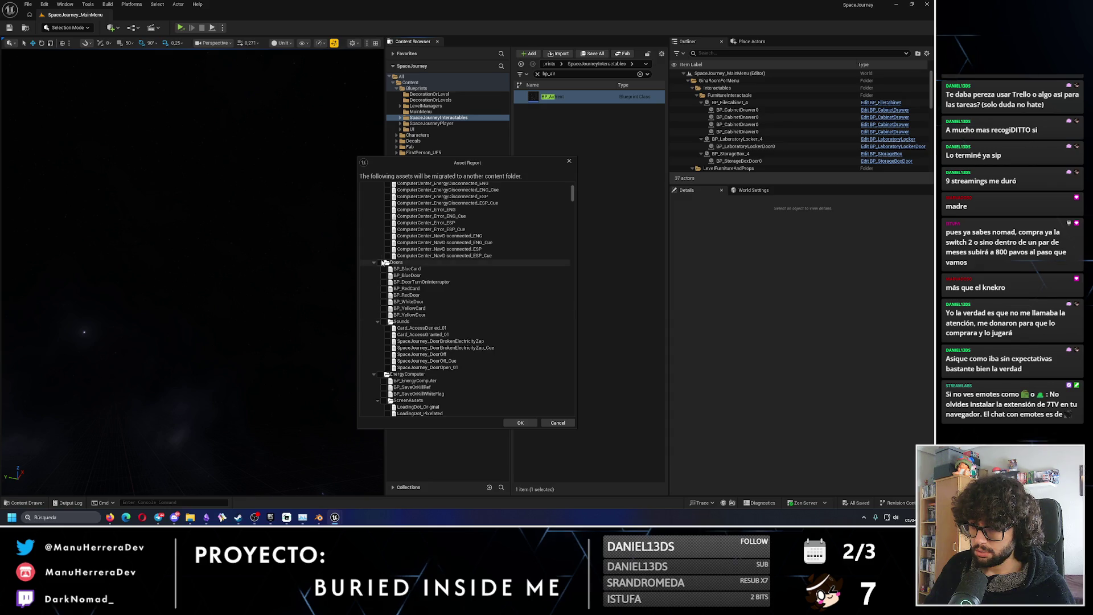
{"action": "left_click", "coordinate": [374, 263]}
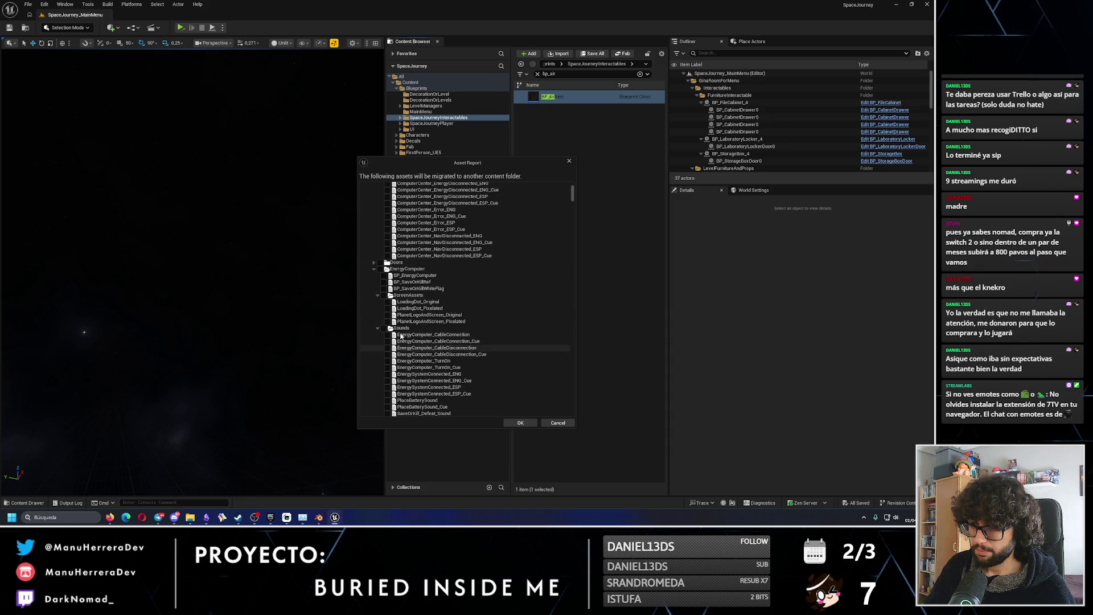
{"action": "left_click", "coordinate": [378, 328]}
{"action": "left_click", "coordinate": [377, 294]}
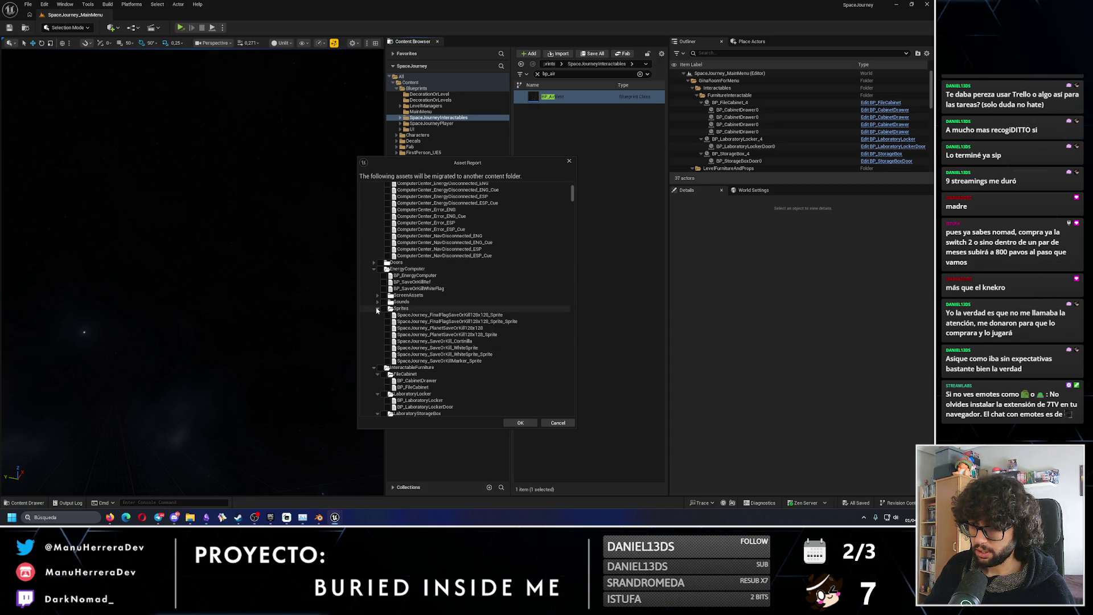
{"action": "left_click", "coordinate": [381, 309]}
{"action": "scroll", "coordinate": [388, 308], "scroll_direction": "up", "scroll_amount": 10}
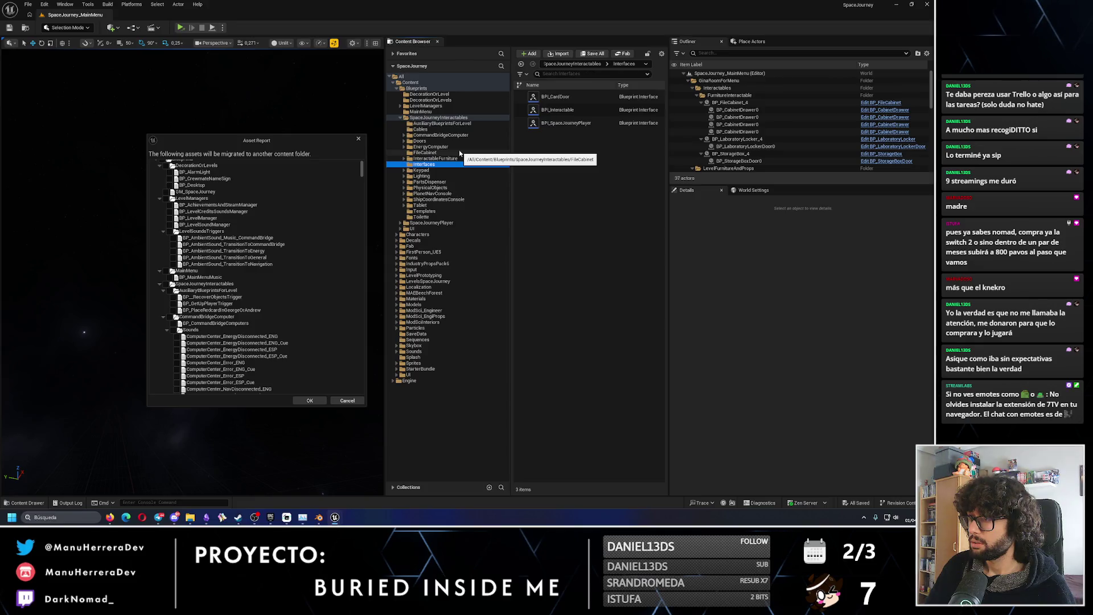
Collapse the Game subfolders (Decals, Blueprints, Fab, Fonts, IndustryPropsPack6, LevelsSpaceJourney) in the Asset Report.
{"action": "key", "text": "Down"}
{"action": "key", "text": "Down"}
{"action": "key", "text": "Down"}
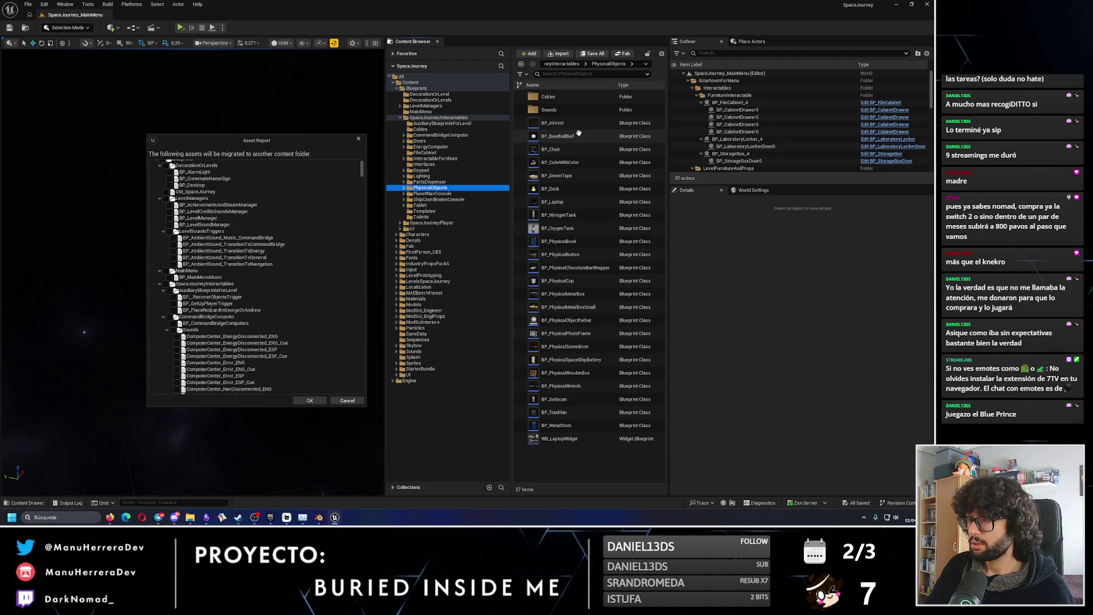
{"action": "mouse_move", "coordinate": [575, 227]}
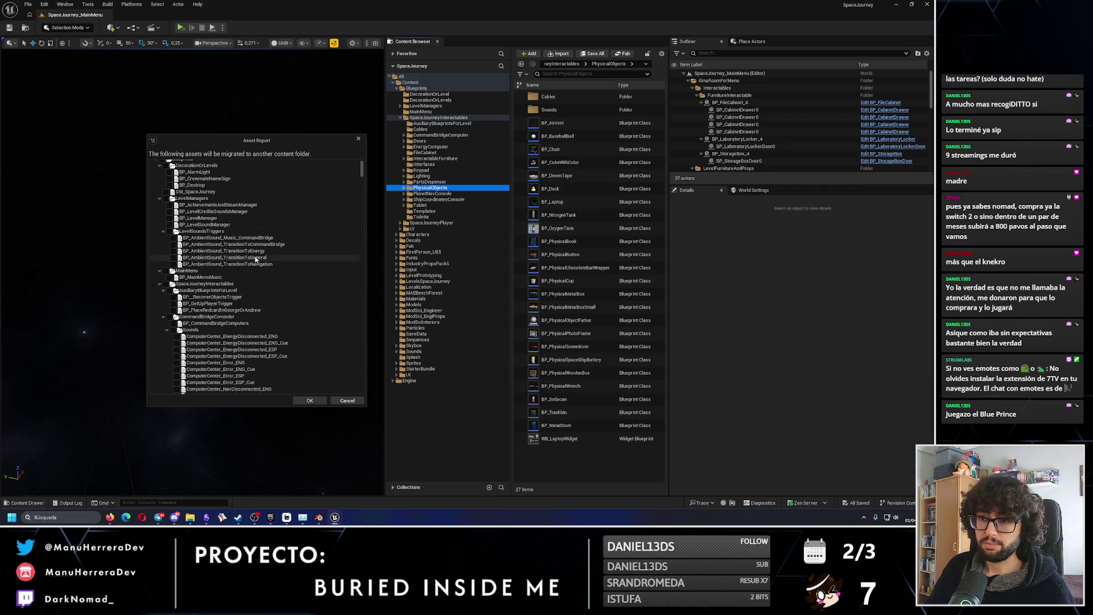
{"action": "scroll", "coordinate": [255, 259], "scroll_direction": "up", "scroll_amount": 2}
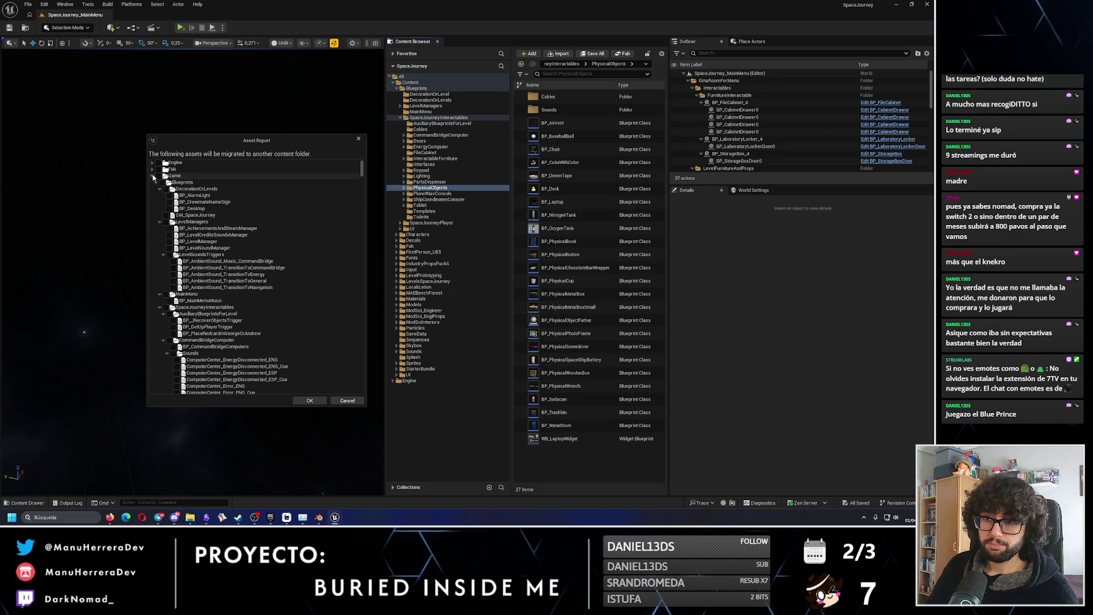
{"action": "left_click", "coordinate": [153, 178]}
{"action": "left_click", "coordinate": [152, 177]}
{"action": "left_click", "coordinate": [152, 178]}
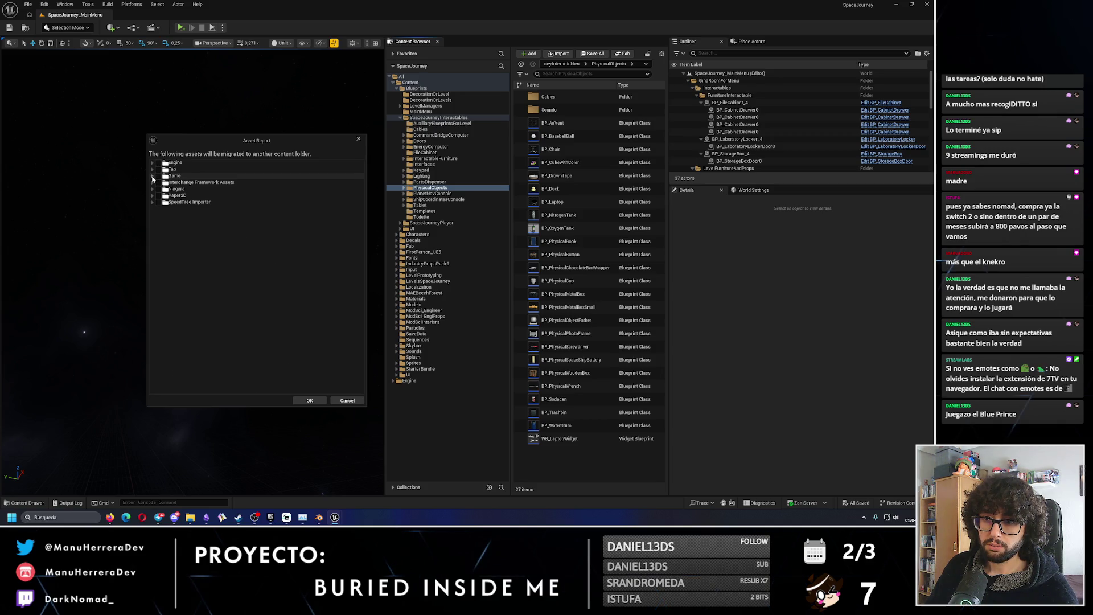
{"action": "left_click", "coordinate": [153, 178]}
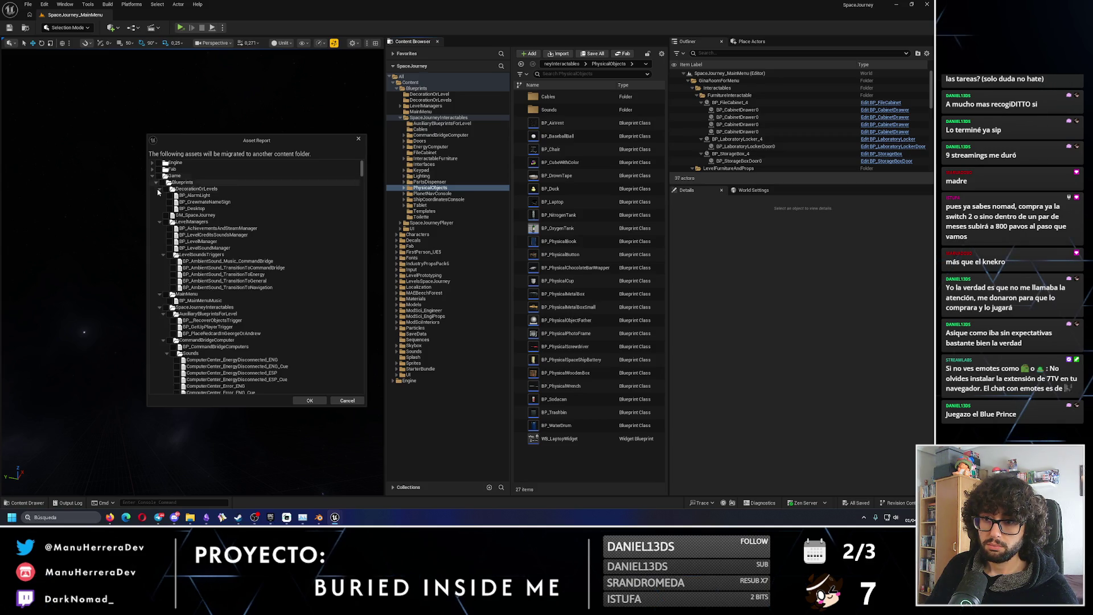
{"action": "left_click", "coordinate": [160, 188]}
{"action": "left_click", "coordinate": [160, 202]}
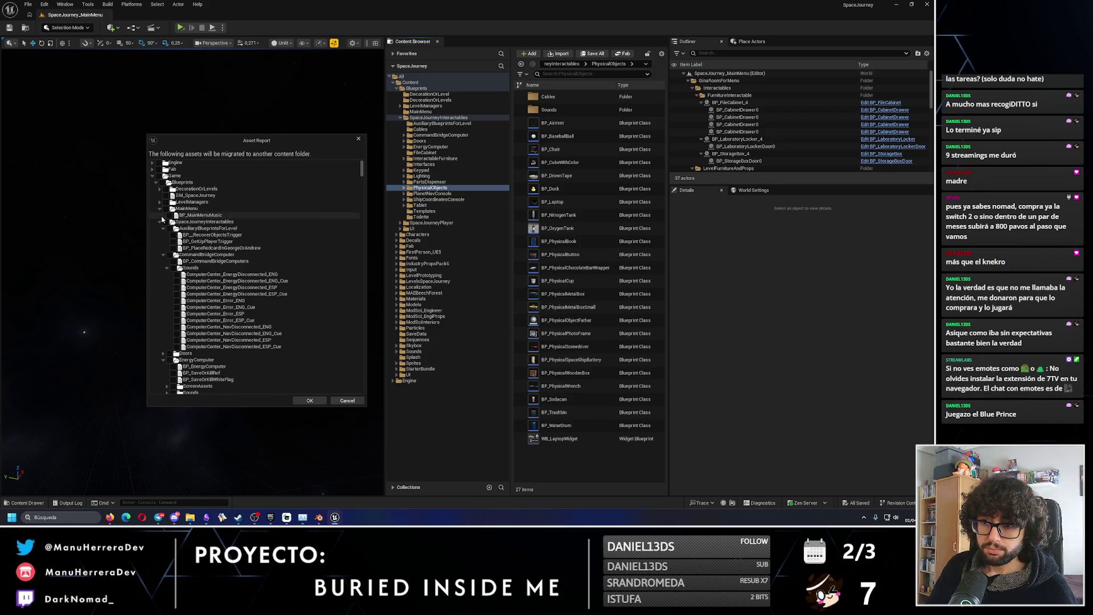
{"action": "left_click", "coordinate": [160, 221]}
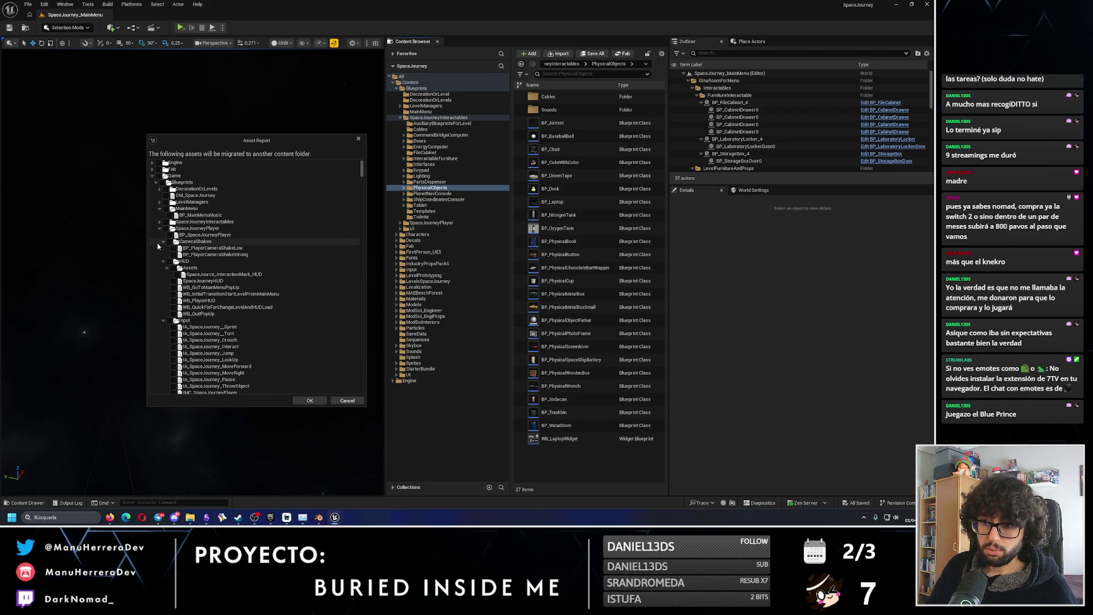
{"action": "left_click", "coordinate": [160, 228]}
{"action": "left_click", "coordinate": [160, 234]}
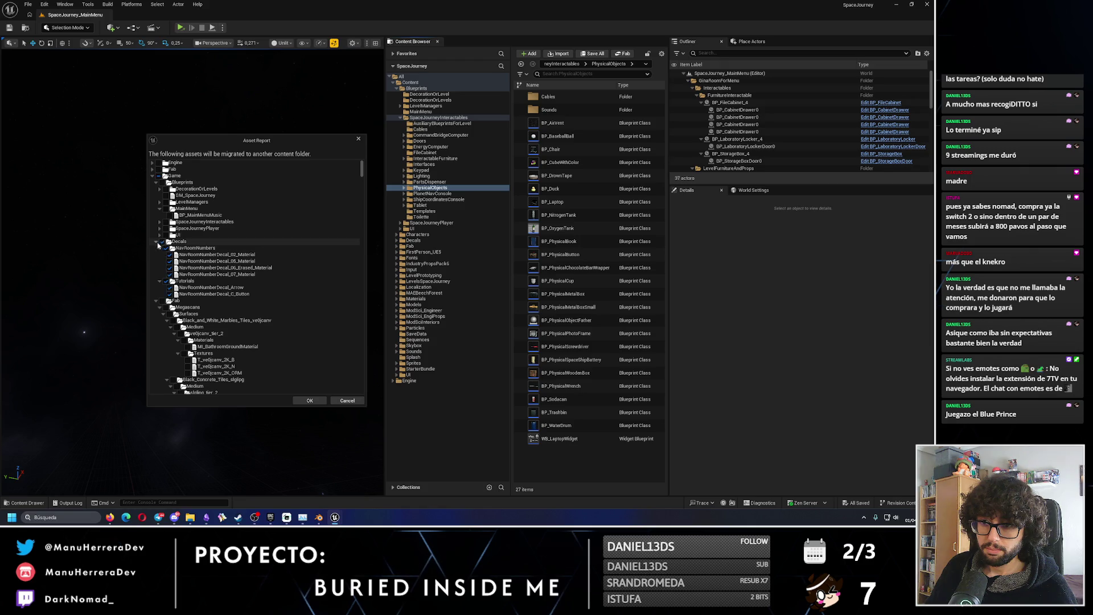
{"action": "left_click", "coordinate": [155, 241]}
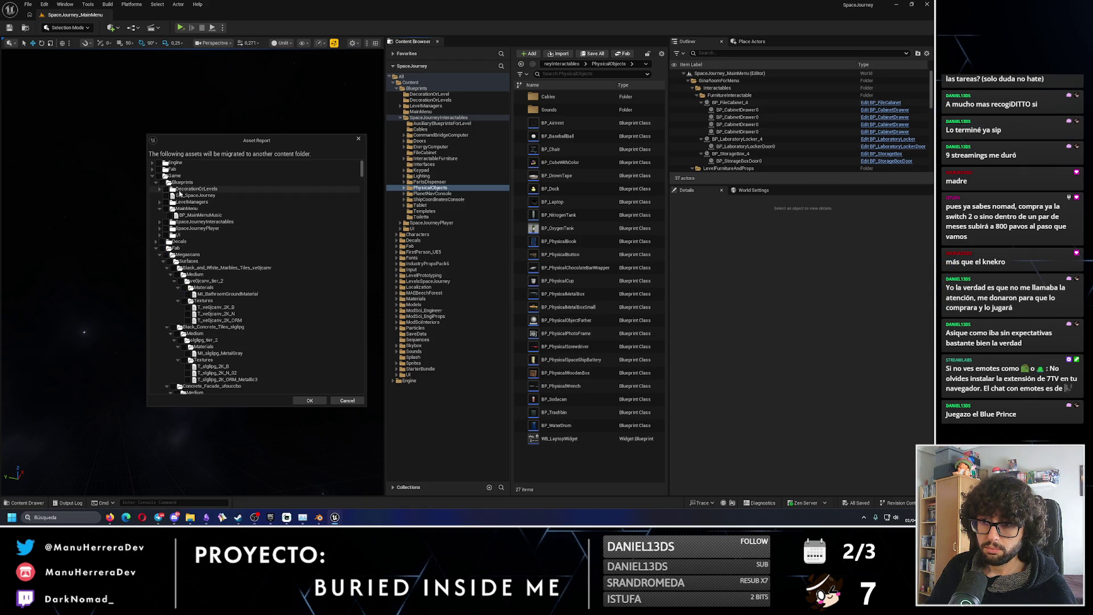
{"action": "left_click", "coordinate": [156, 183]}
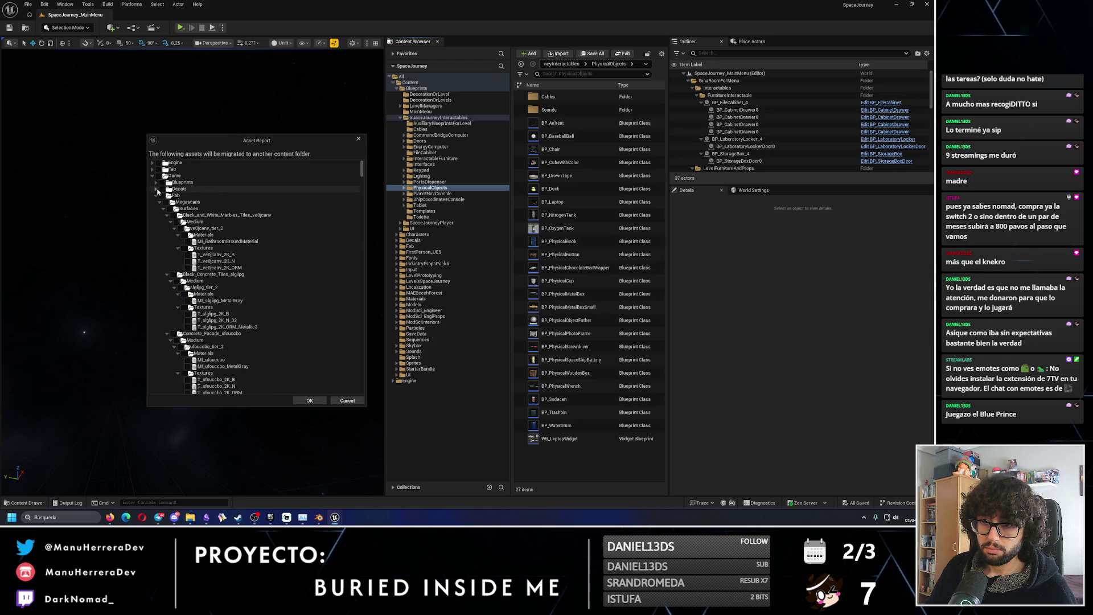
{"action": "left_click", "coordinate": [156, 195]}
{"action": "left_click", "coordinate": [156, 202]}
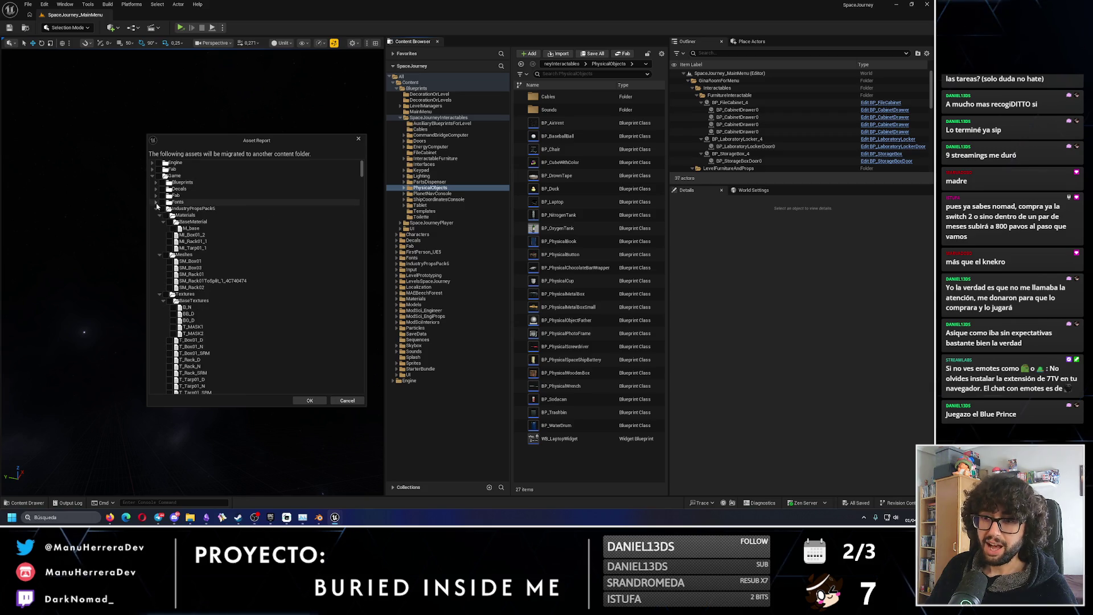
{"action": "left_click", "coordinate": [156, 209]}
{"action": "left_click", "coordinate": [155, 215]}
{"action": "left_click", "coordinate": [157, 221]}
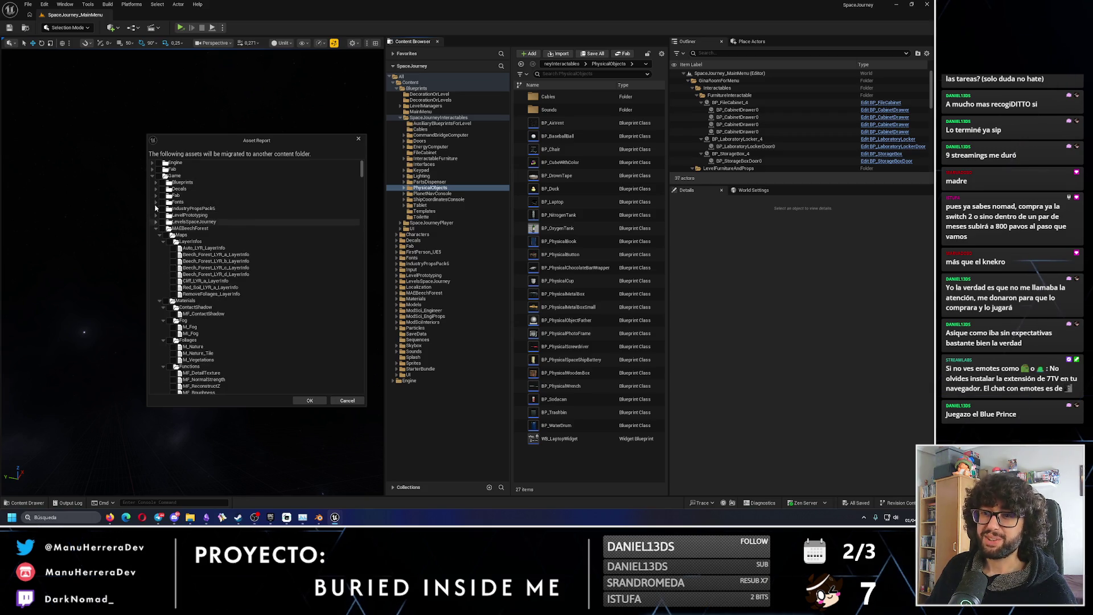
Expand Blueprints > SpaceJourneyInteractables down to PhysicalObjects and tick BP_AirVent.
{"action": "left_click", "coordinate": [156, 182]}
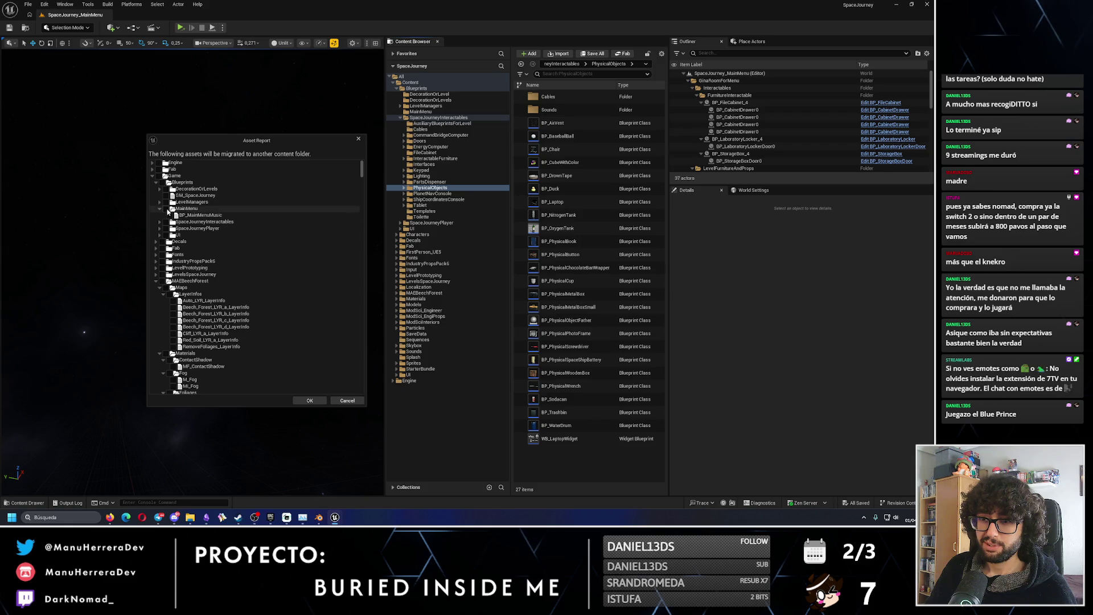
{"action": "left_click", "coordinate": [159, 208]}
{"action": "left_click", "coordinate": [160, 215]}
{"action": "left_click", "coordinate": [163, 222]}
{"action": "left_click", "coordinate": [163, 228]}
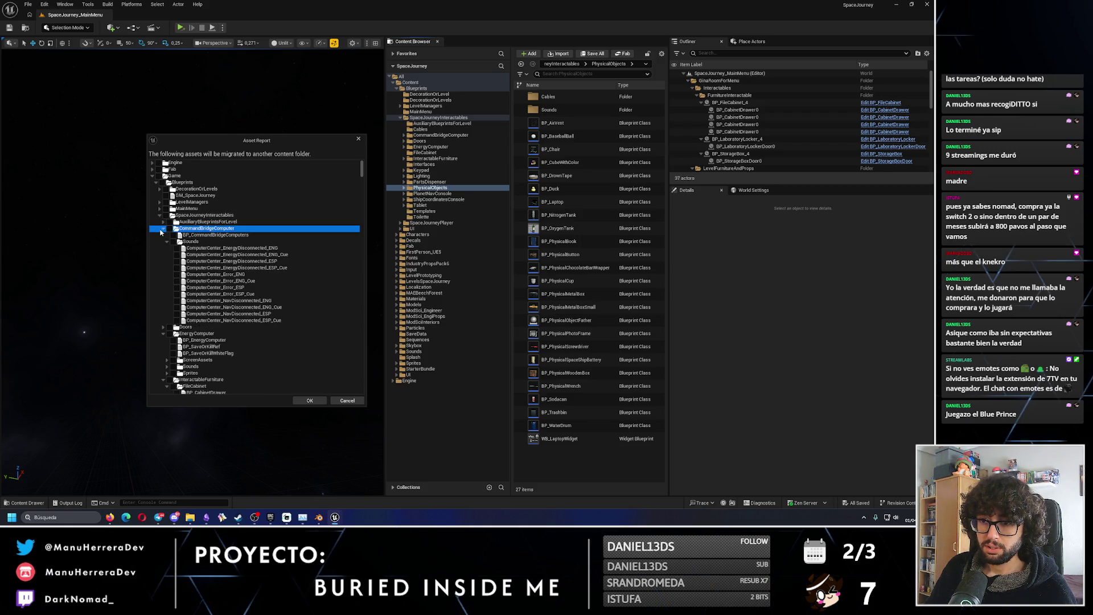
{"action": "left_click", "coordinate": [163, 241]}
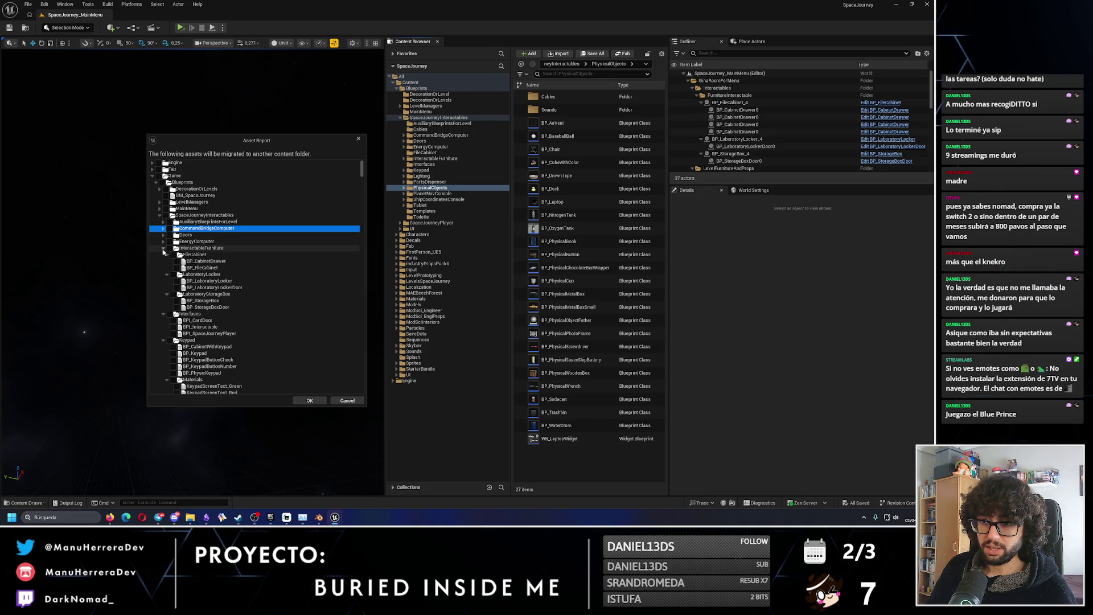
{"action": "left_click", "coordinate": [163, 249]}
{"action": "left_click", "coordinate": [163, 255]}
{"action": "left_click", "coordinate": [162, 261]}
{"action": "left_click", "coordinate": [163, 267]}
{"action": "left_click", "coordinate": [163, 275]}
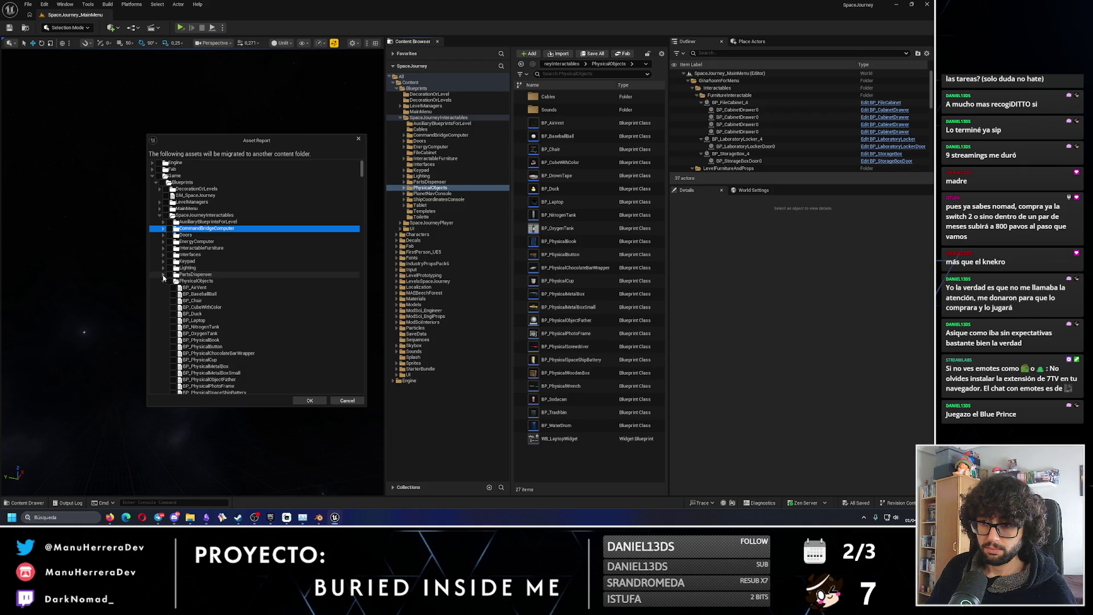
{"action": "left_click", "coordinate": [173, 288]}
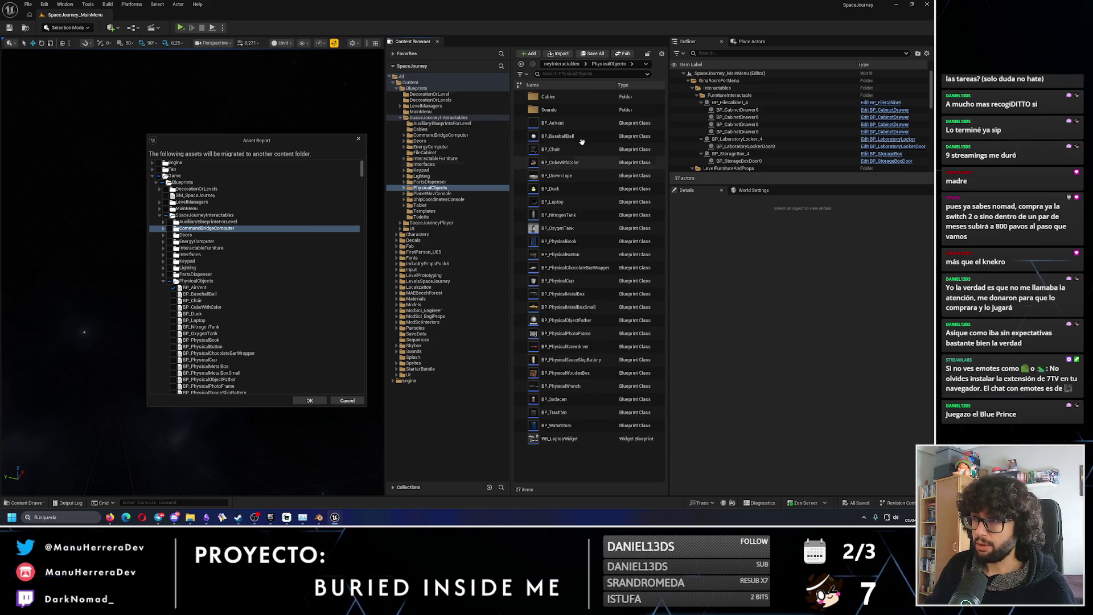
Open the BP_AirVent Blueprint, select its Airvent_Base mesh component, and maximize the editor.
{"action": "double_click", "coordinate": [607, 123]}
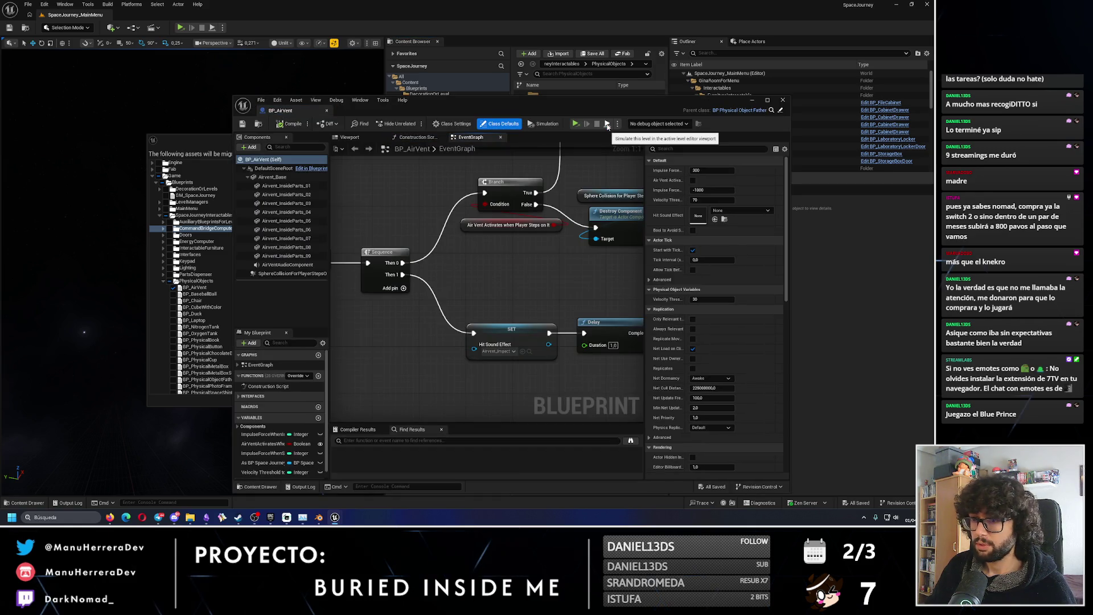
{"action": "left_click", "coordinate": [276, 177]}
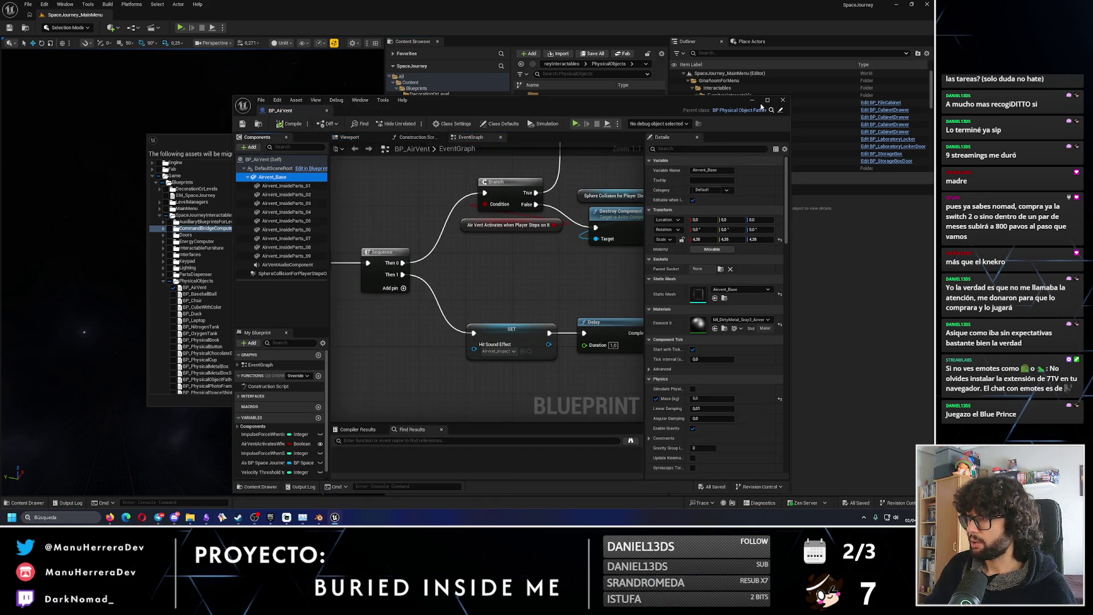
{"action": "left_click", "coordinate": [768, 100]}
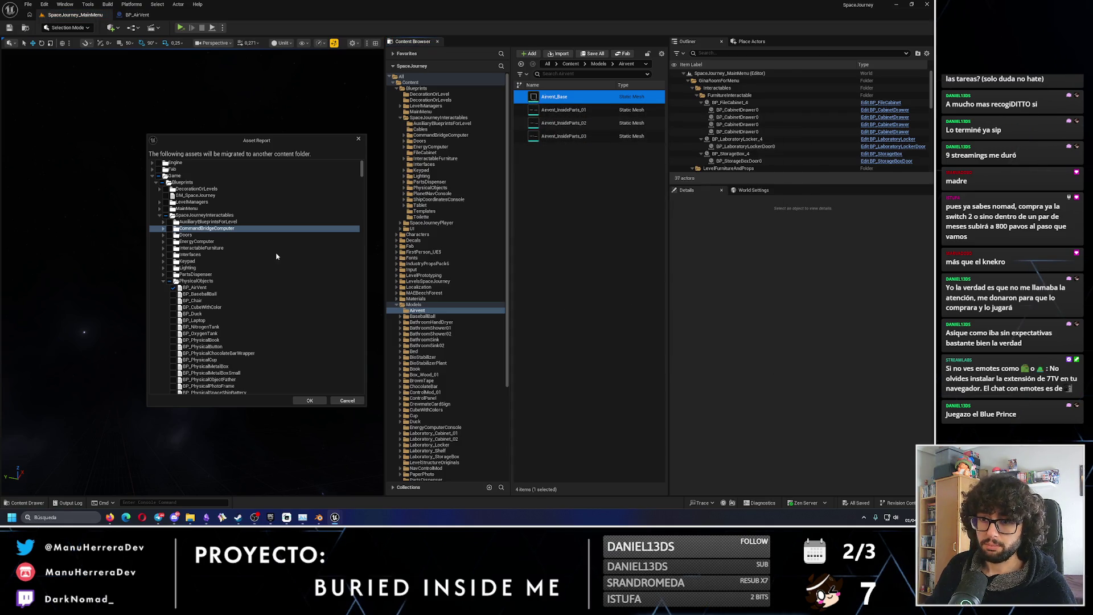
Collapse MAEBeechForest and Materials in the Asset Report and tick the Models > Airvent folder.
{"action": "left_click", "coordinate": [163, 281]}
{"action": "scroll", "coordinate": [188, 322], "scroll_direction": "down", "scroll_amount": 10}
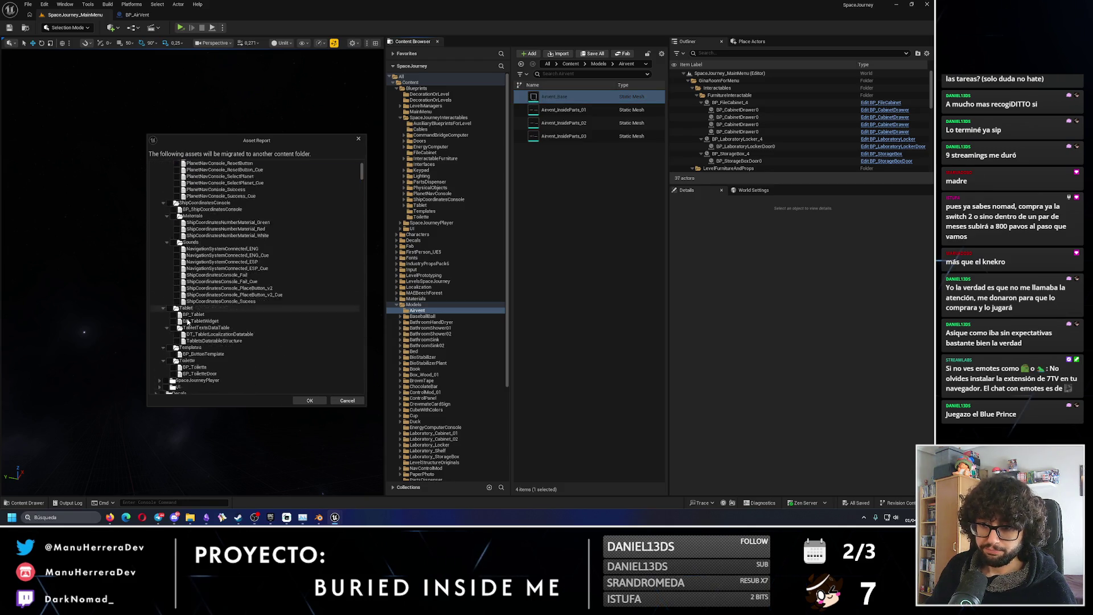
{"action": "scroll", "coordinate": [187, 322], "scroll_direction": "down", "scroll_amount": 10}
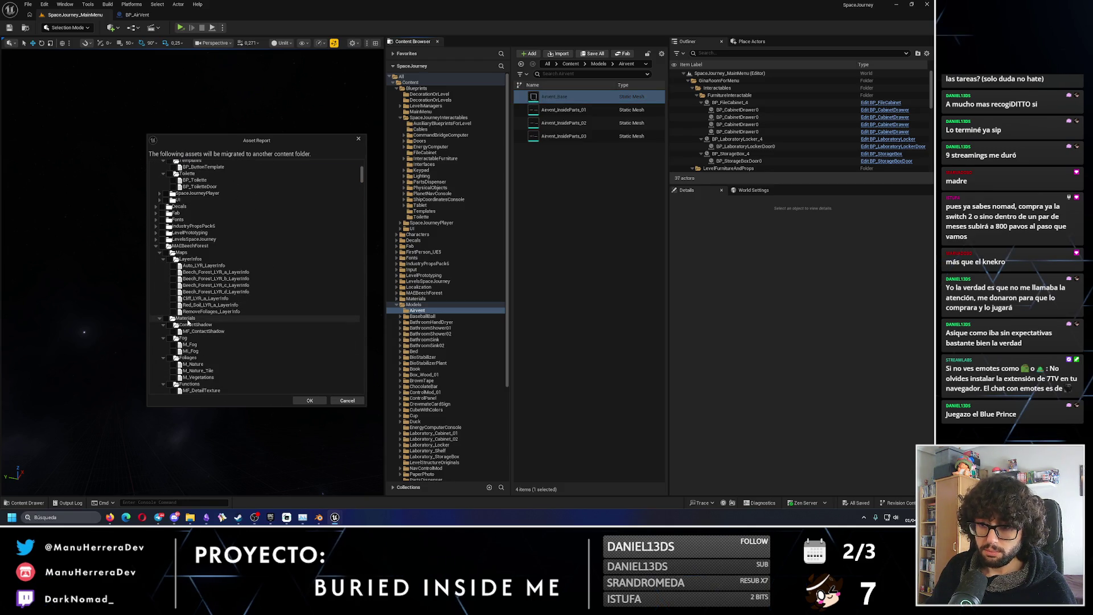
{"action": "left_click", "coordinate": [158, 246]}
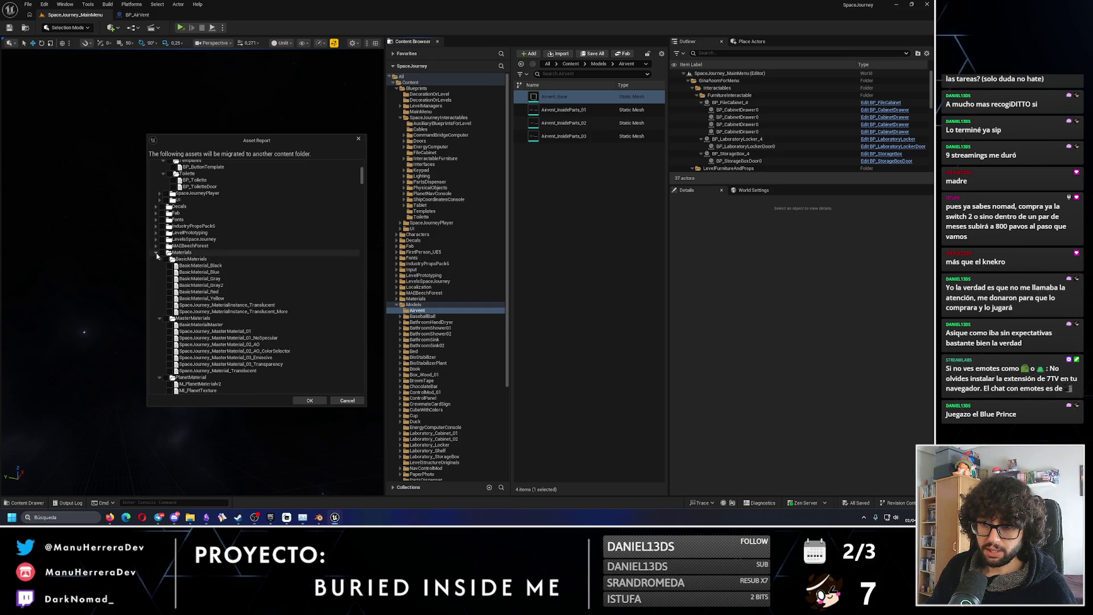
{"action": "left_click", "coordinate": [156, 254]}
{"action": "left_click", "coordinate": [155, 260]}
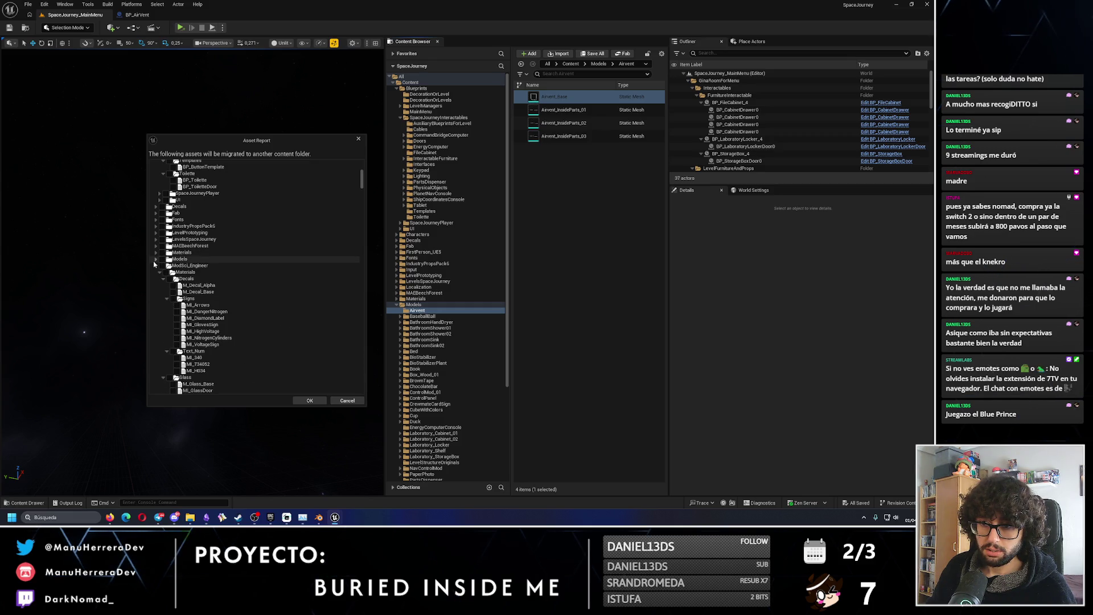
{"action": "left_click", "coordinate": [155, 260]}
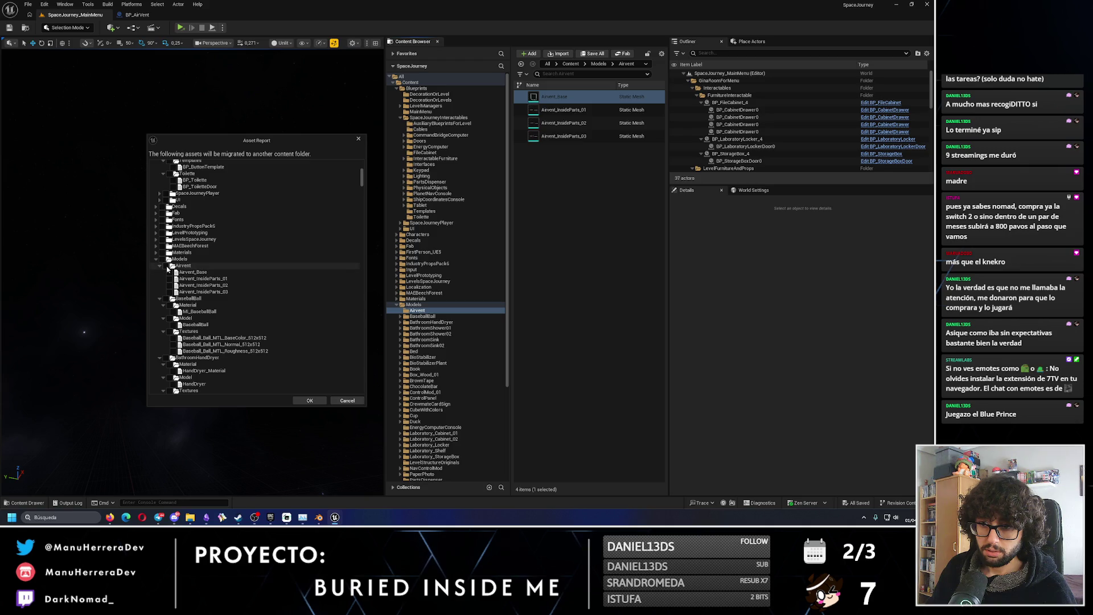
{"action": "left_click", "coordinate": [167, 266]}
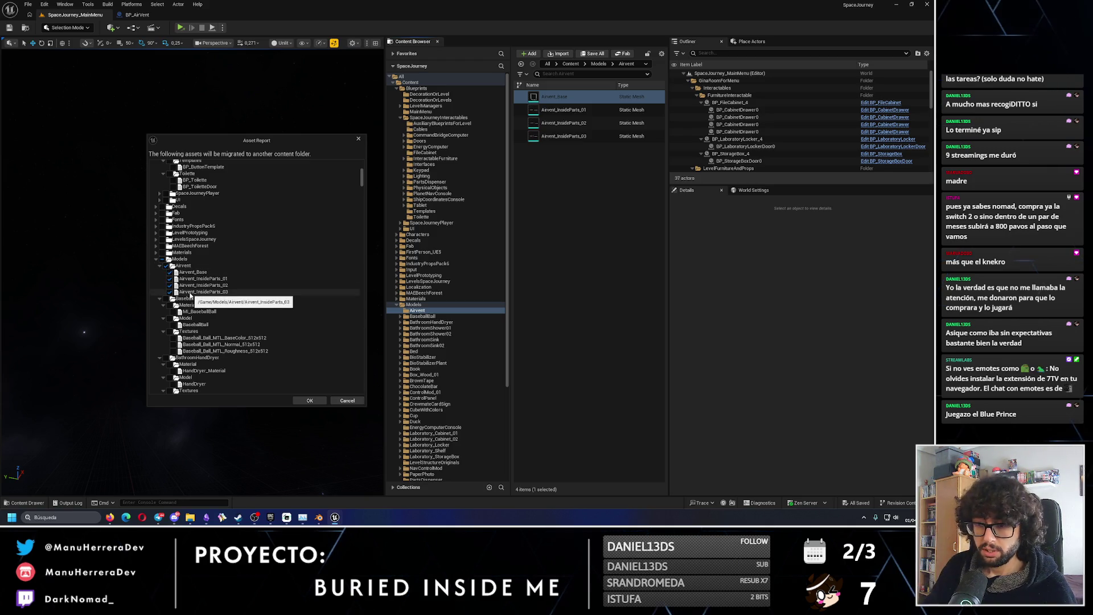
Expand the PhysicalObjects folder in the report to list its Blueprints.
{"action": "scroll", "coordinate": [363, 179], "scroll_direction": "up", "scroll_amount": 5}
{"action": "scroll", "coordinate": [362, 178], "scroll_direction": "up", "scroll_amount": 10}
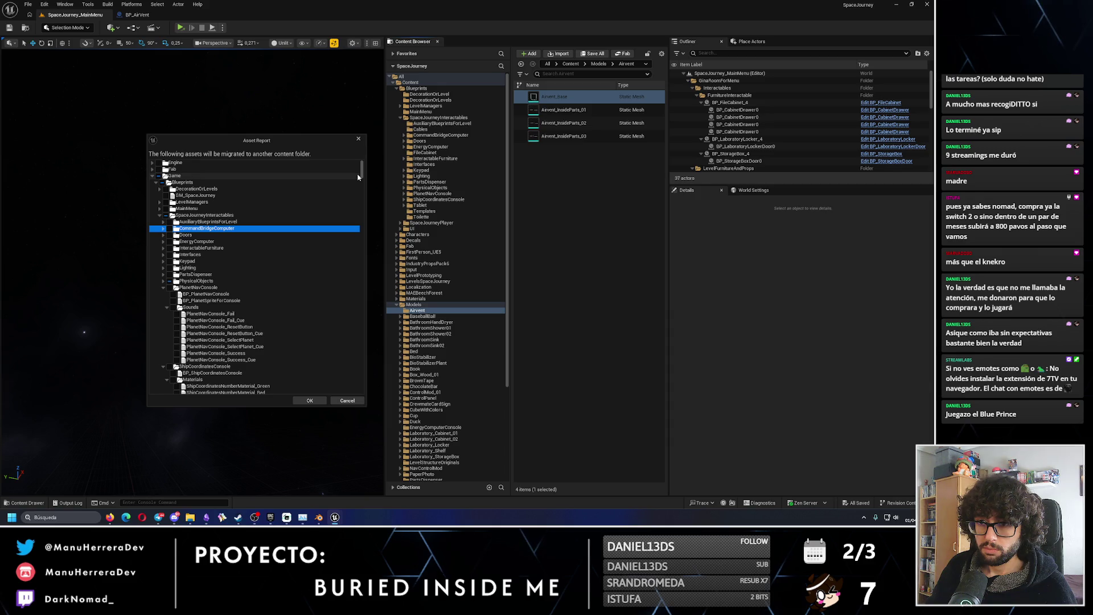
{"action": "scroll", "coordinate": [360, 177], "scroll_direction": "down", "scroll_amount": 8}
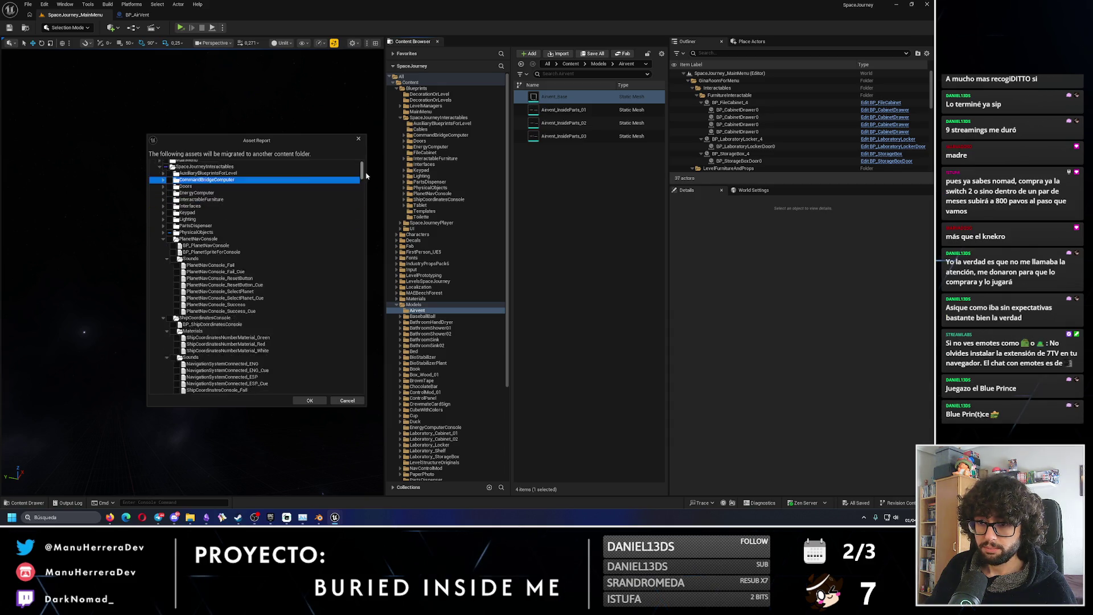
{"action": "scroll", "coordinate": [370, 178], "scroll_direction": "down", "scroll_amount": 8}
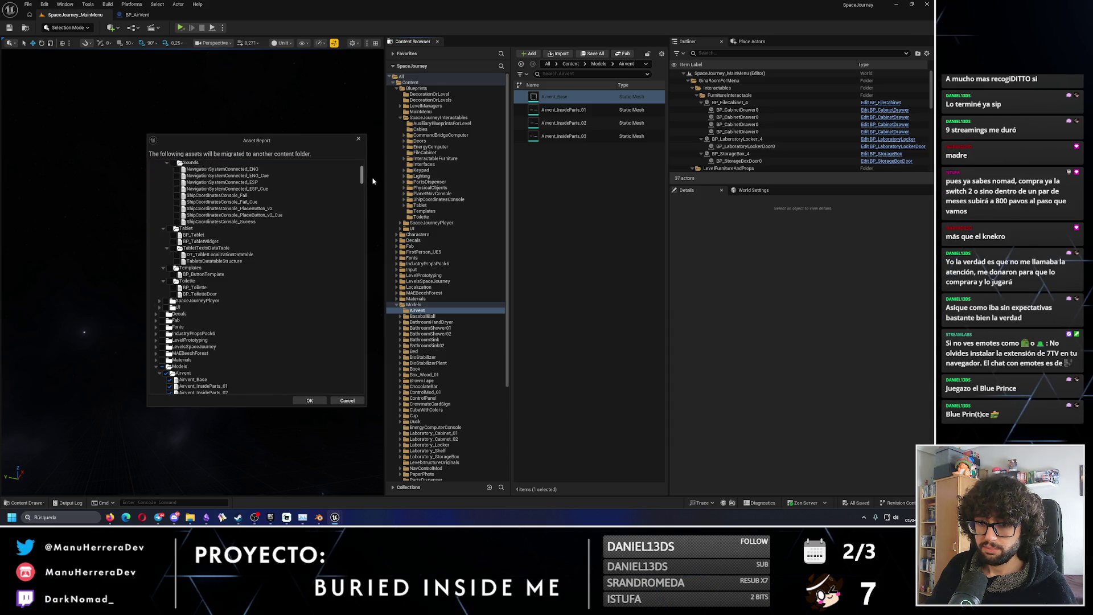
{"action": "scroll", "coordinate": [228, 256], "scroll_direction": "up", "scroll_amount": 15}
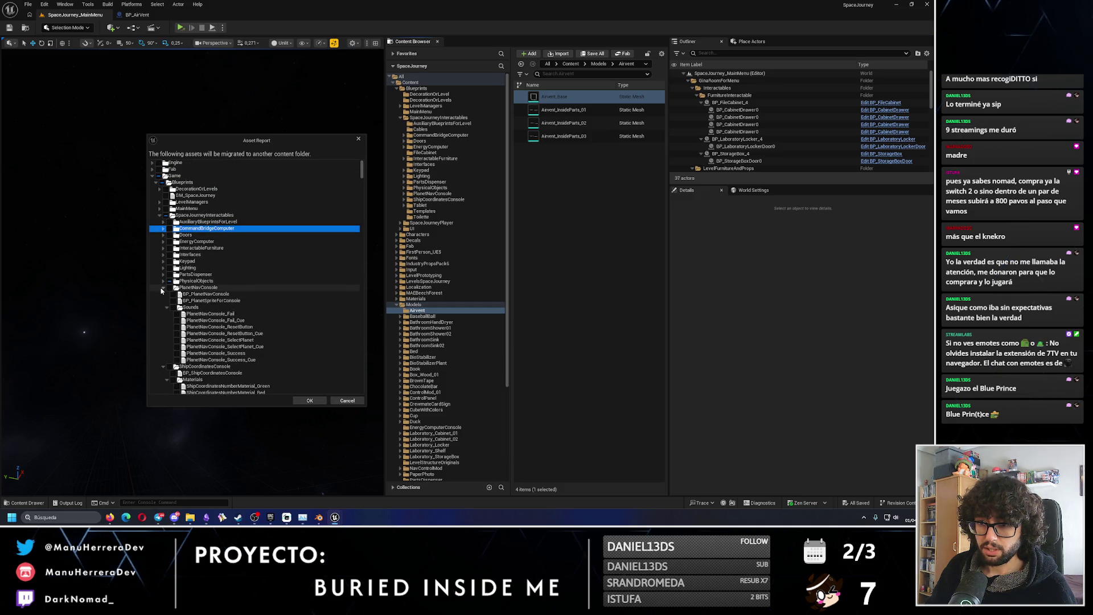
{"action": "left_click", "coordinate": [162, 282]}
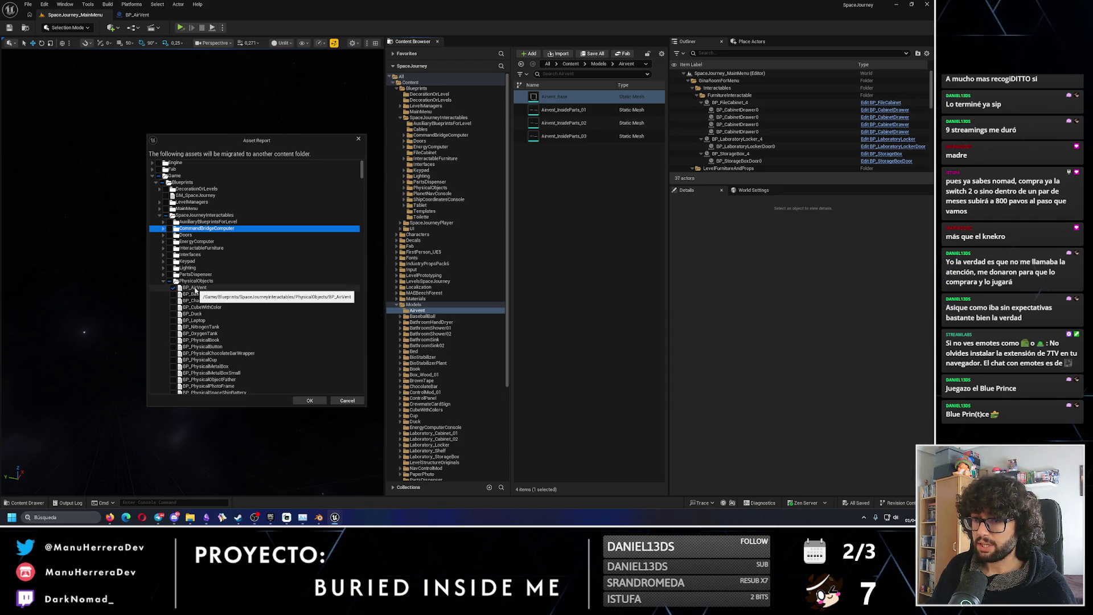
Open BP_AirVent and select its AirVentAudioComponent to inspect the sound settings.
{"action": "double_click", "coordinate": [195, 287]}
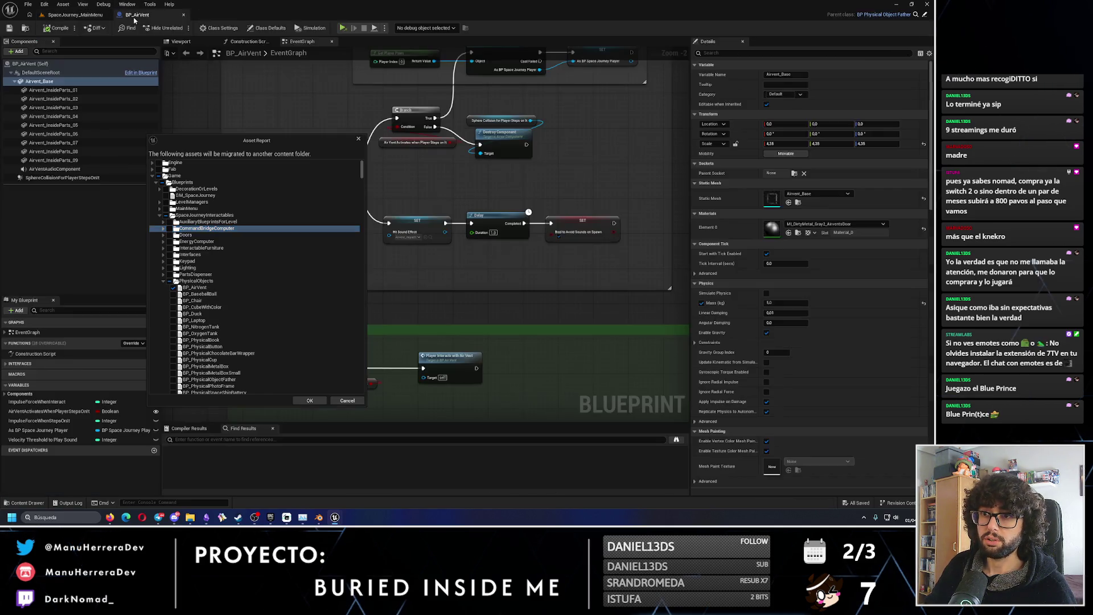
{"action": "mouse_move", "coordinate": [231, 144]}
{"action": "left_mouse_down"}
{"action": "mouse_move", "coordinate": [312, 210]}
{"action": "mouse_move", "coordinate": [188, 166]}
{"action": "left_mouse_up"}
{"action": "left_click", "coordinate": [54, 169]}
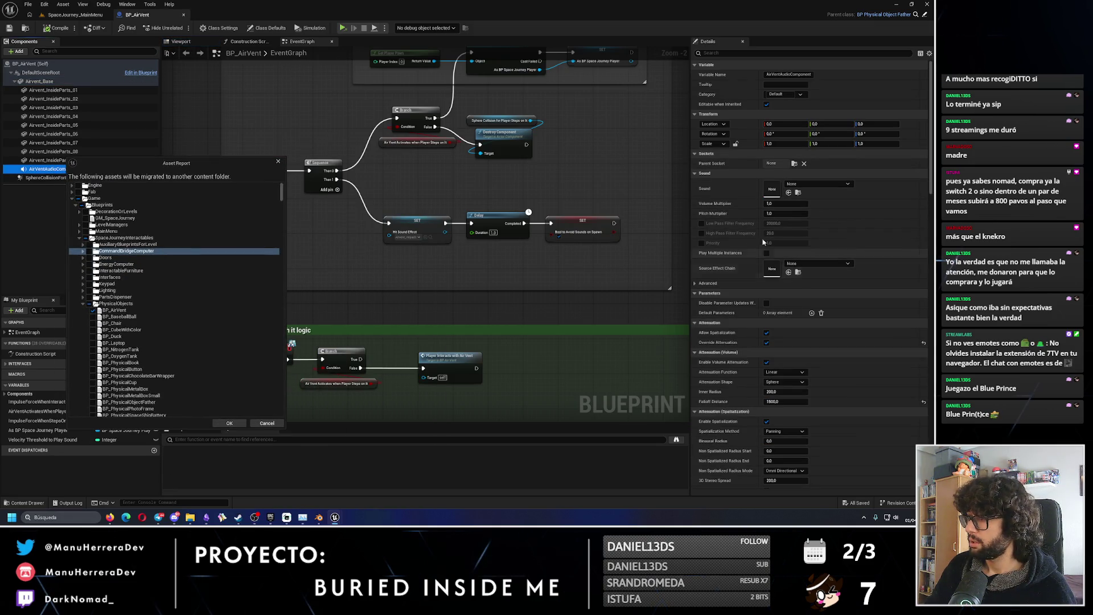
{"action": "scroll", "coordinate": [570, 293], "scroll_direction": "down", "scroll_amount": 2}
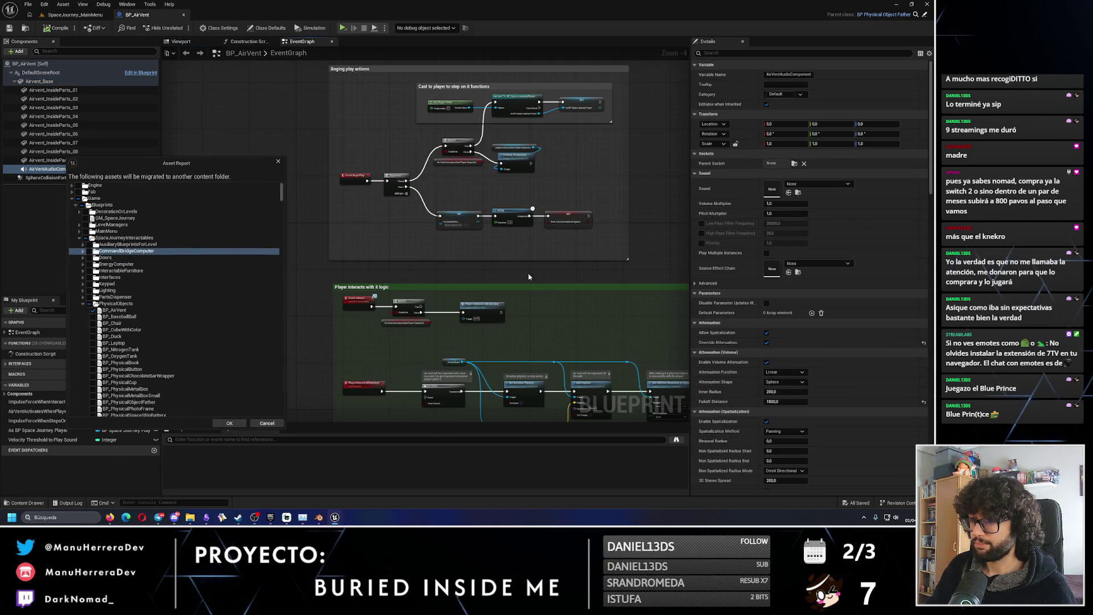
{"action": "scroll", "coordinate": [569, 284], "scroll_direction": "up", "scroll_amount": 2}
{"action": "right_click_drag", "start_coordinate": [570, 342], "coordinate": [600, 144]}
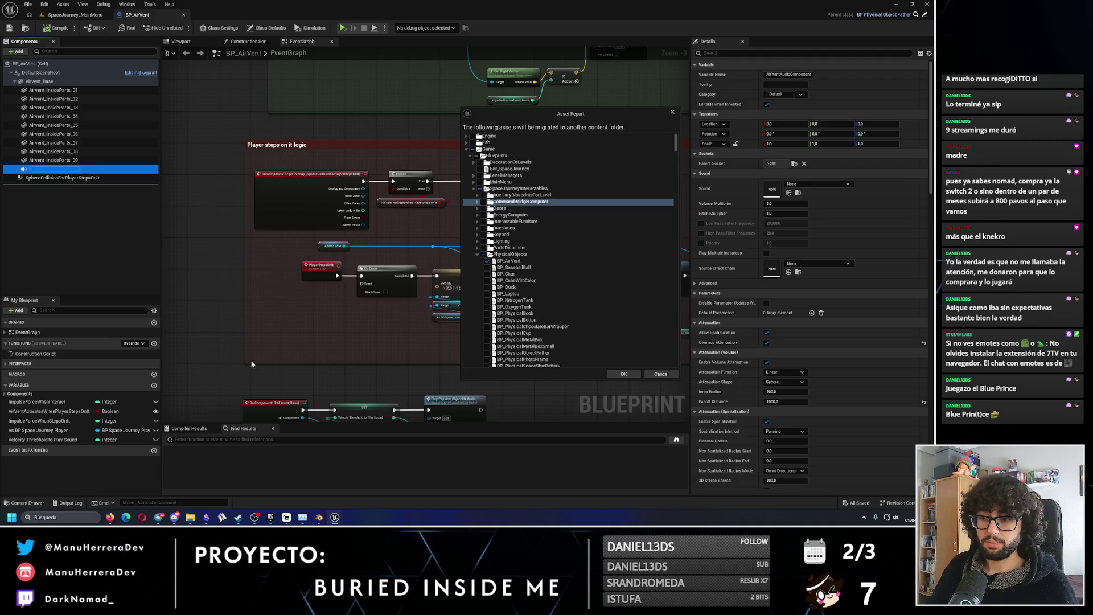
Find AirVentAudioComponent's uses in the graph and browse from Set Sound to its sound cue.
{"action": "left_click", "coordinate": [248, 437]}
{"action": "type", "text": "AirVentAudioComponent"}
{"action": "key", "text": "Return"}
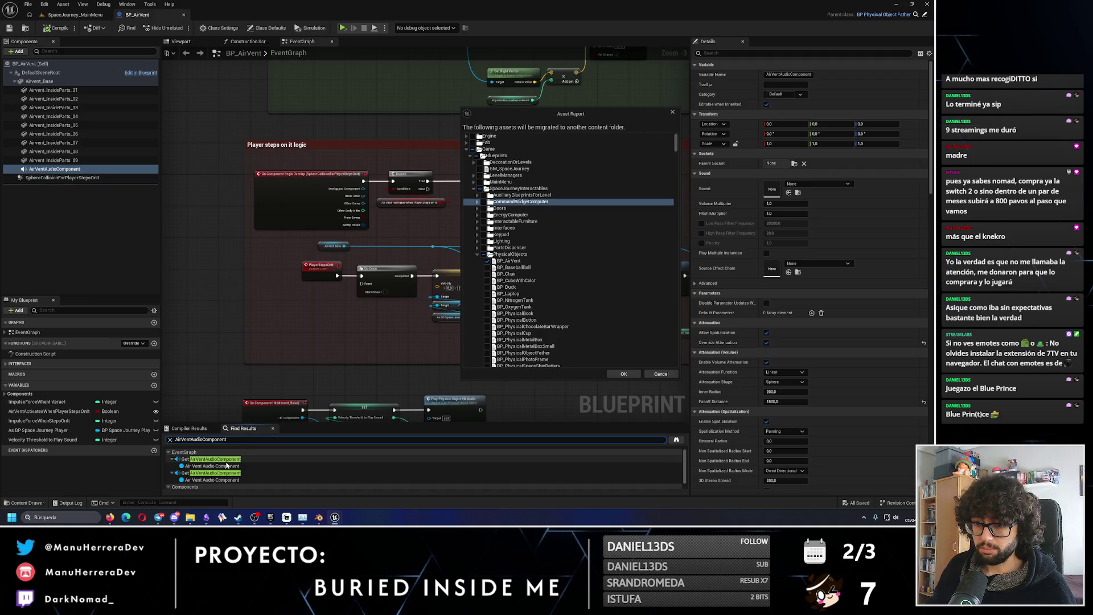
{"action": "left_click", "coordinate": [209, 459]}
{"action": "scroll", "coordinate": [348, 308], "scroll_direction": "down", "scroll_amount": 1}
{"action": "right_click_drag", "start_coordinate": [347, 308], "coordinate": [266, 362]}
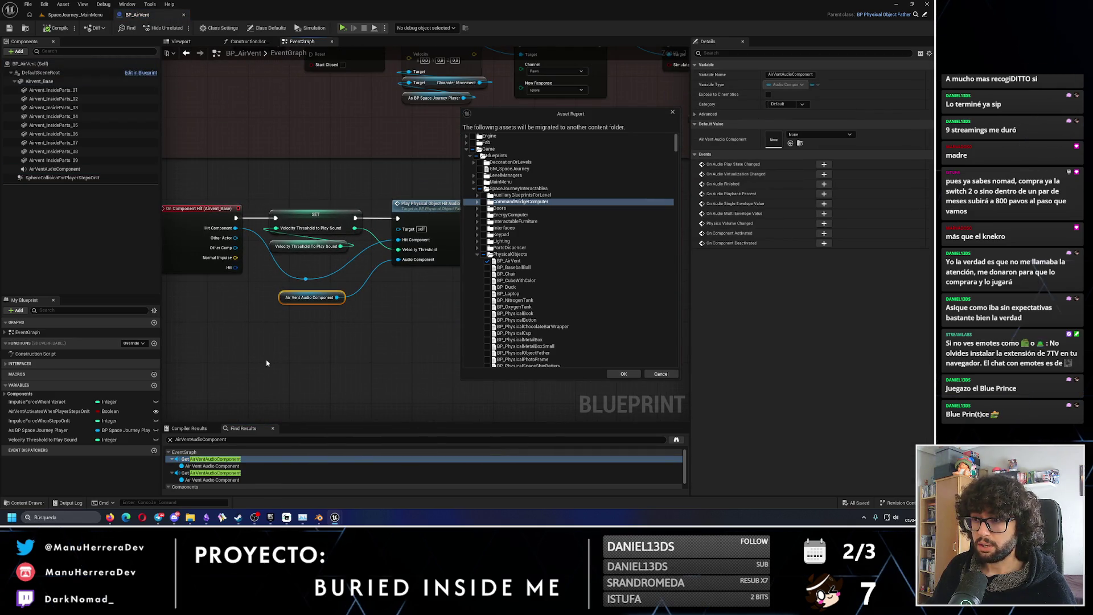
{"action": "scroll", "coordinate": [273, 350], "scroll_direction": "down", "scroll_amount": 1}
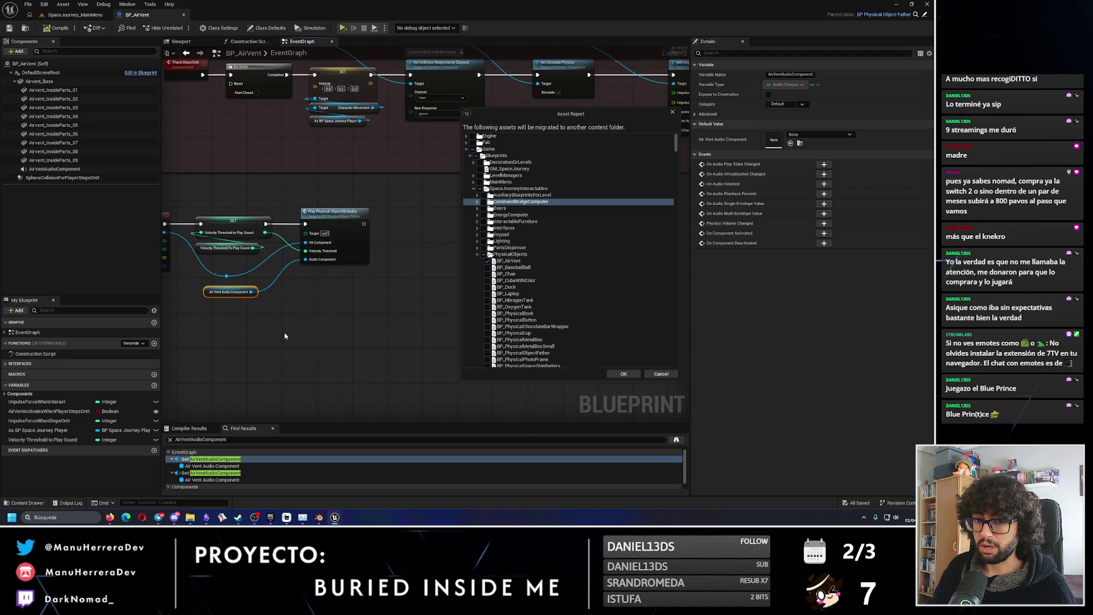
{"action": "left_click", "coordinate": [210, 473]}
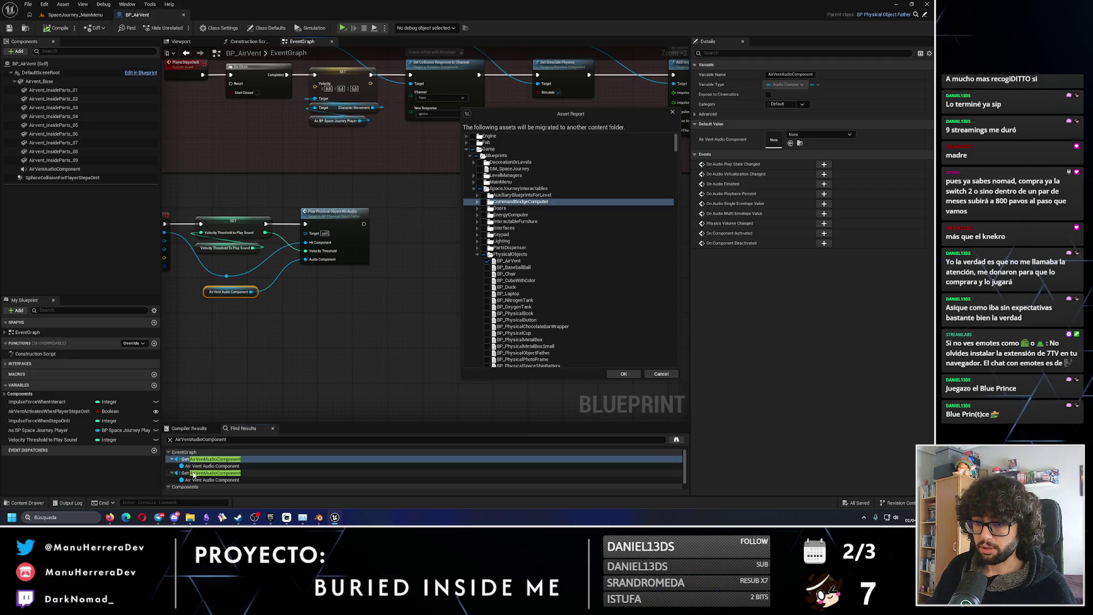
{"action": "mouse_move", "coordinate": [448, 301]}
{"action": "right_mouse_down"}
{"action": "mouse_move", "coordinate": [334, 317]}
{"action": "mouse_move", "coordinate": [385, 313]}
{"action": "mouse_move", "coordinate": [307, 311]}
{"action": "mouse_move", "coordinate": [290, 275]}
{"action": "right_mouse_up"}
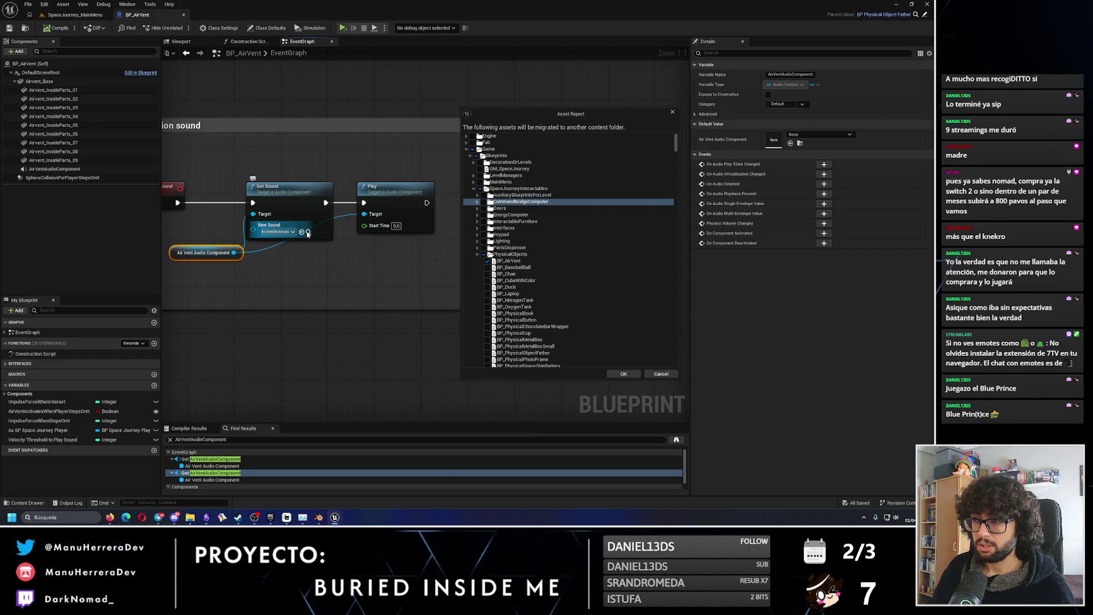
{"action": "left_click", "coordinate": [308, 234]}
{"action": "mouse_move", "coordinate": [570, 117]}
{"action": "left_mouse_down"}
{"action": "mouse_move", "coordinate": [188, 132]}
{"action": "mouse_move", "coordinate": [239, 137]}
{"action": "left_mouse_up"}
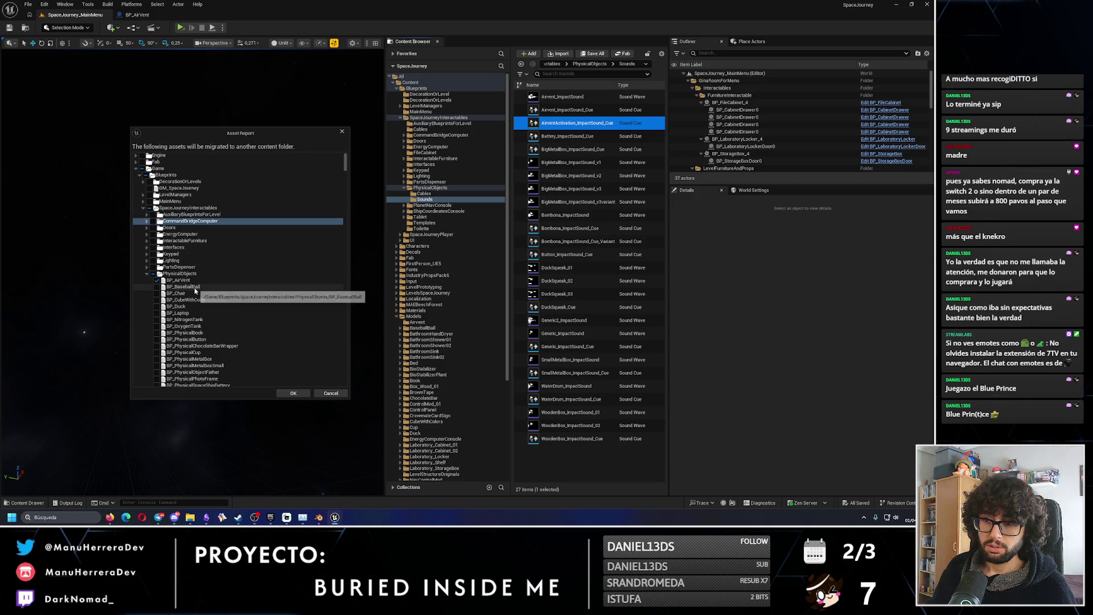
Tick AirventActivation_ImpactSound_Cue in the Asset Report and confirm the asset list.
{"action": "scroll", "coordinate": [195, 291], "scroll_direction": "down", "scroll_amount": 3}
{"action": "scroll", "coordinate": [196, 287], "scroll_direction": "down", "scroll_amount": 3}
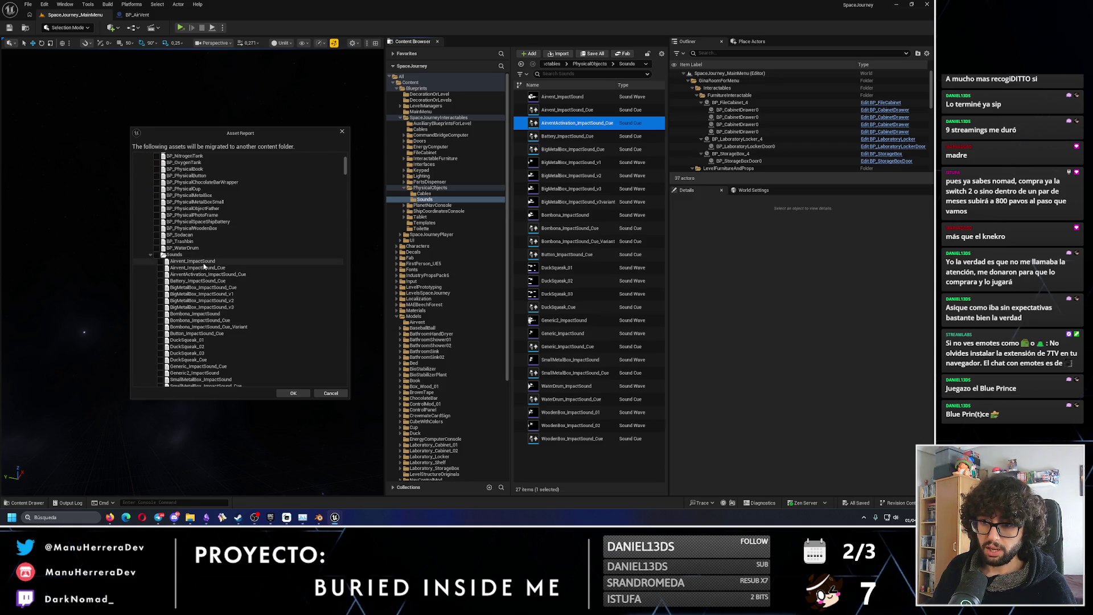
{"action": "left_click", "coordinate": [161, 274]}
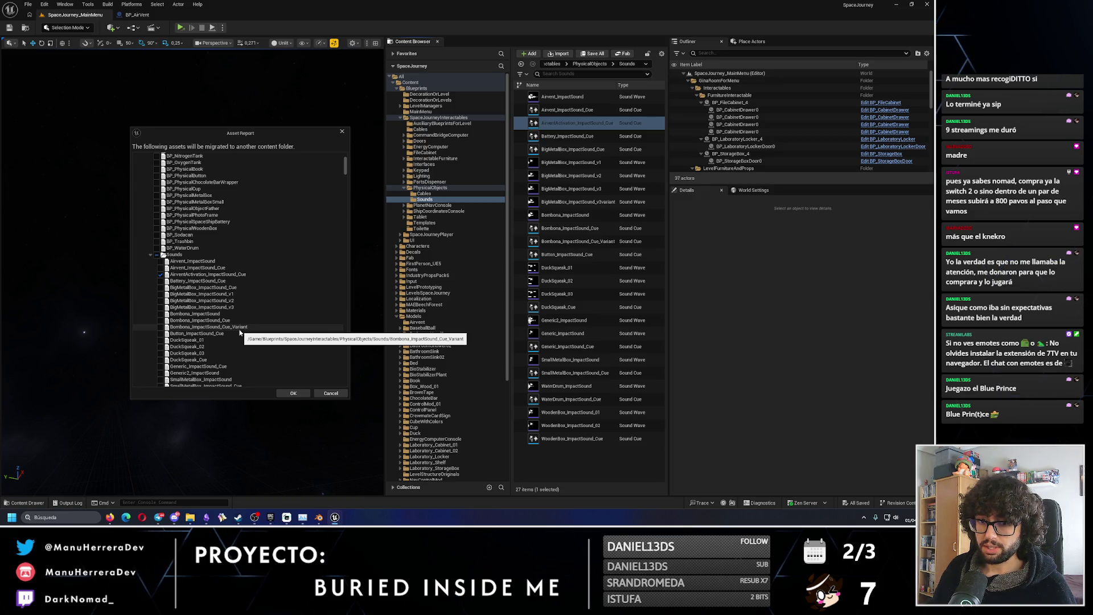
{"action": "left_click", "coordinate": [293, 392]}
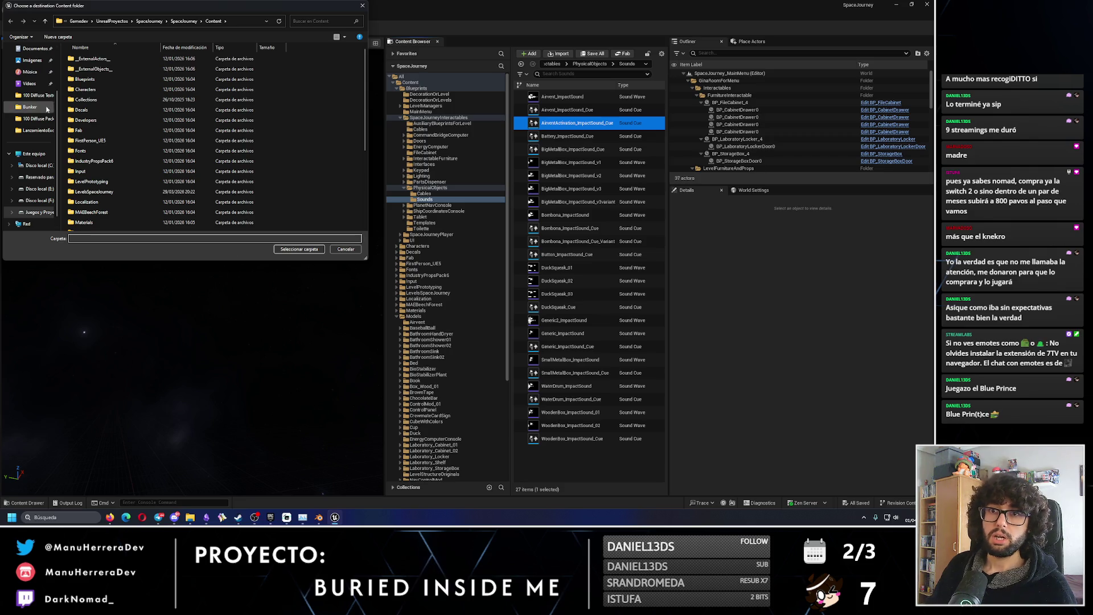
Choose Descargas as the destination, then cancel at the not-a-Content-folder warning.
{"action": "scroll", "coordinate": [47, 108], "scroll_direction": "up", "scroll_amount": 2}
{"action": "left_click", "coordinate": [33, 97]}
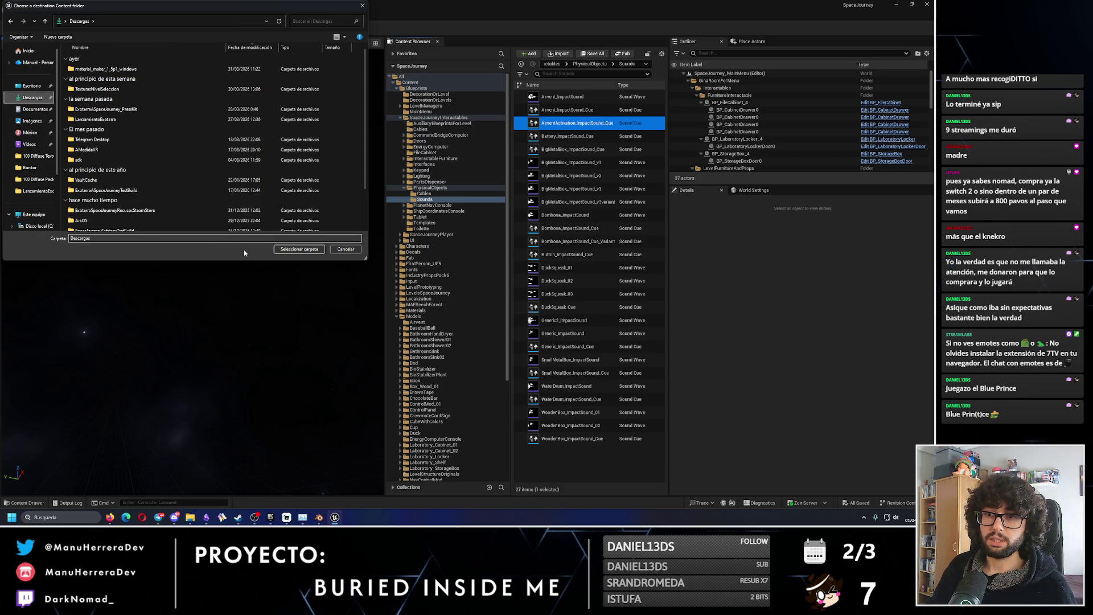
{"action": "left_click", "coordinate": [298, 249]}
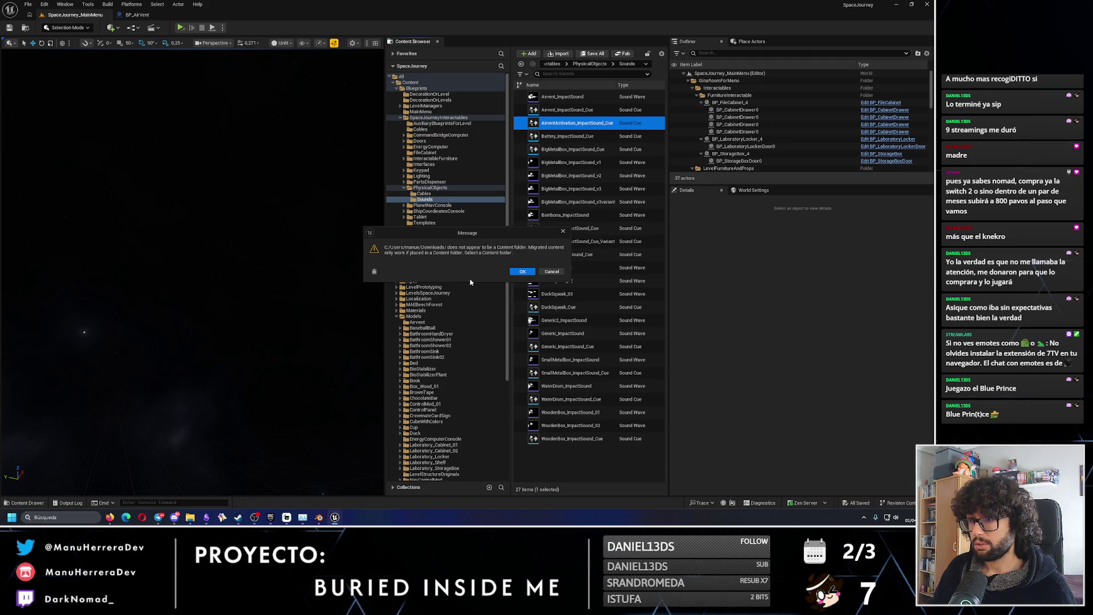
{"action": "left_click", "coordinate": [552, 272]}
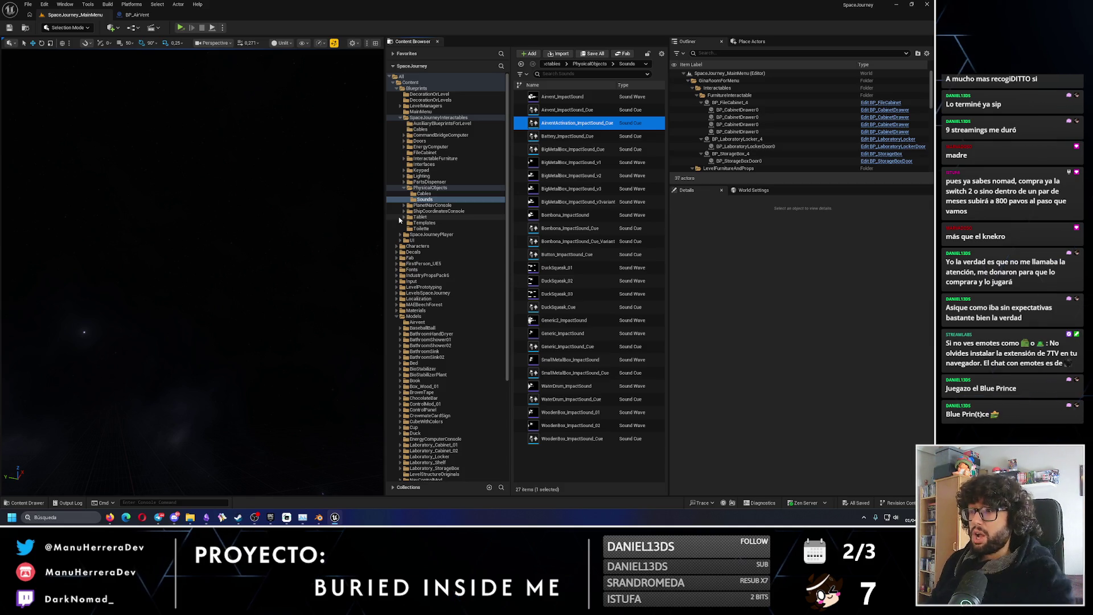
{"action": "right_click", "coordinate": [601, 123]}
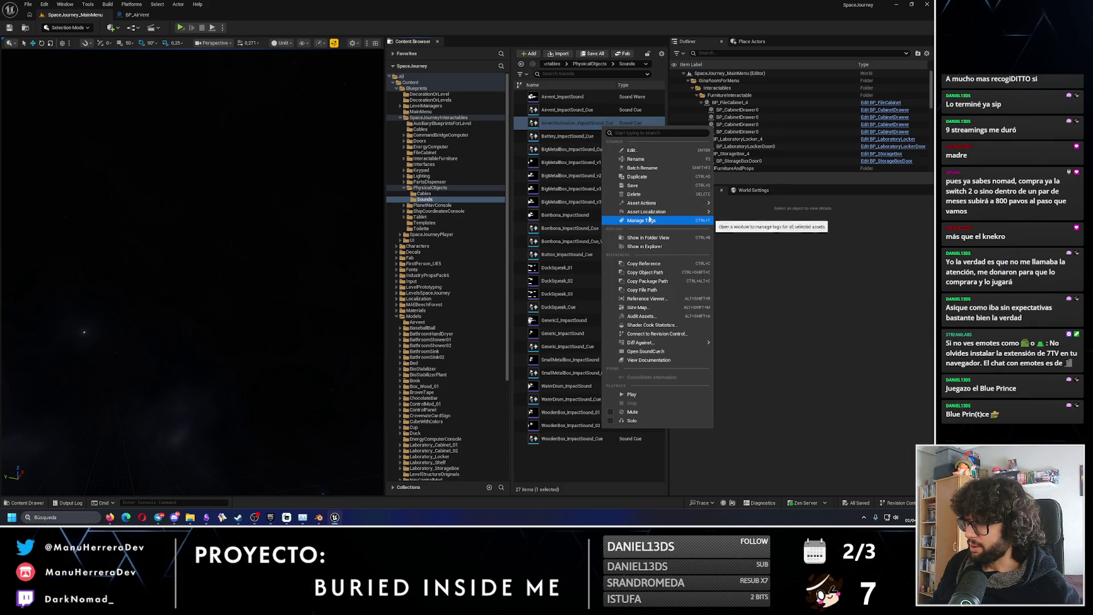
{"action": "mouse_move", "coordinate": [654, 210]}
{"action": "left_click", "coordinate": [751, 264]}
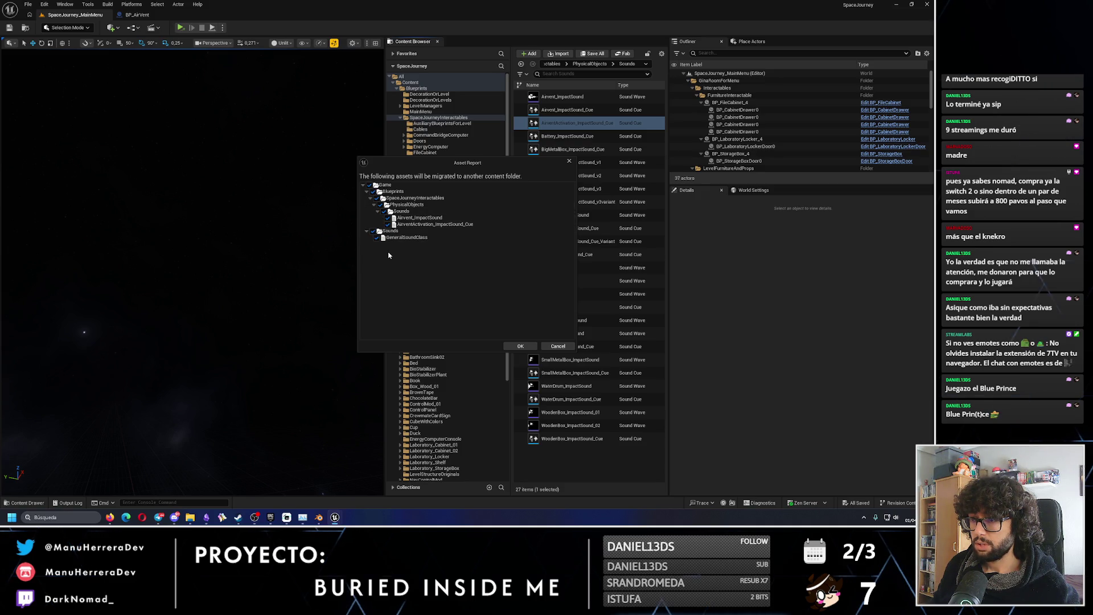
{"action": "left_click", "coordinate": [558, 346]}
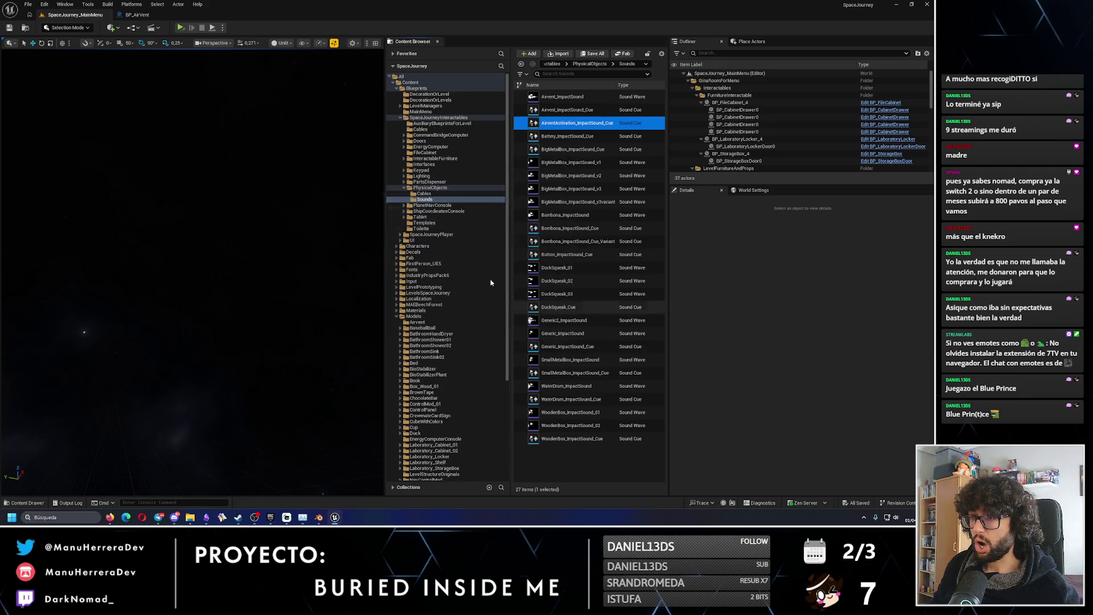
{"action": "left_click", "coordinate": [419, 187]}
Start a new Migrate for BP_AirVent and uncheck every asset in the report.
{"action": "right_click", "coordinate": [565, 126]}
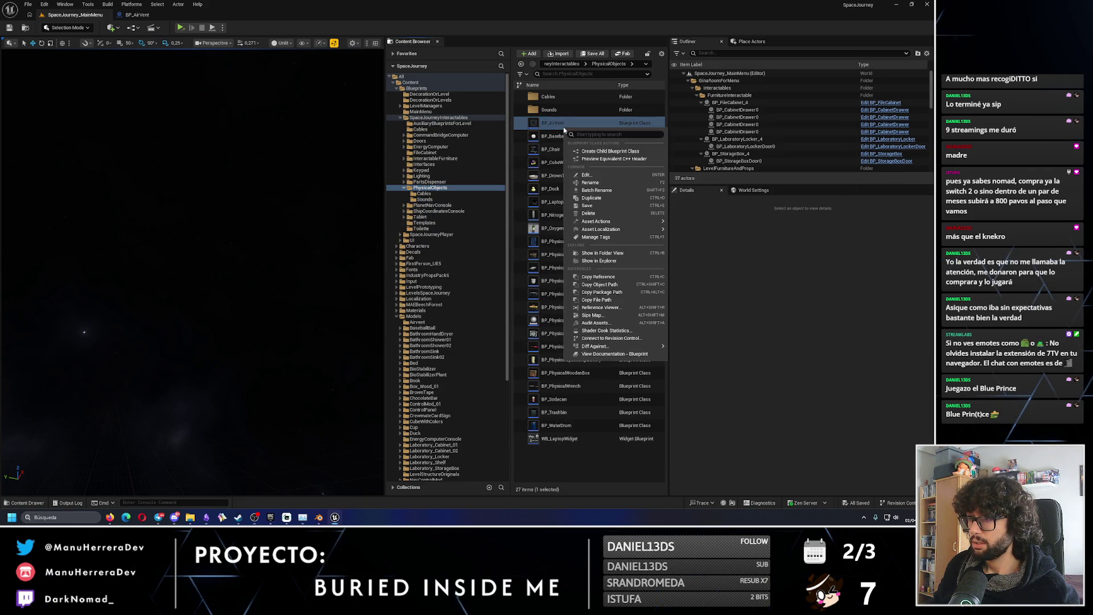
{"action": "mouse_move", "coordinate": [608, 222]}
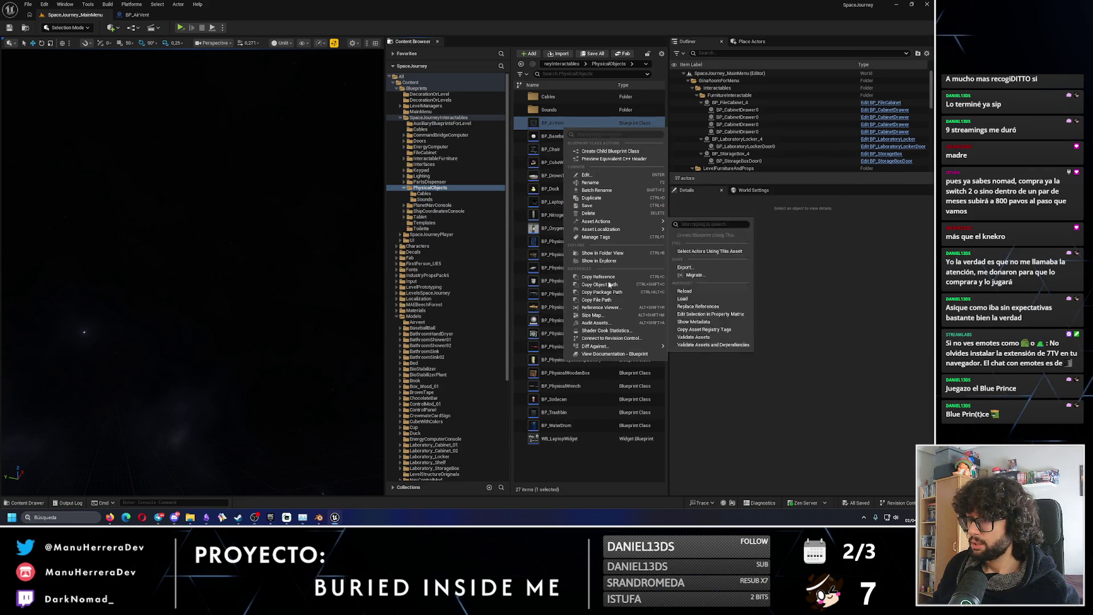
{"action": "left_click", "coordinate": [703, 276]}
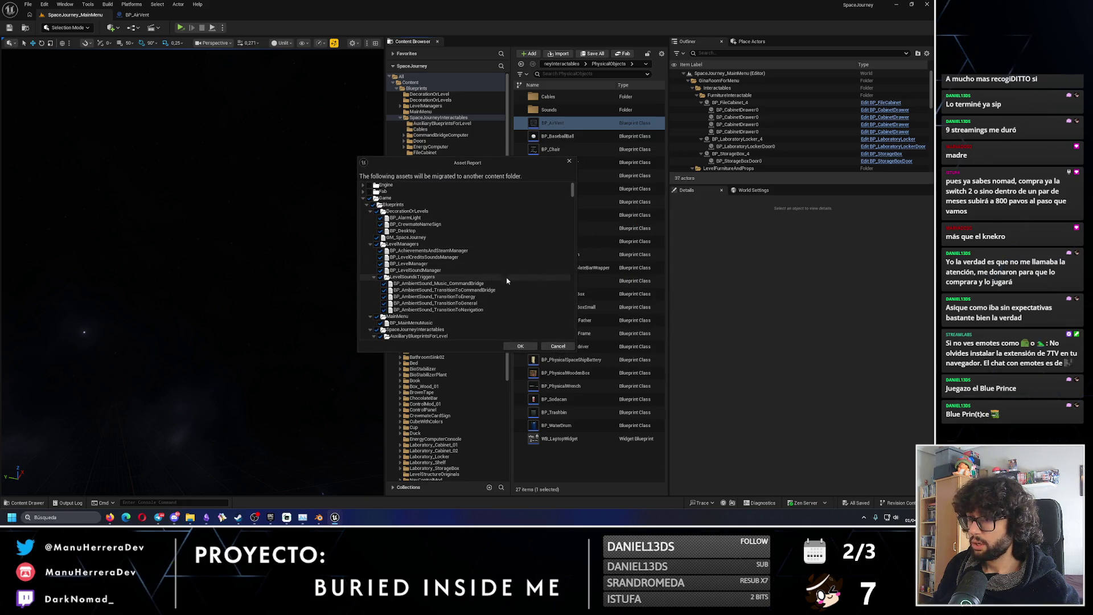
{"action": "left_click", "coordinate": [363, 197]}
{"action": "left_click", "coordinate": [363, 197]}
{"action": "left_click", "coordinate": [373, 204]}
{"action": "left_click", "coordinate": [369, 197]}
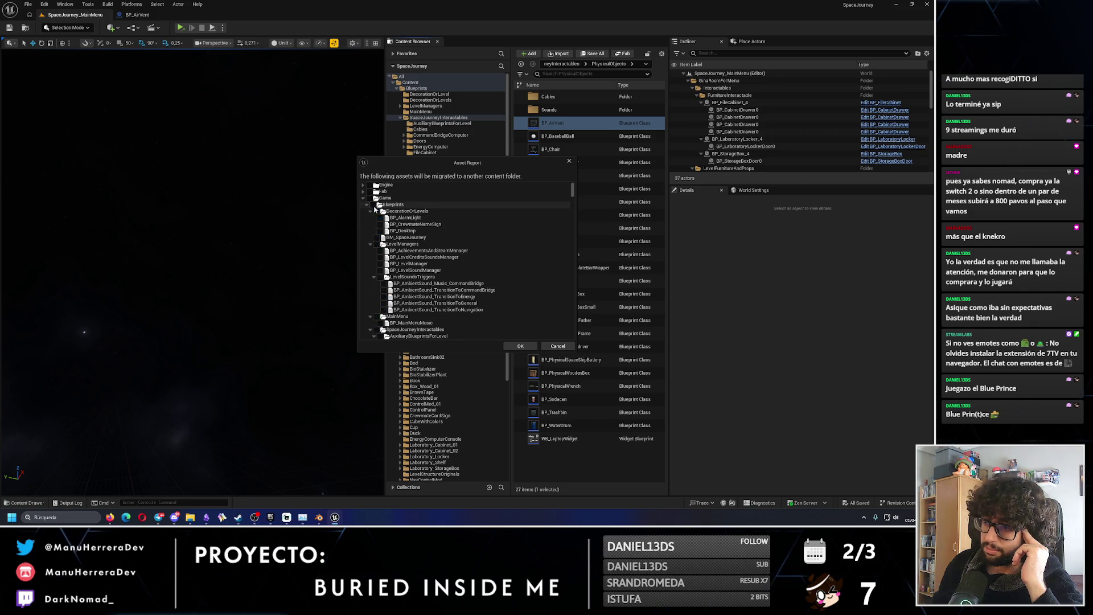
Collapse the interactable subfolders and tick BP_AirVent and AirventActivation_ImpactSound_Cue.
{"action": "scroll", "coordinate": [420, 299], "scroll_direction": "down", "scroll_amount": 1}
{"action": "scroll", "coordinate": [420, 298], "scroll_direction": "down", "scroll_amount": 4}
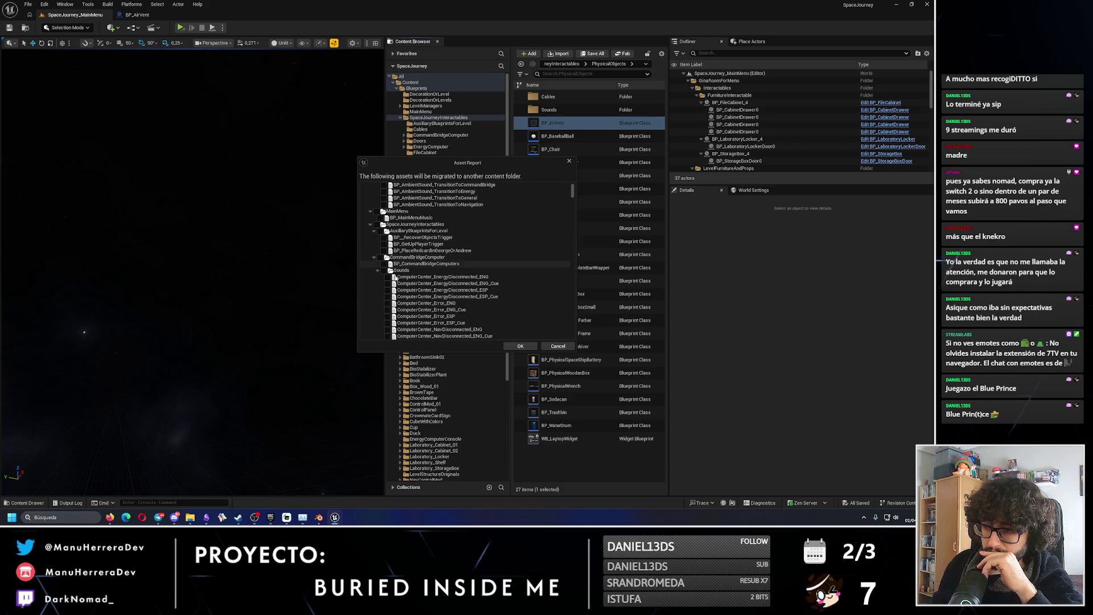
{"action": "left_click", "coordinate": [373, 257]}
{"action": "left_click", "coordinate": [373, 264]}
{"action": "left_click", "coordinate": [374, 270]}
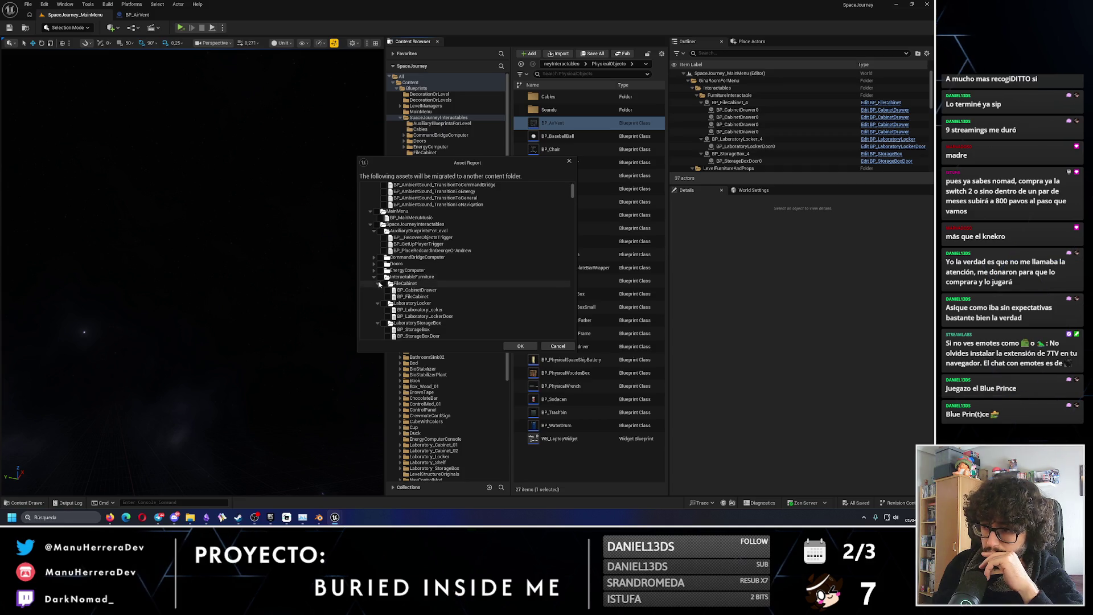
{"action": "left_click", "coordinate": [373, 277]}
{"action": "left_click", "coordinate": [373, 284]}
{"action": "left_click", "coordinate": [373, 289]}
{"action": "left_click", "coordinate": [374, 296]}
{"action": "scroll", "coordinate": [373, 298], "scroll_direction": "down", "scroll_amount": 2}
{"action": "scroll", "coordinate": [373, 298], "scroll_direction": "down", "scroll_amount": 1}
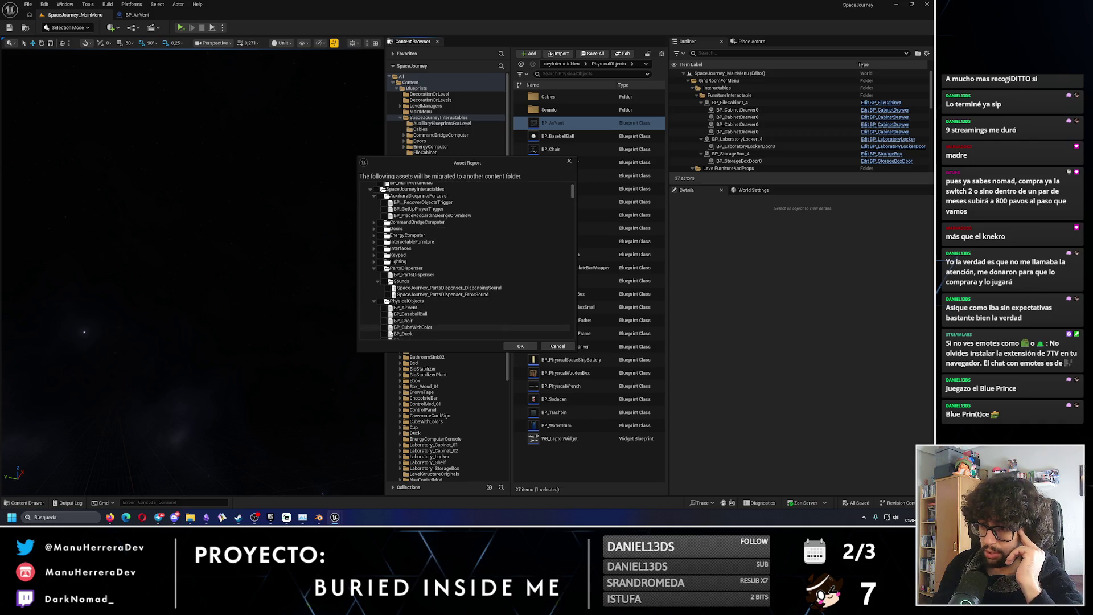
{"action": "left_click", "coordinate": [384, 307]}
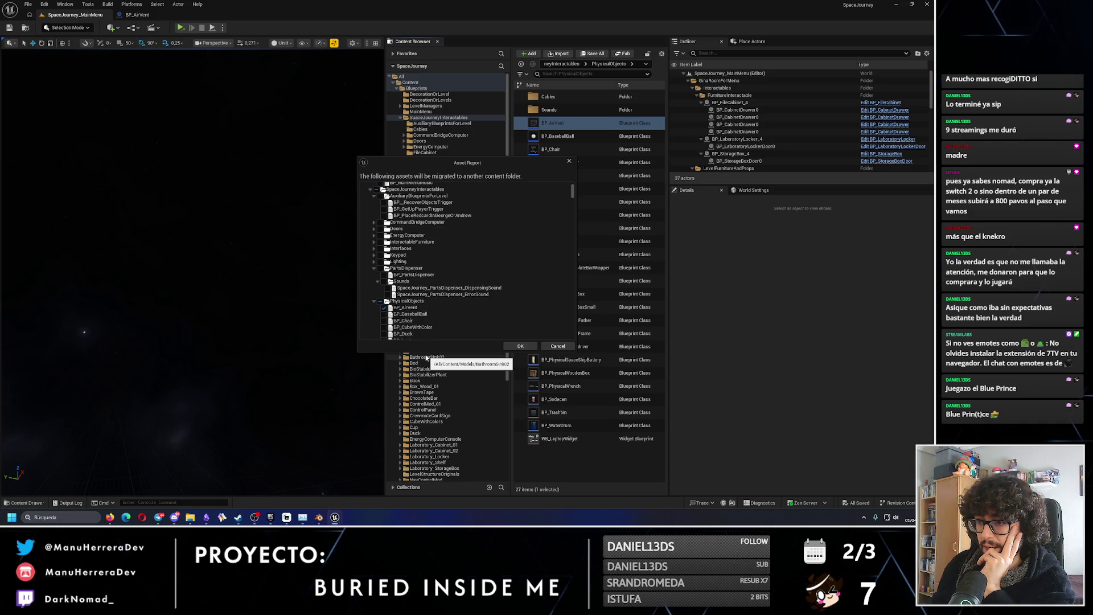
{"action": "scroll", "coordinate": [410, 272], "scroll_direction": "down", "scroll_amount": 10}
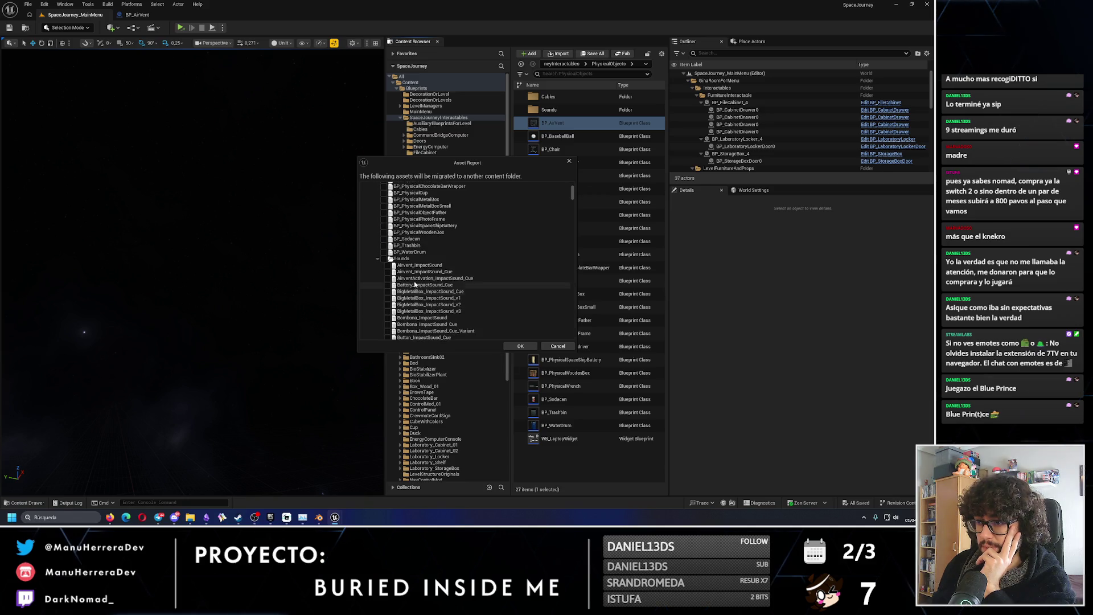
{"action": "left_click", "coordinate": [387, 278]}
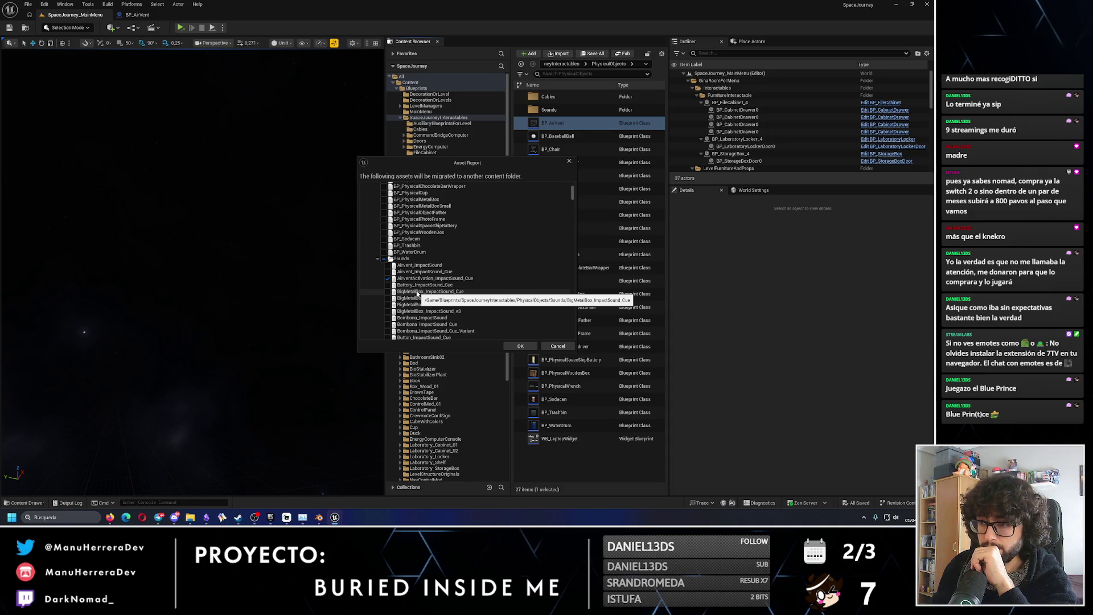
{"action": "scroll", "coordinate": [575, 243], "scroll_direction": "down", "scroll_amount": 15}
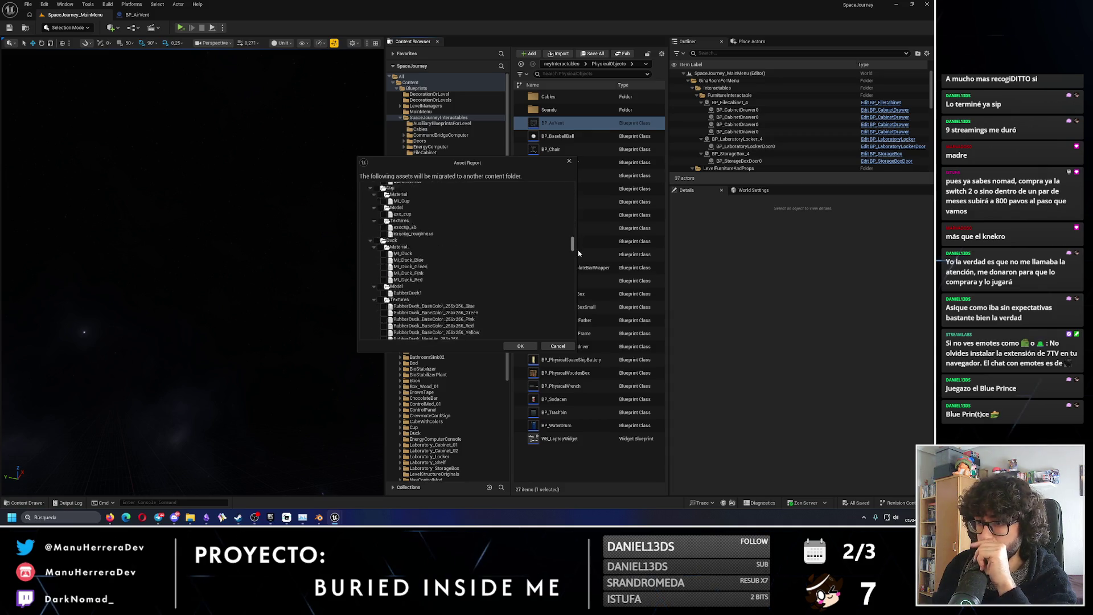
{"action": "scroll", "coordinate": [575, 273], "scroll_direction": "up", "scroll_amount": 15}
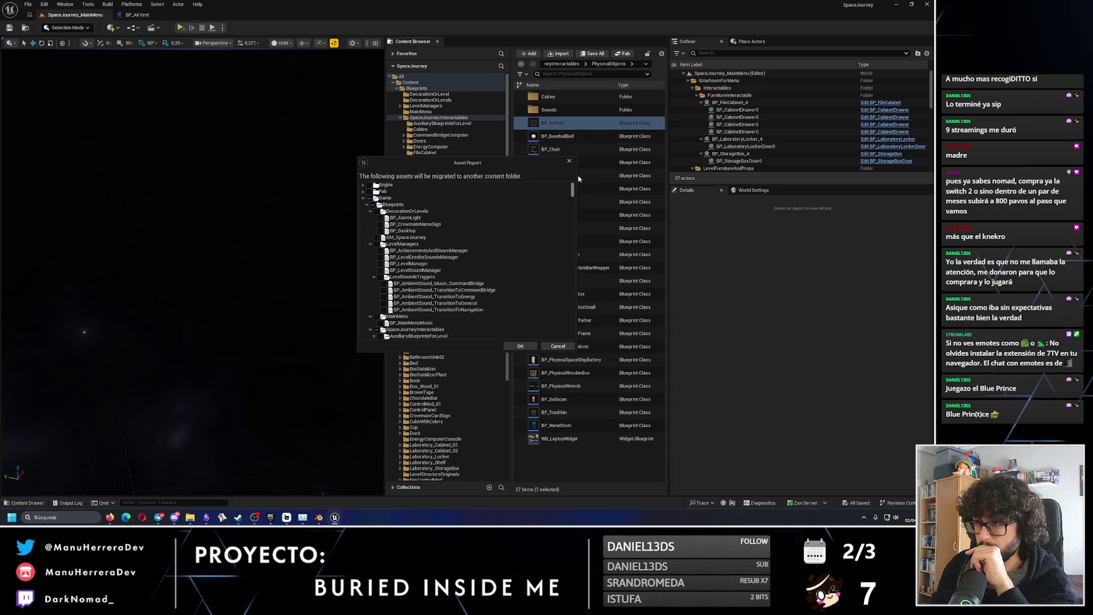
Collapse the top-level folders, tick the Airvent base and inside-part meshes, and confirm with OK.
{"action": "left_click", "coordinate": [364, 199]}
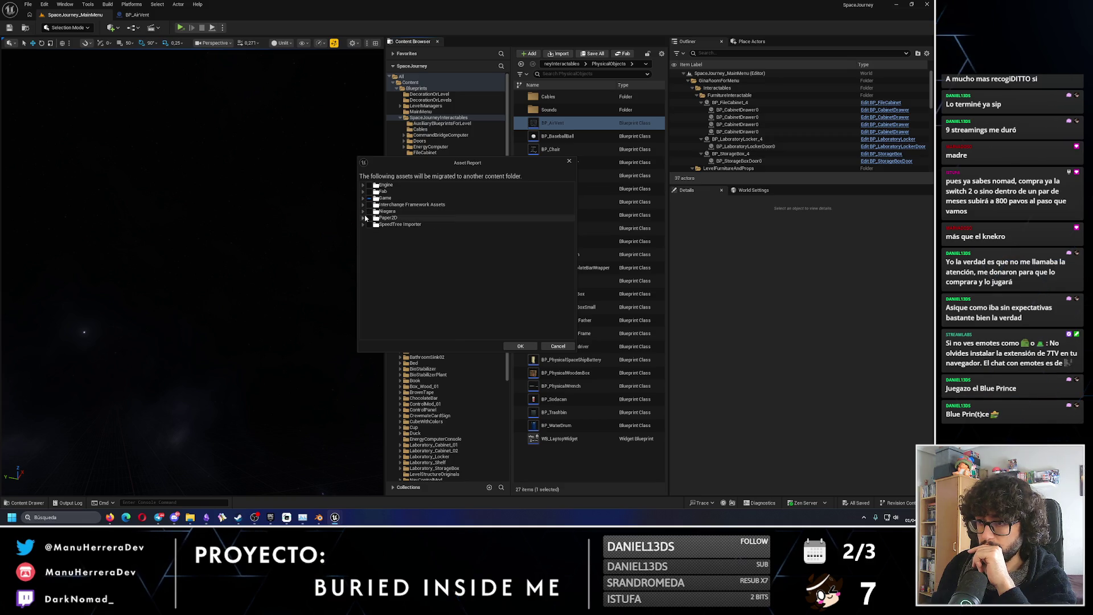
{"action": "left_click", "coordinate": [363, 199]}
{"action": "left_click", "coordinate": [367, 205]}
{"action": "left_click", "coordinate": [367, 211]}
{"action": "left_click", "coordinate": [367, 218]}
{"action": "left_click", "coordinate": [367, 225]}
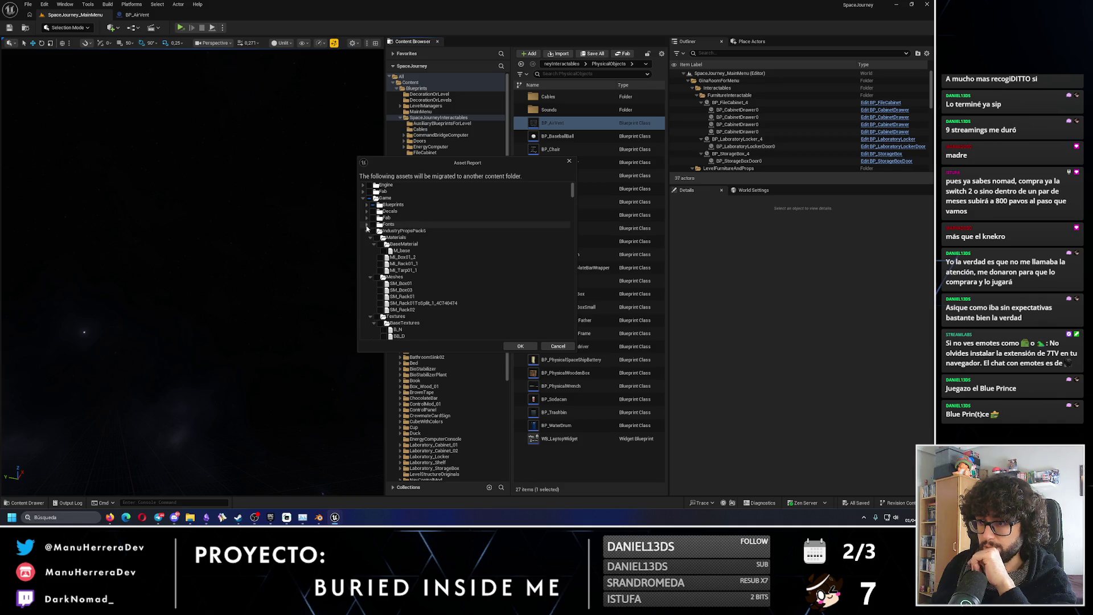
{"action": "left_click", "coordinate": [366, 231]}
{"action": "left_click", "coordinate": [366, 238]}
{"action": "left_click", "coordinate": [366, 244]}
{"action": "left_click", "coordinate": [367, 251]}
{"action": "left_click", "coordinate": [367, 257]}
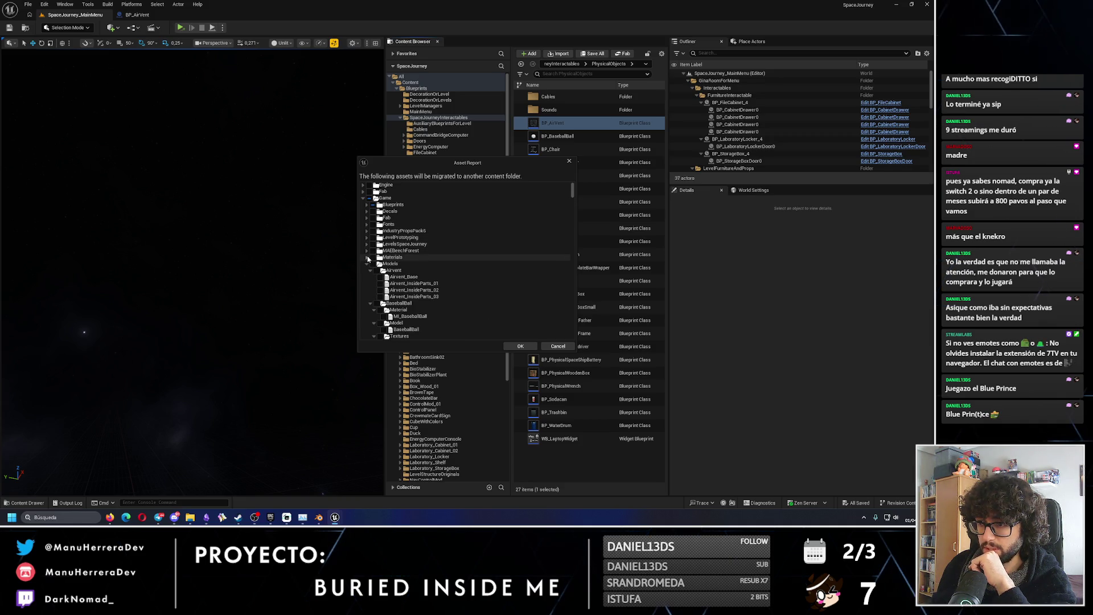
{"action": "left_click", "coordinate": [377, 270]}
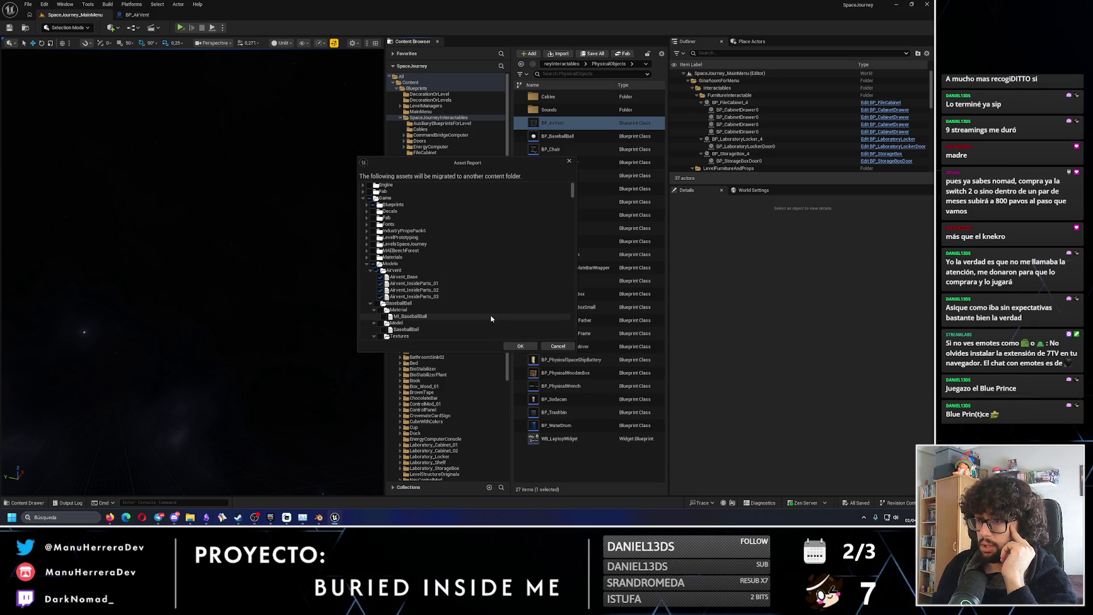
{"action": "left_click", "coordinate": [520, 346]}
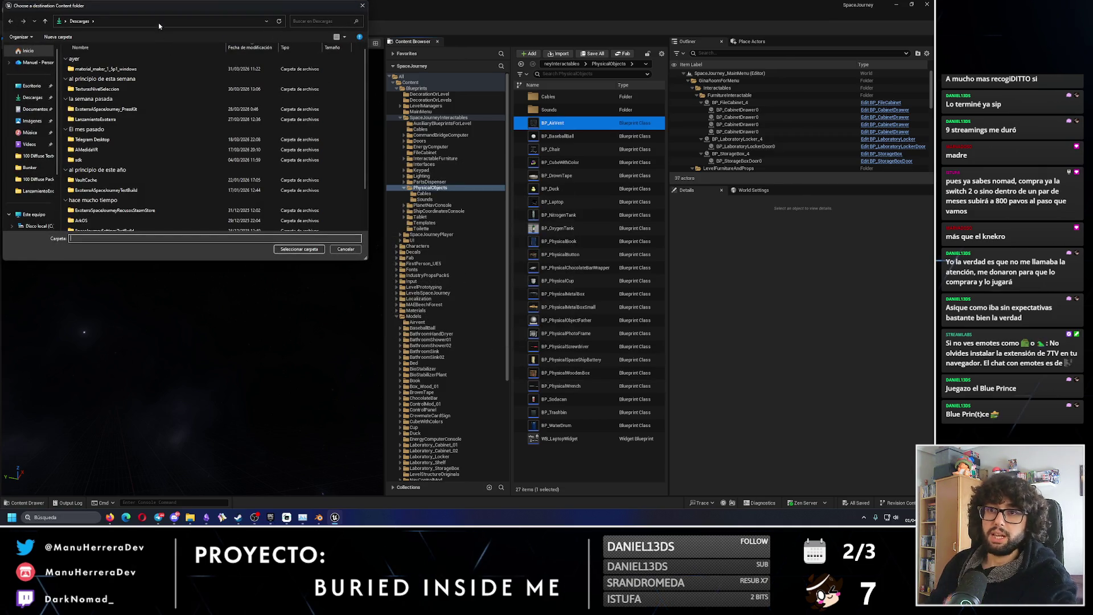
In File Explorer, browse to G:\Proyectos\Gamedev\UnrealProyectos\IAmMyJail\Content and copy its path.
{"action": "left_click", "coordinate": [191, 517]}
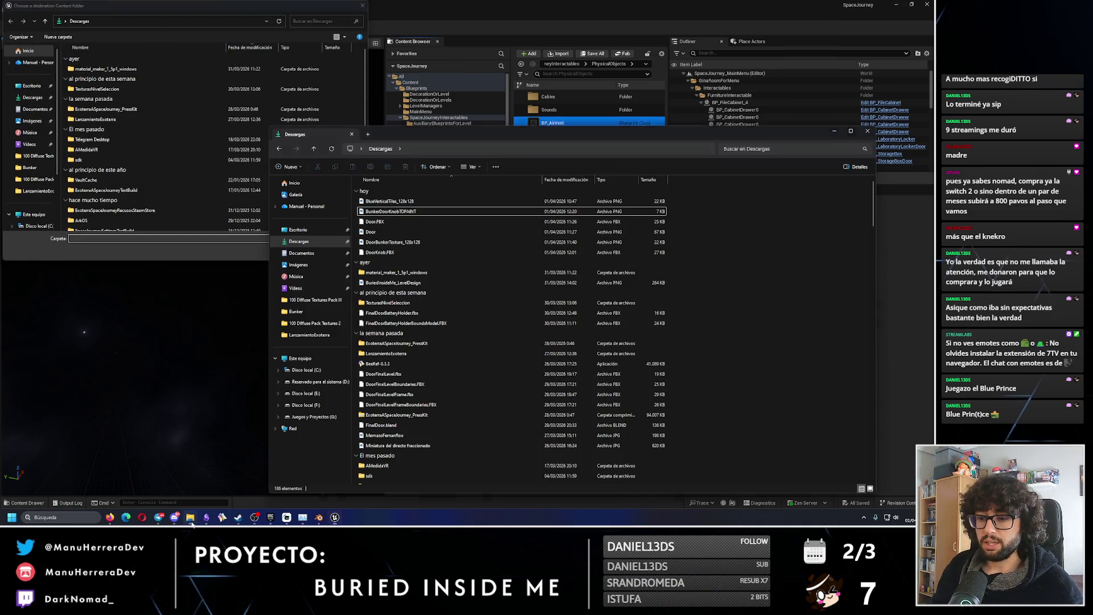
{"action": "left_click", "coordinate": [310, 417]}
{"action": "double_click", "coordinate": [385, 222]}
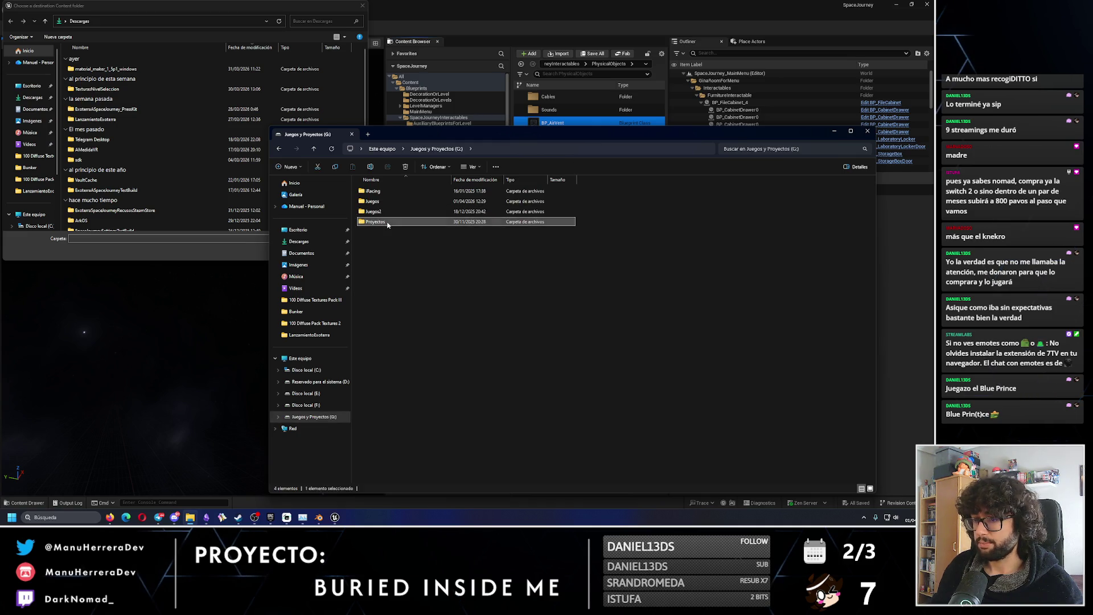
{"action": "double_click", "coordinate": [376, 191]}
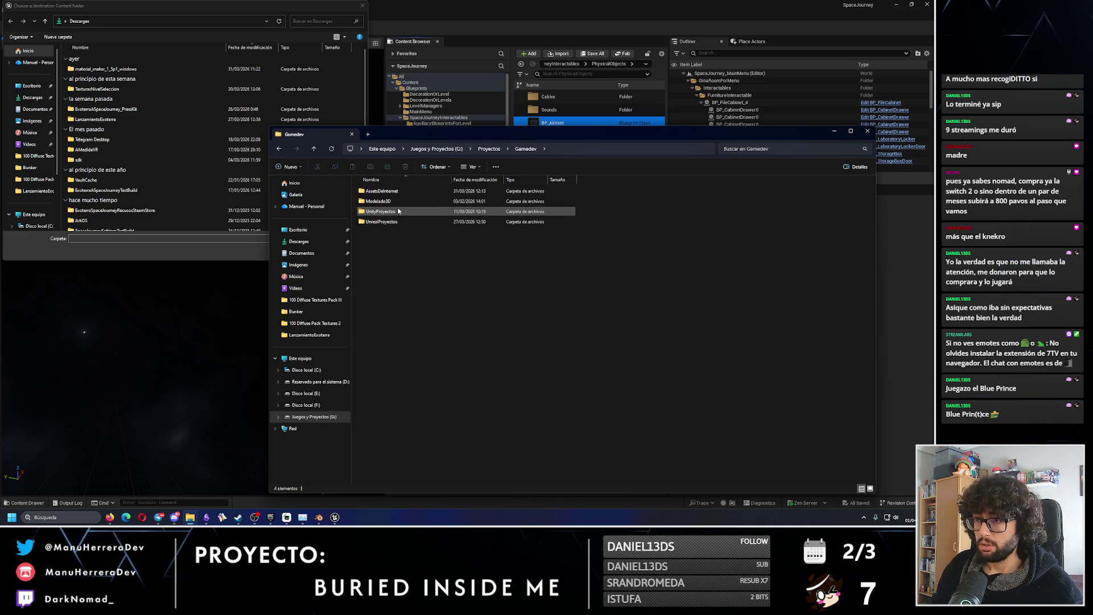
{"action": "double_click", "coordinate": [392, 222]}
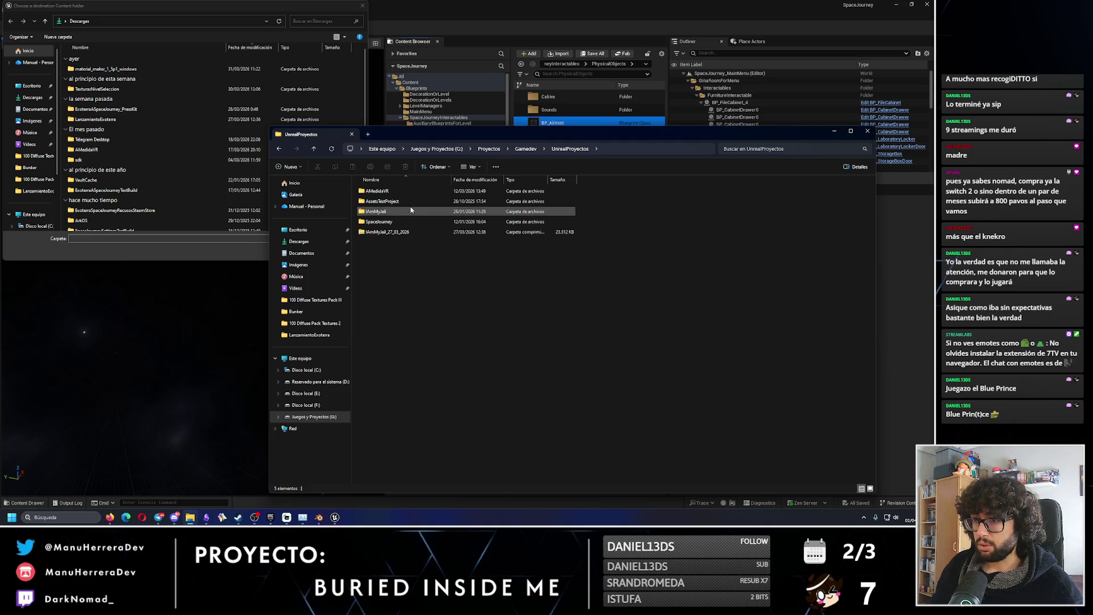
{"action": "double_click", "coordinate": [381, 211]}
{"action": "double_click", "coordinate": [379, 202]}
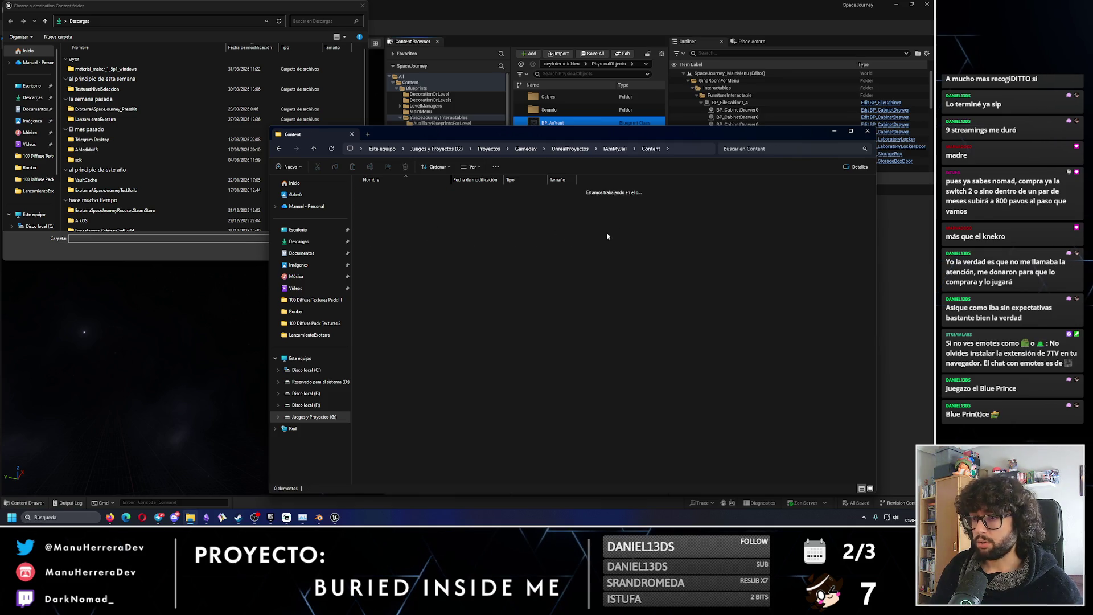
{"action": "left_click", "coordinate": [687, 149]}
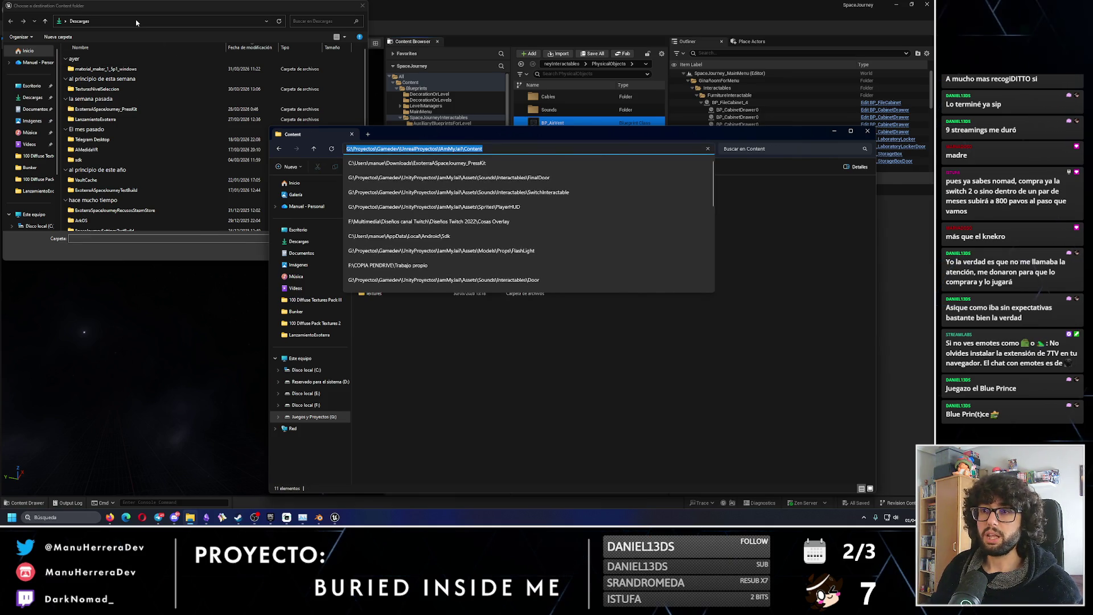
Paste the path into the folder picker and confirm IAmMyJail Content as the destination.
{"action": "left_click", "coordinate": [136, 23]}
{"action": "key", "text": "ctrl+v"}
{"action": "key", "text": "Return"}
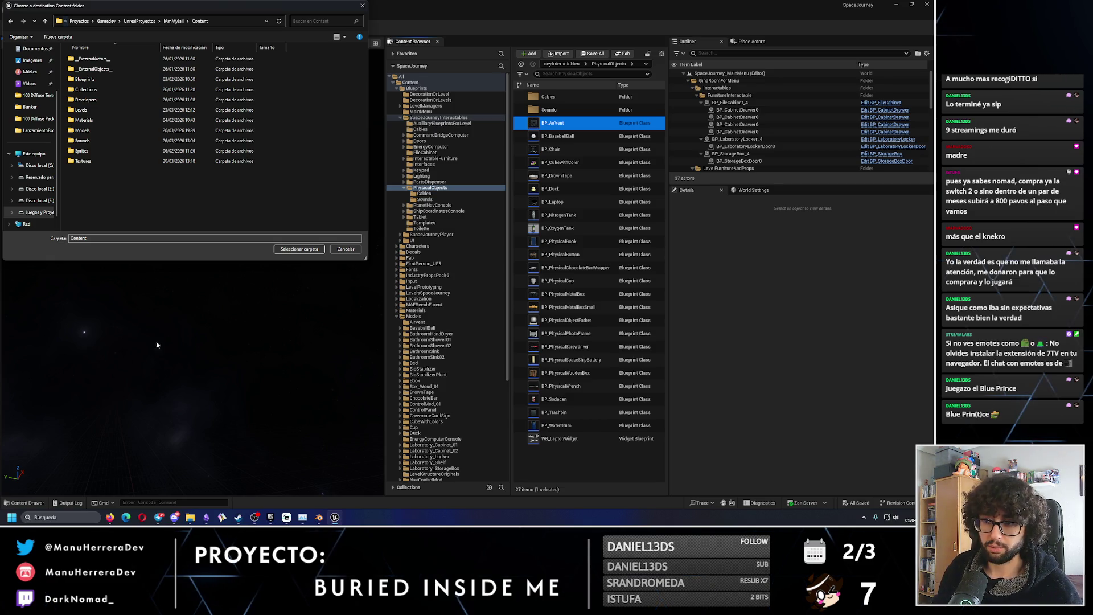
{"action": "left_click", "coordinate": [305, 250]}
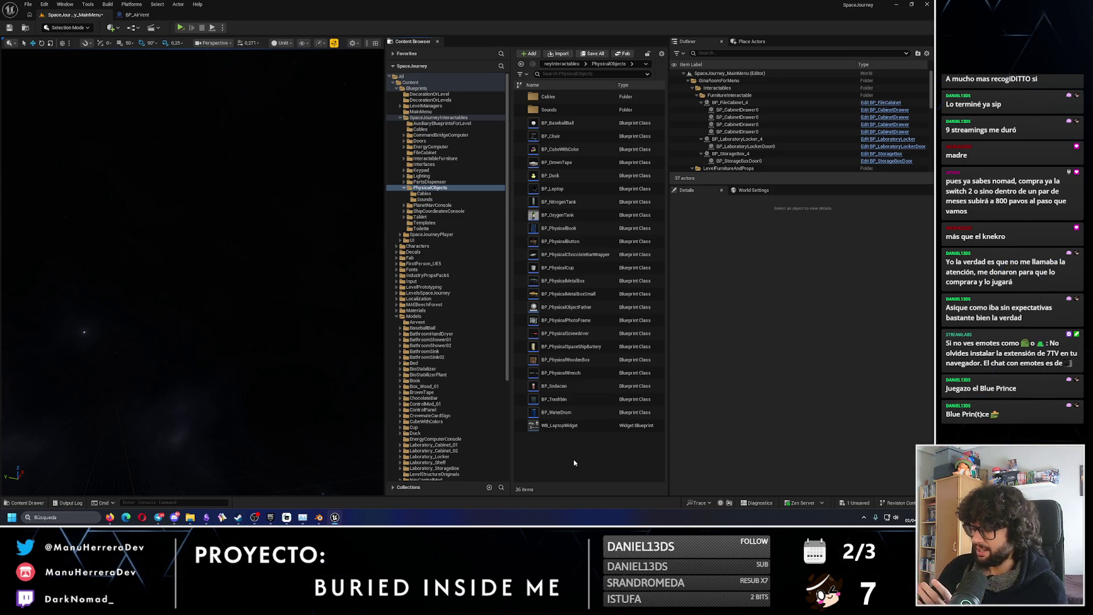
Review unsaved content, quit SpaceJourney without saving, and select IAmMyJail in the launcher.
{"action": "left_click", "coordinate": [854, 503]}
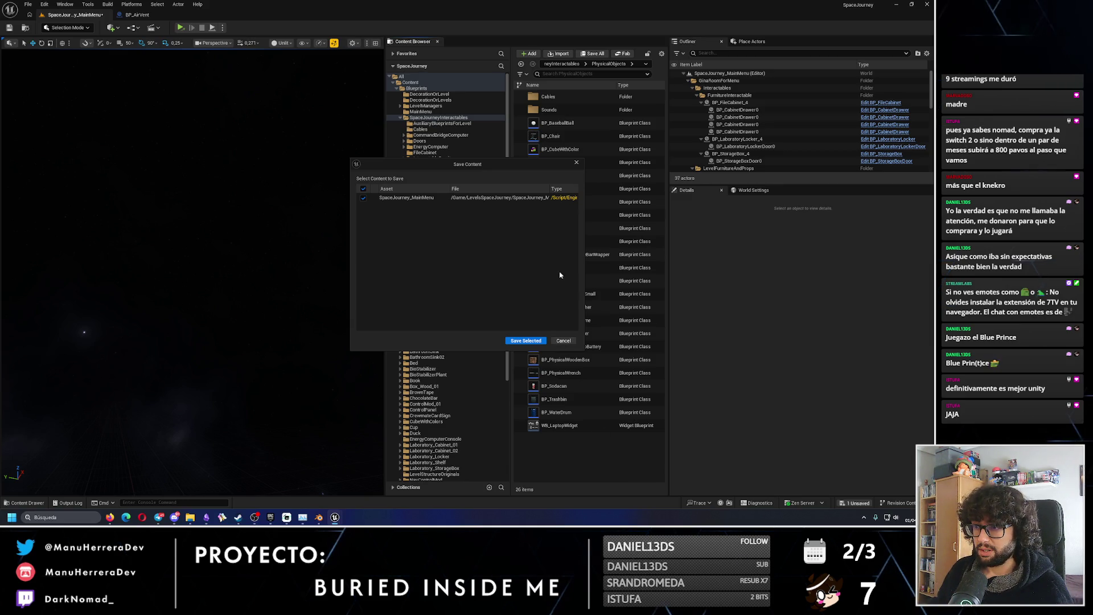
{"action": "left_click", "coordinate": [563, 341]}
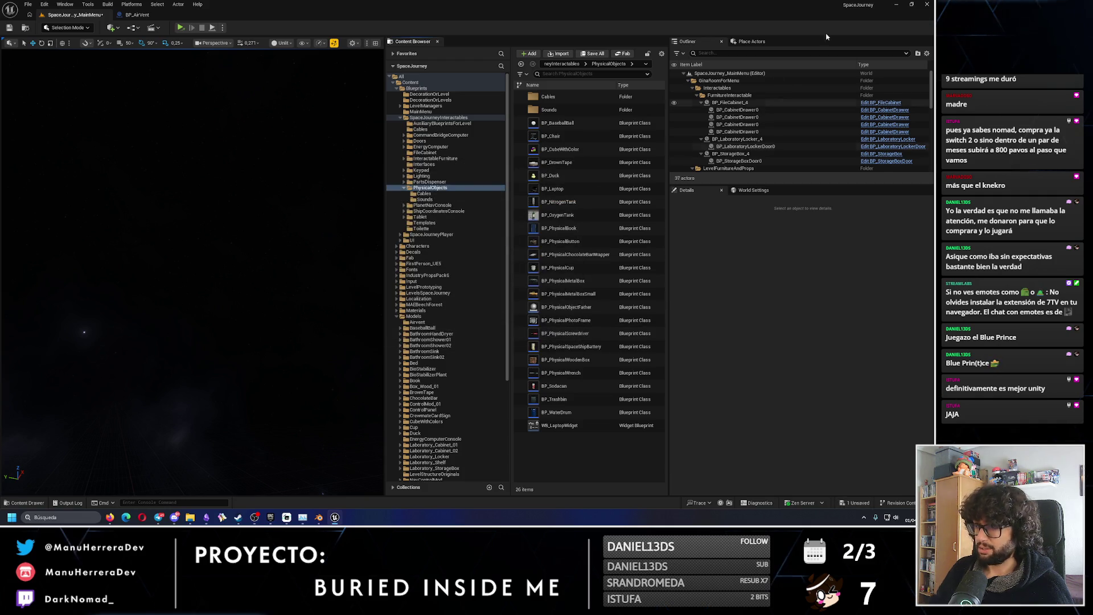
{"action": "left_click", "coordinate": [528, 341]}
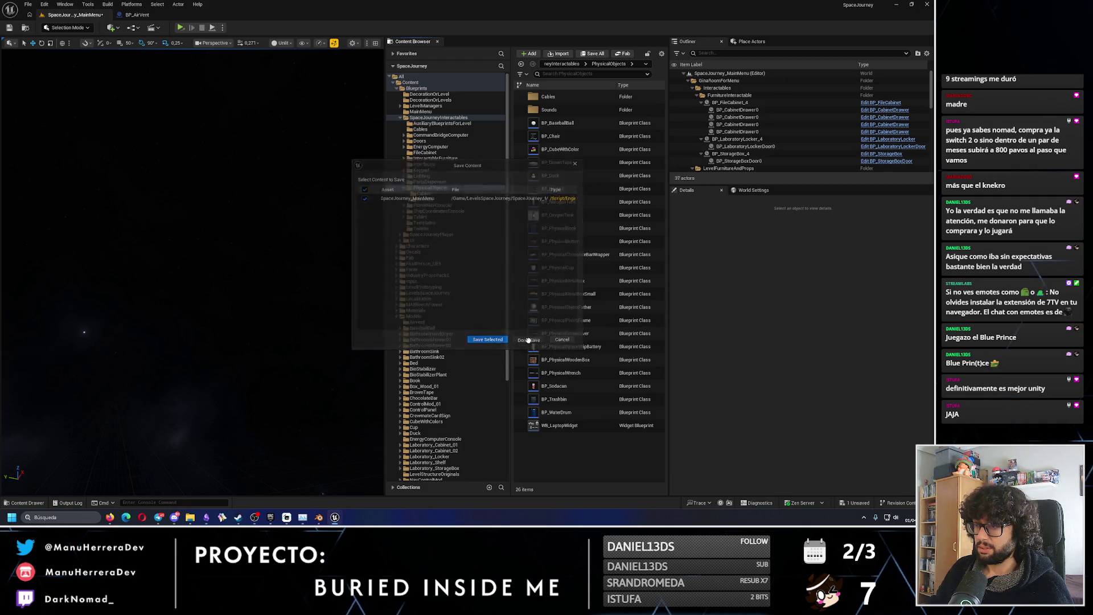
{"action": "left_click", "coordinate": [528, 344]}
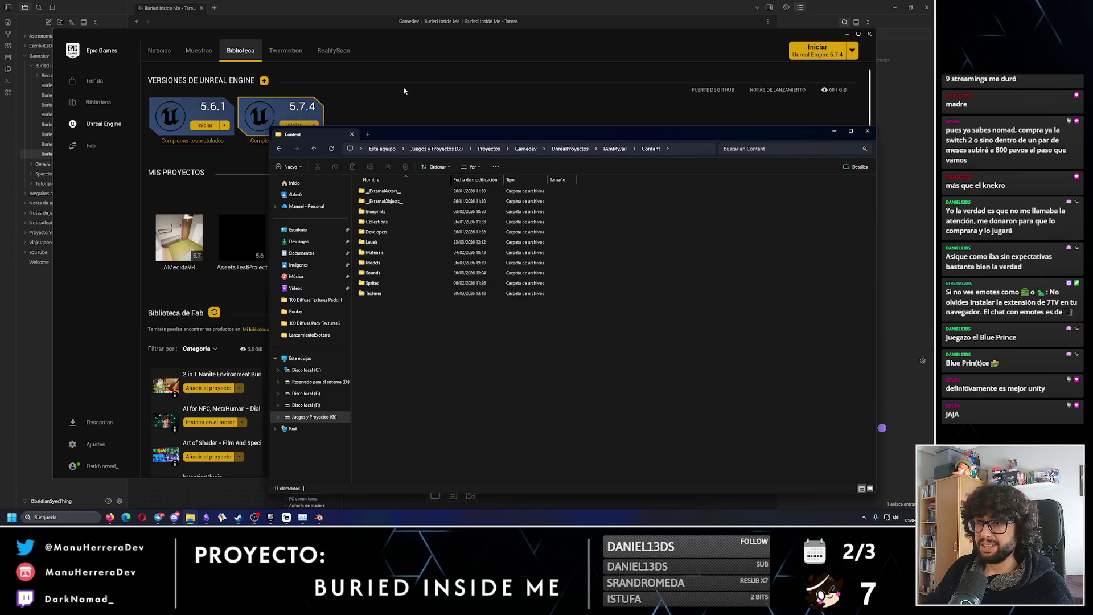
{"action": "left_click", "coordinate": [250, 239]}
Launch IAmMyJail from Mis Proyectos in the Unreal Engine library.
{"action": "double_click", "coordinate": [326, 238]}
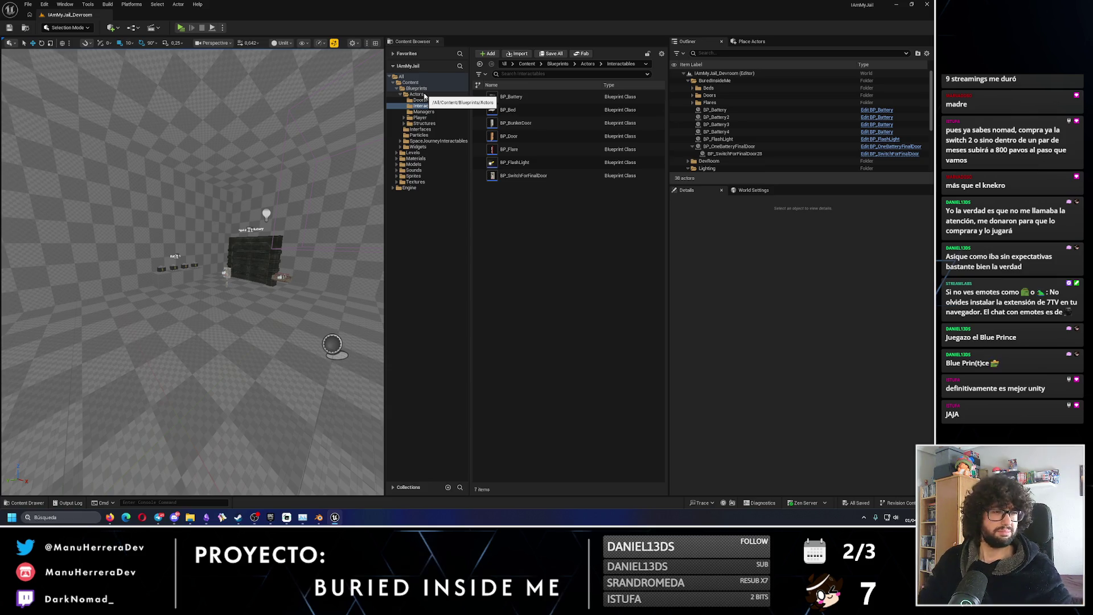
Browse the Actors folders to check the migrated Airvent meshes under Models.
{"action": "left_click", "coordinate": [423, 95]}
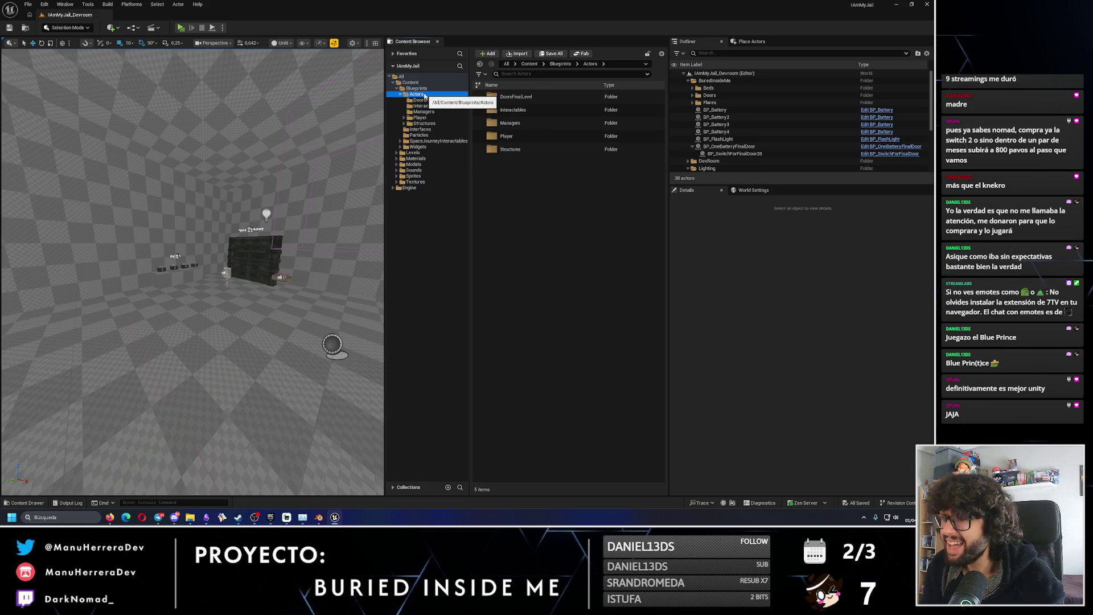
{"action": "left_click", "coordinate": [420, 88]}
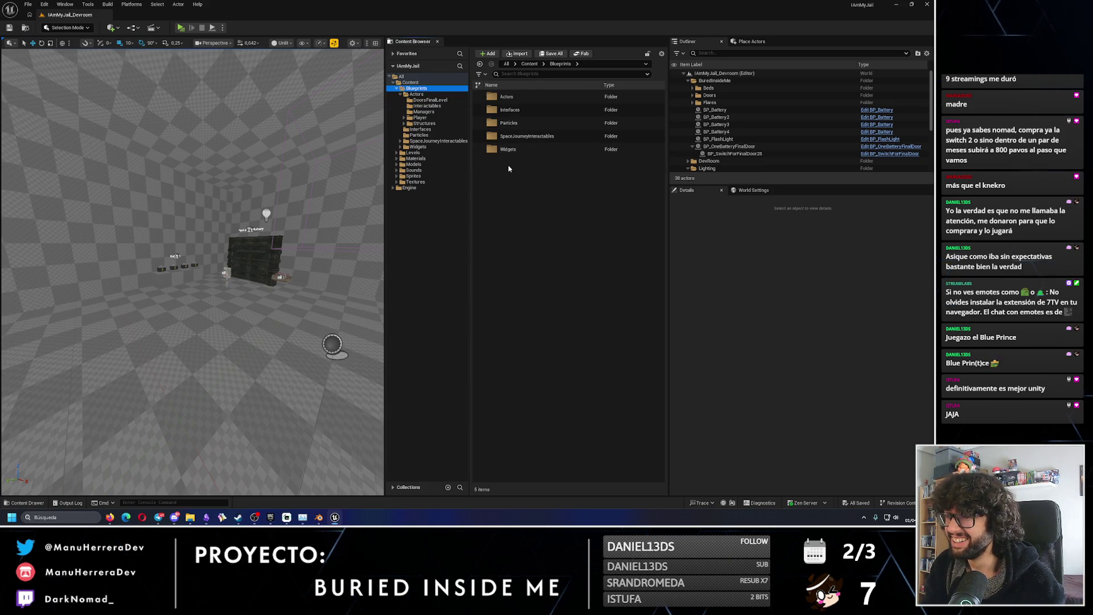
{"action": "left_click", "coordinate": [417, 94]}
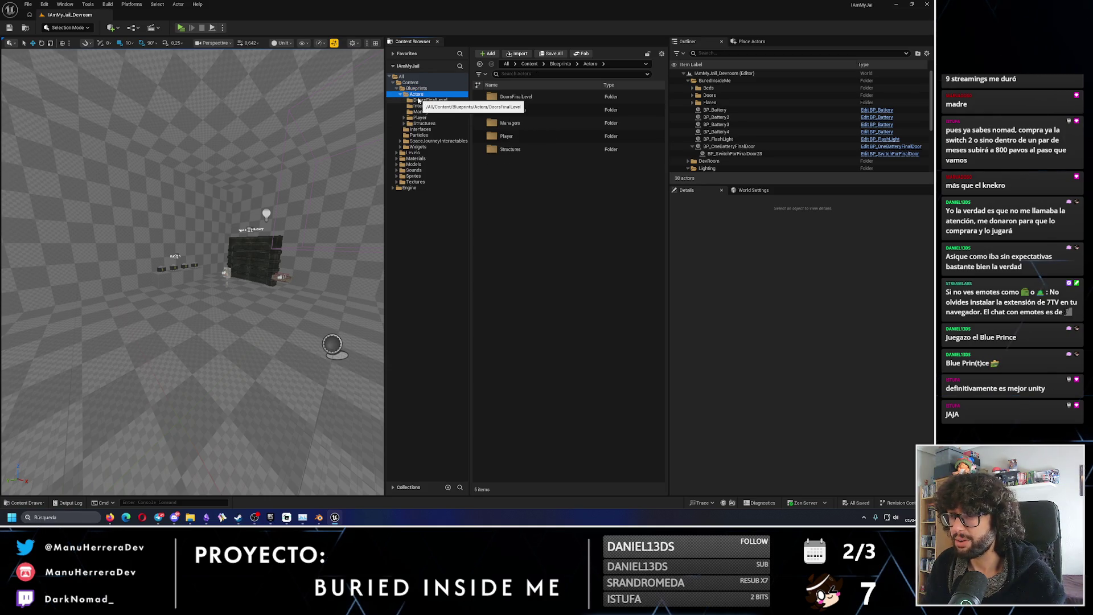
{"action": "left_click", "coordinate": [397, 164]}
{"action": "left_click", "coordinate": [415, 171]}
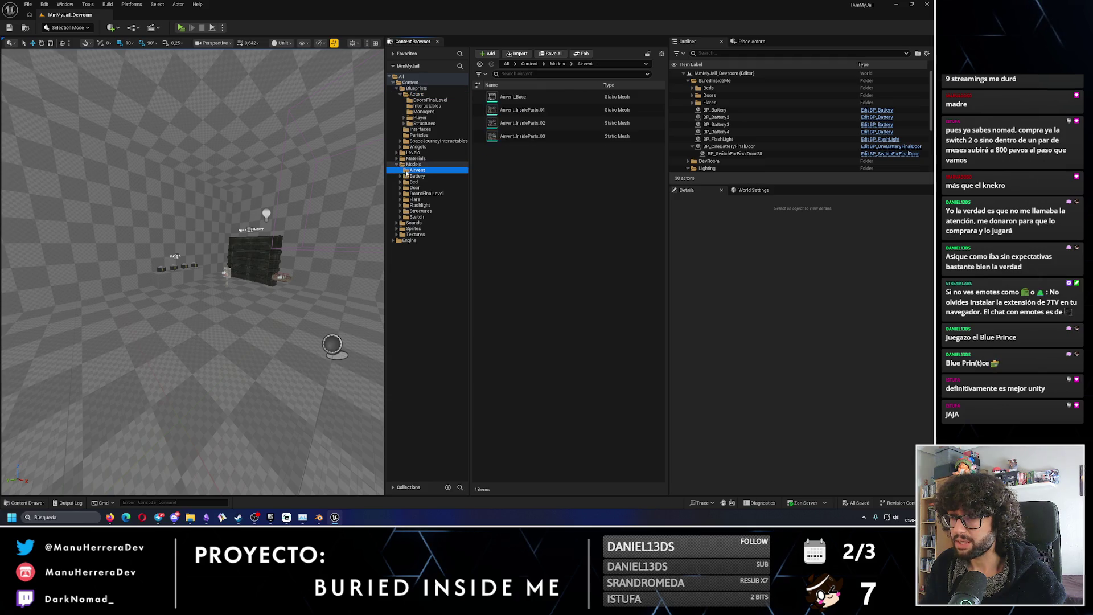
{"action": "mouse_move", "coordinate": [508, 126]}
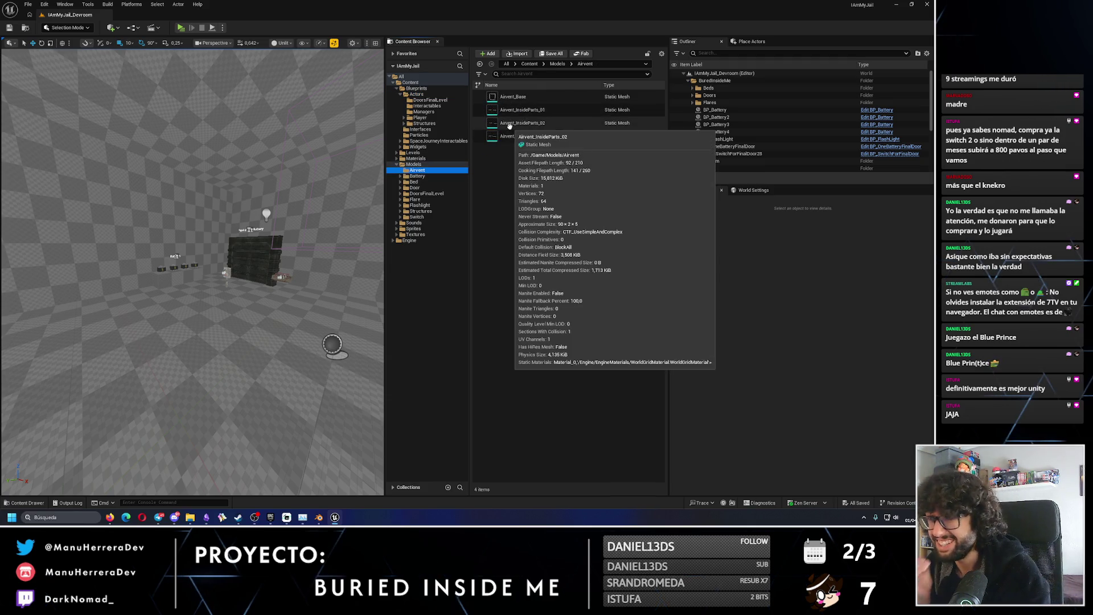
{"action": "left_click", "coordinate": [421, 117]}
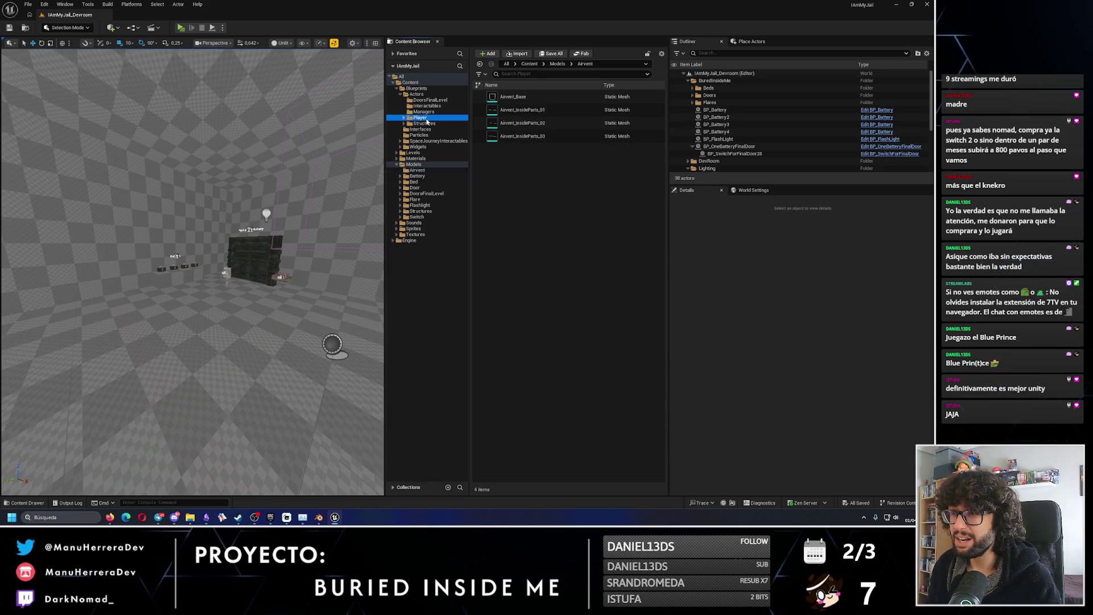
{"action": "left_click", "coordinate": [428, 123]}
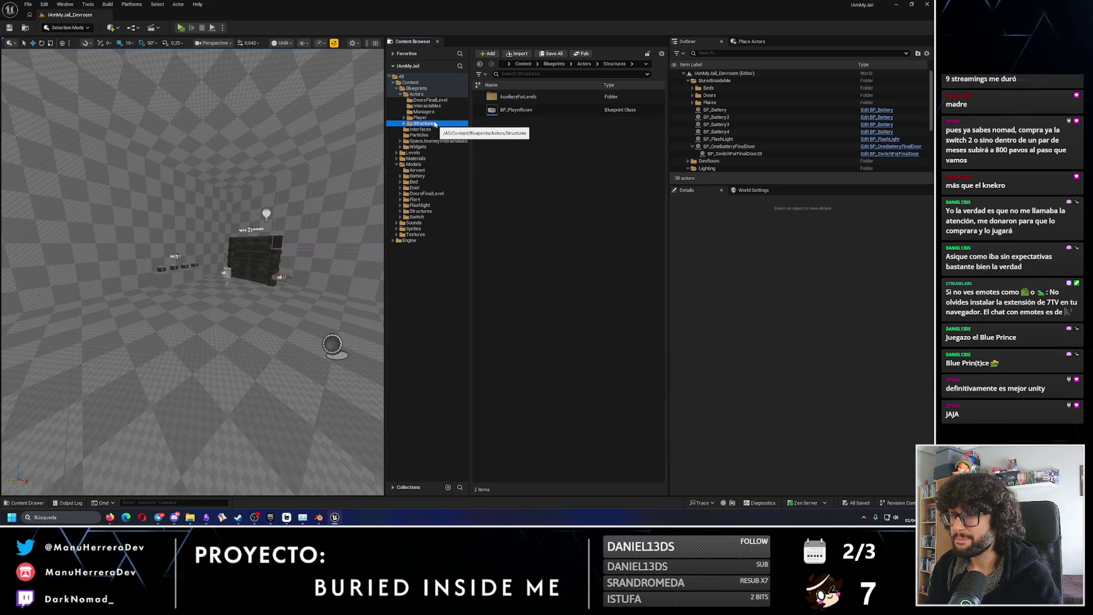
Expand SpaceJourneyInteractables > PhysicalObjects, check the Sounds cue, and bring up actions for BP_Airvent.
{"action": "left_click", "coordinate": [432, 111]}
{"action": "left_click", "coordinate": [416, 94]}
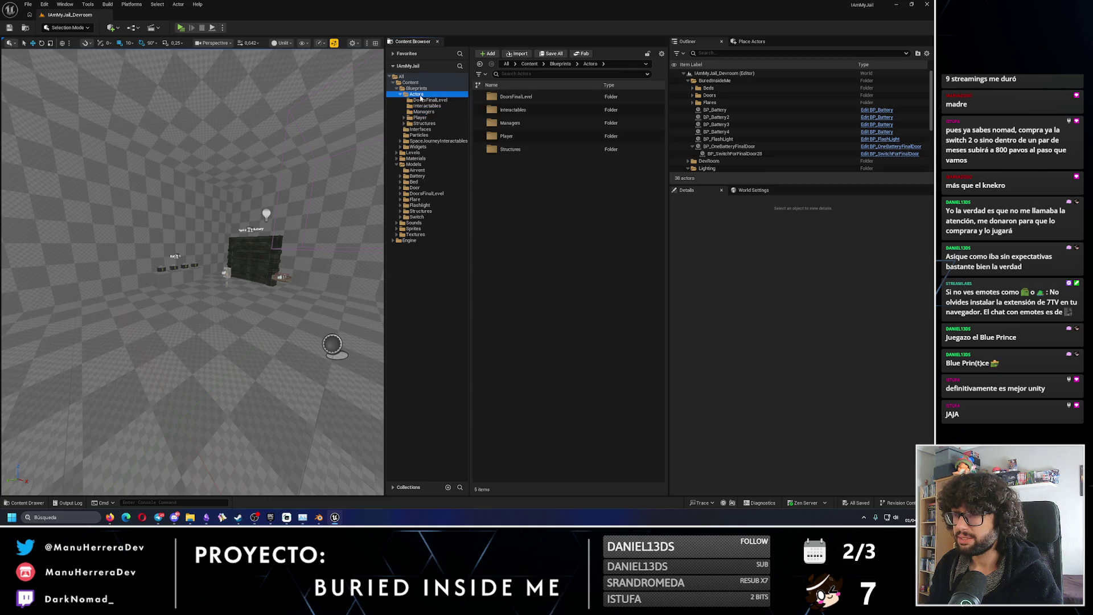
{"action": "left_click", "coordinate": [416, 88]}
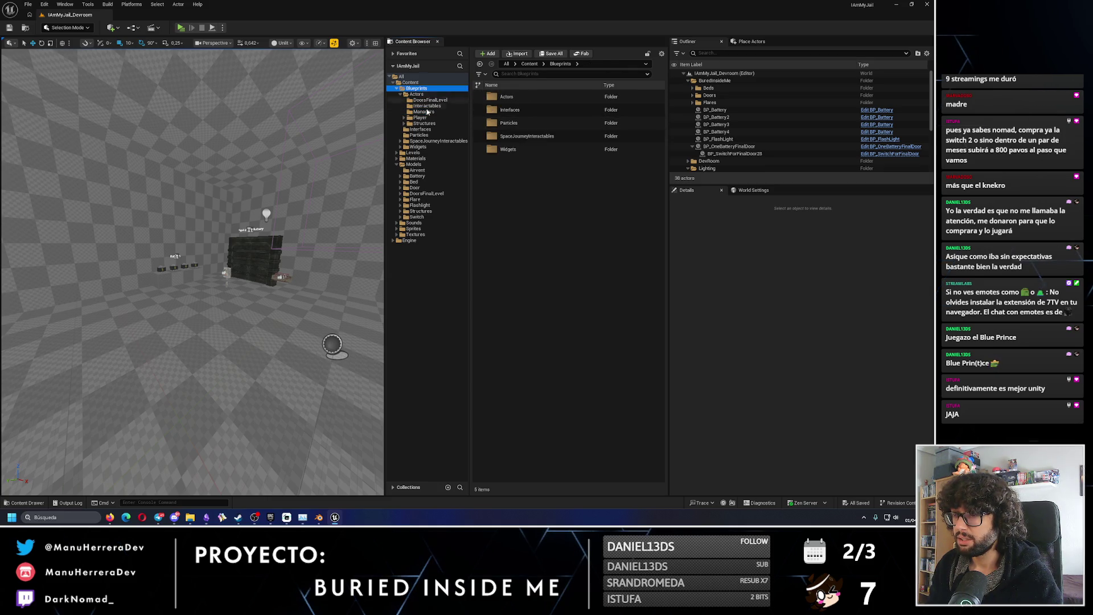
{"action": "left_click", "coordinate": [400, 94]}
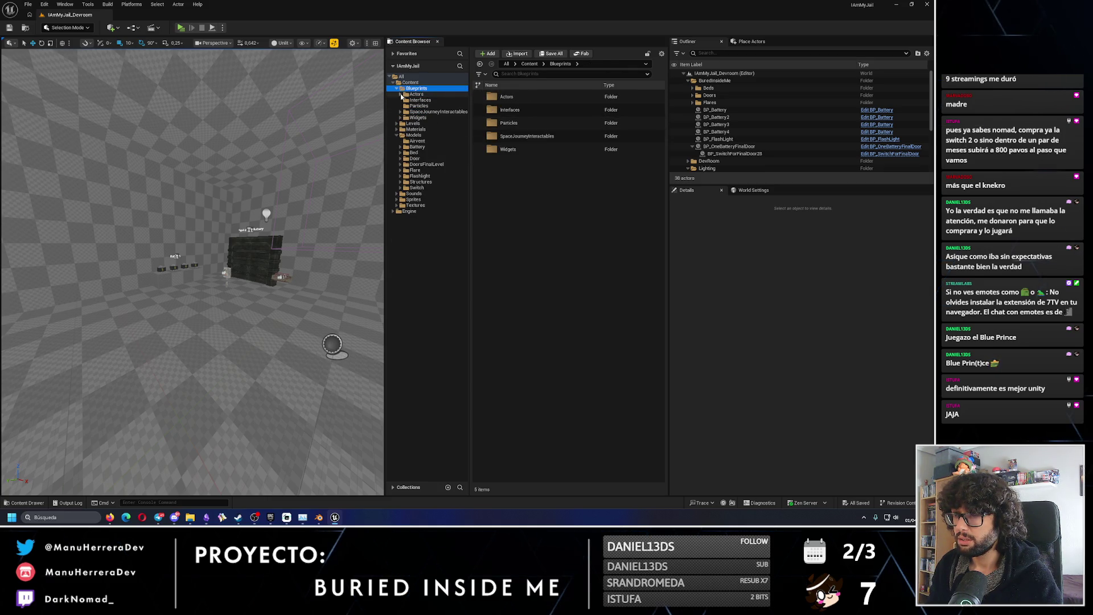
{"action": "left_click", "coordinate": [424, 112]}
{"action": "left_click", "coordinate": [400, 112]}
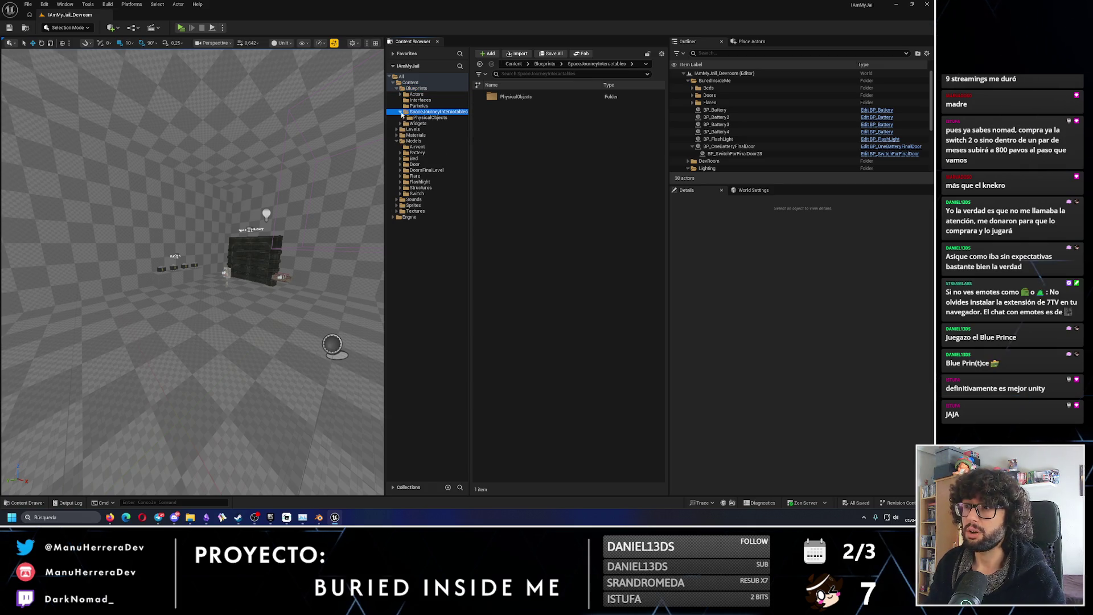
{"action": "left_click", "coordinate": [404, 118]}
{"action": "left_click", "coordinate": [426, 123]}
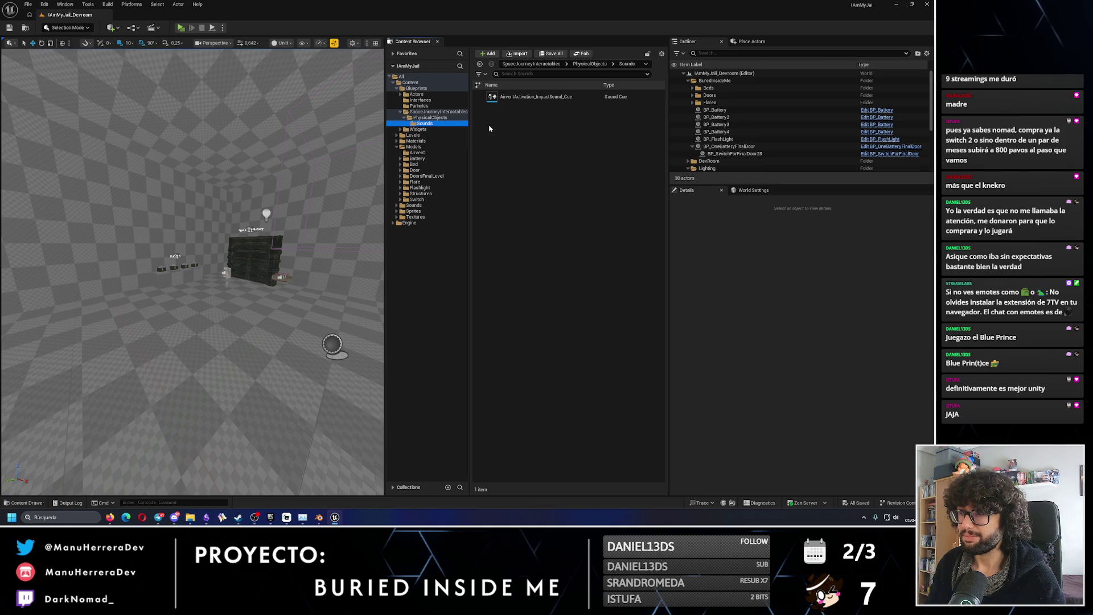
{"action": "left_click", "coordinate": [430, 117]}
{"action": "right_click", "coordinate": [516, 111]}
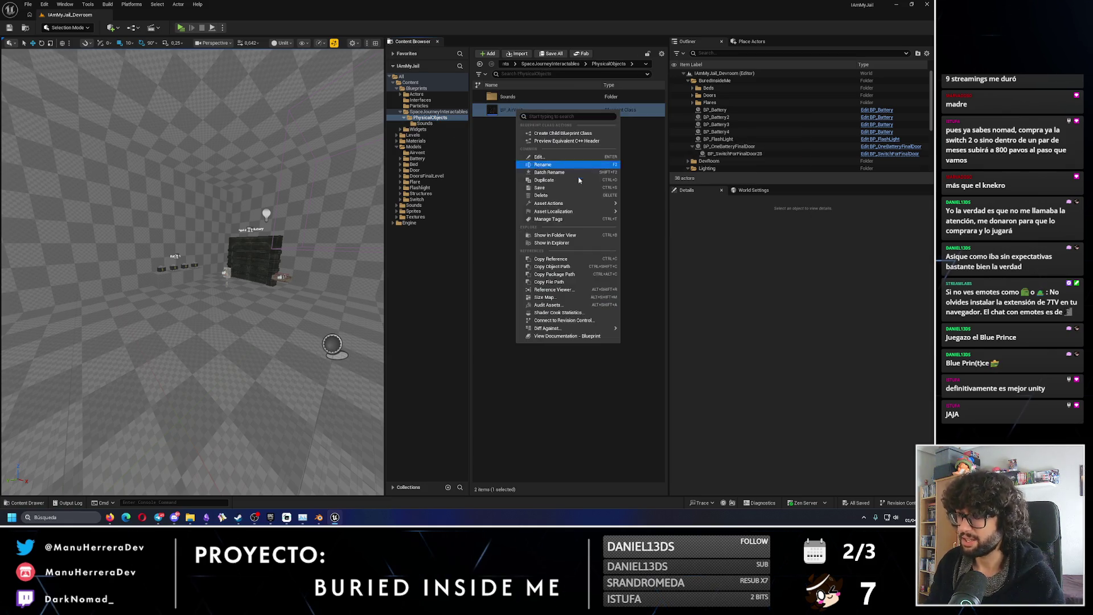
Migrate BP_Airvent with its dependencies, targeting SpaceJourney's Content folder.
{"action": "mouse_move", "coordinate": [569, 206]}
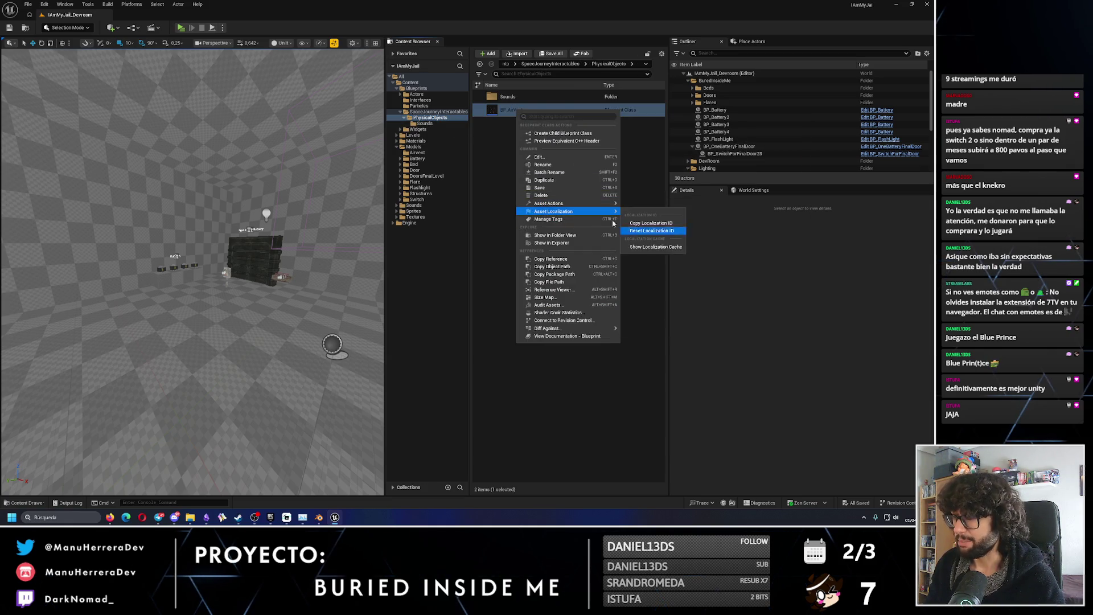
{"action": "mouse_move", "coordinate": [609, 204]}
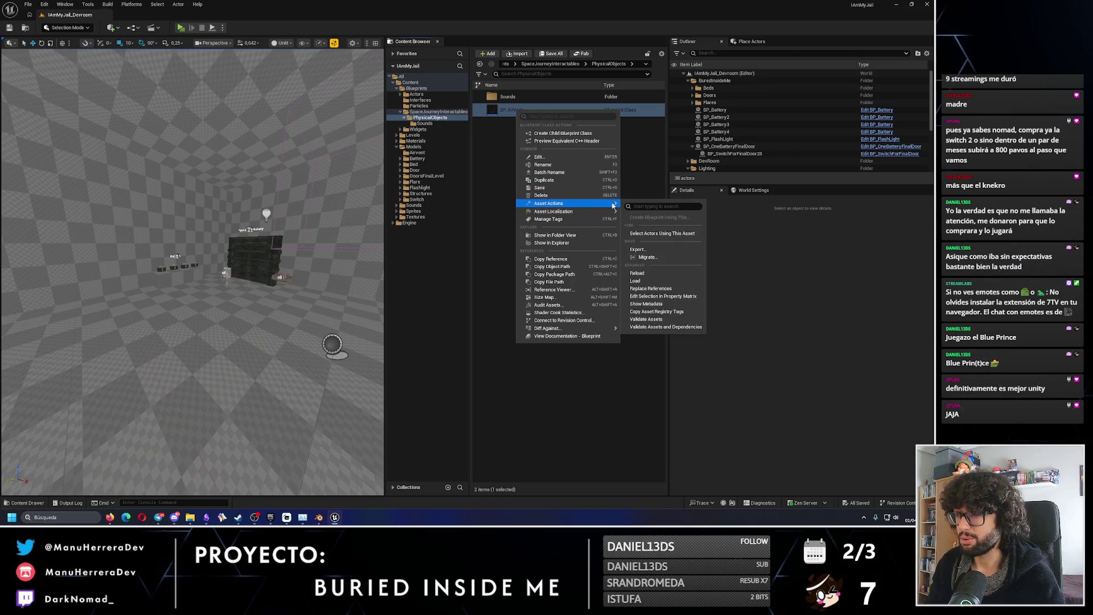
{"action": "left_click", "coordinate": [655, 259]}
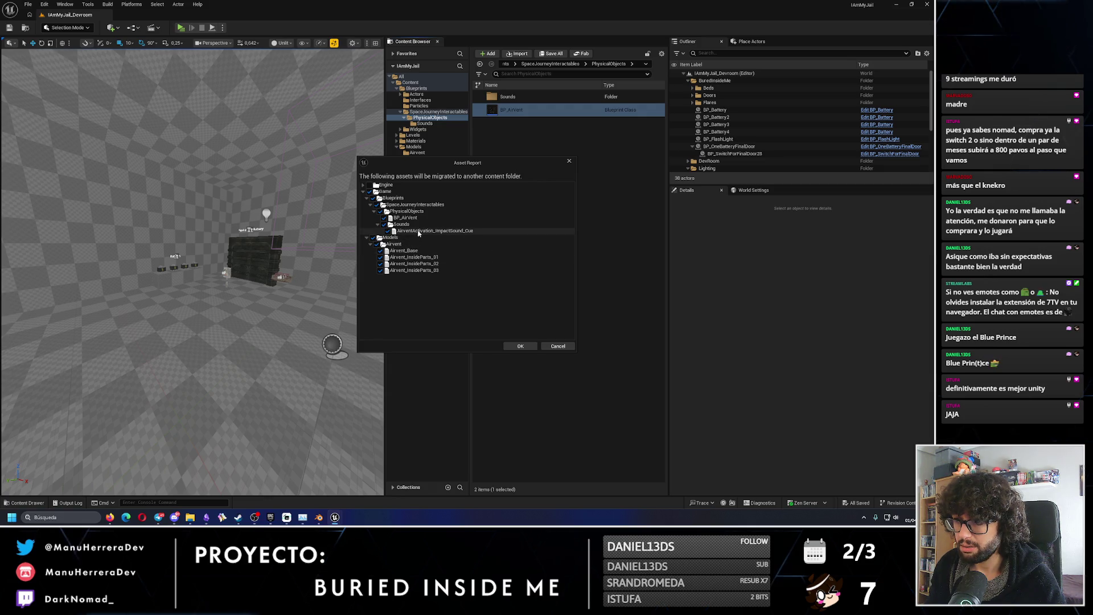
{"action": "left_click", "coordinate": [520, 346]}
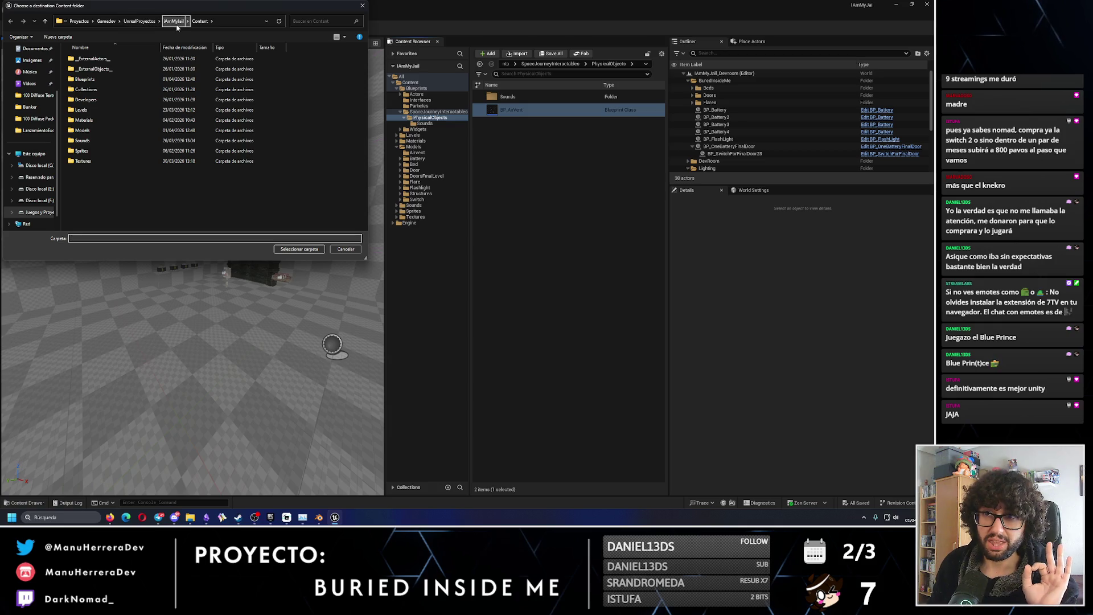
{"action": "left_click", "coordinate": [139, 21]}
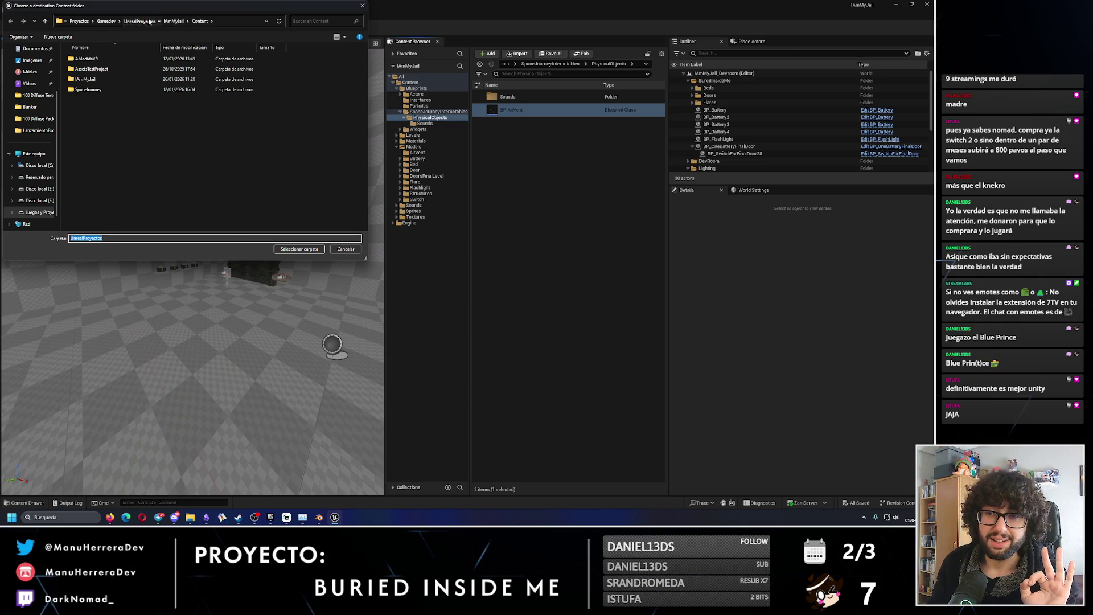
{"action": "double_click", "coordinate": [88, 89]}
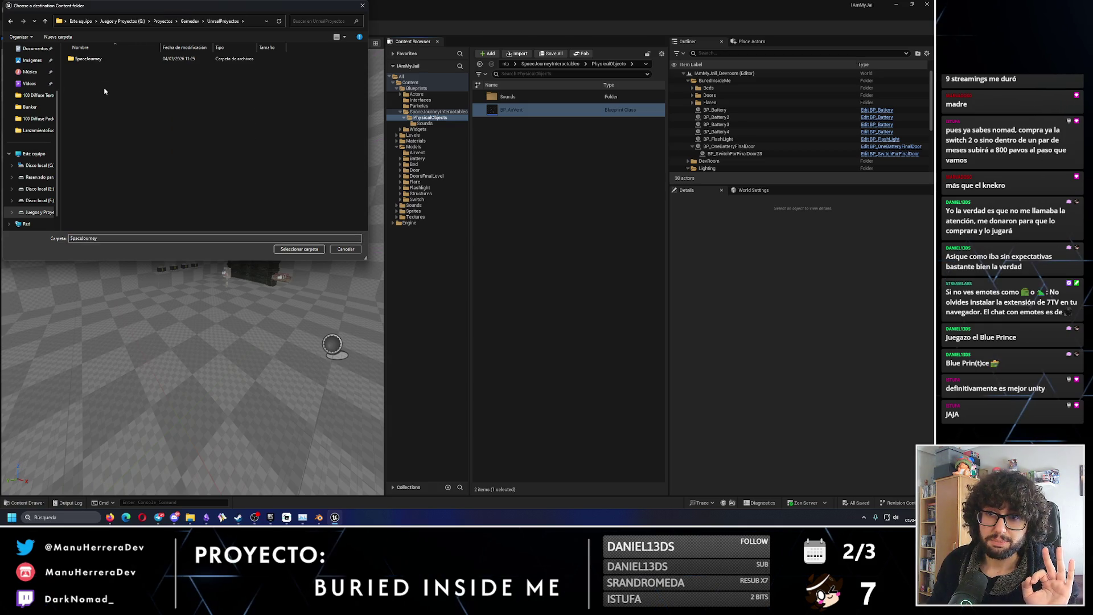
{"action": "double_click", "coordinate": [92, 89]}
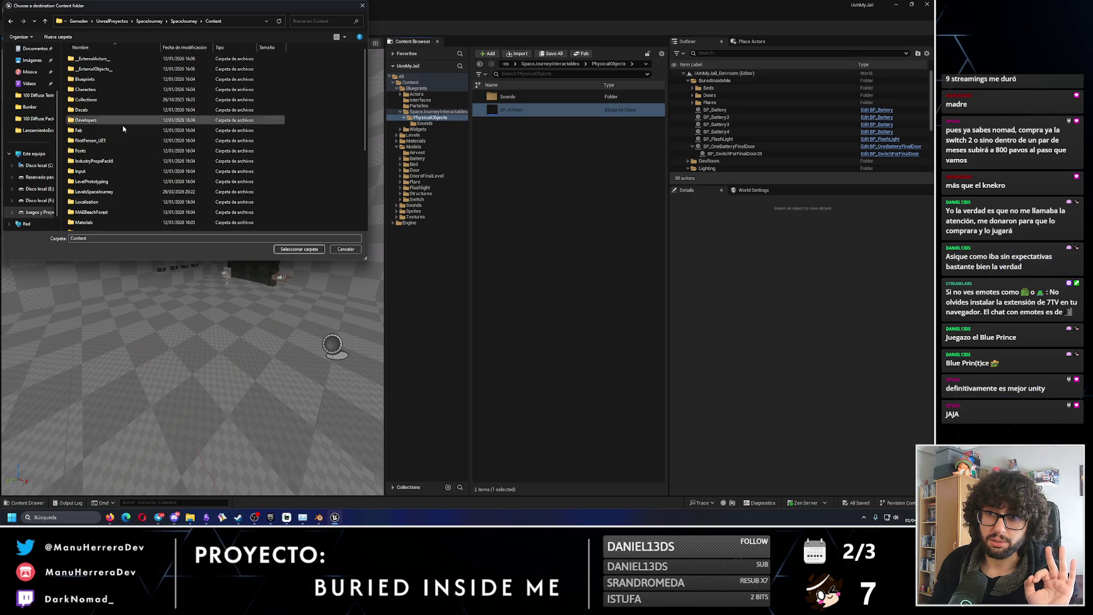
{"action": "left_click", "coordinate": [300, 248]}
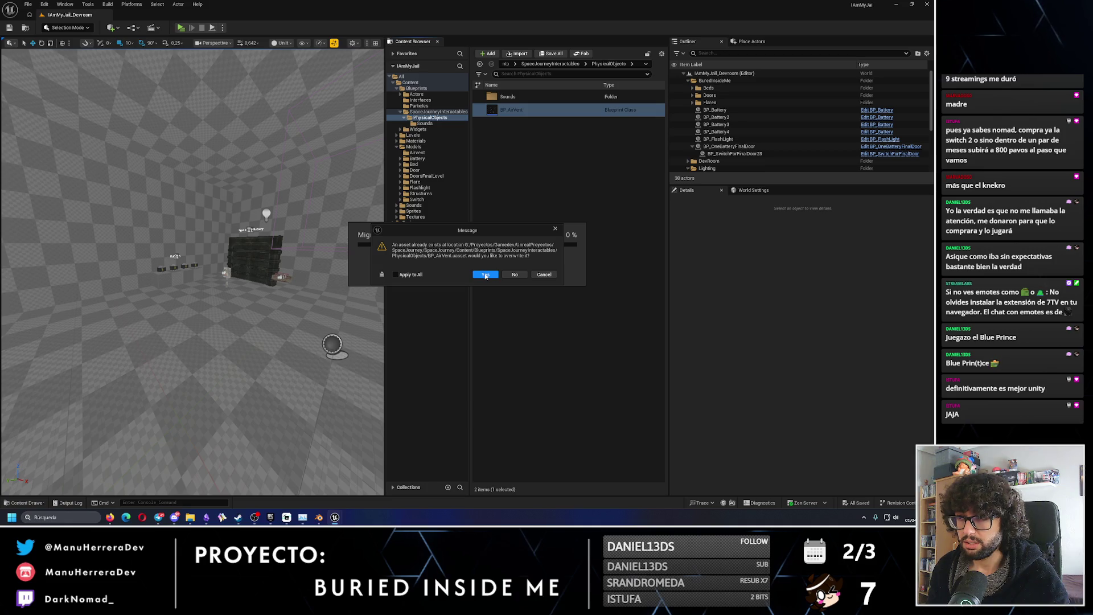
Overwrite the existing BP_AirVent, sound cue and Airvent meshes in SpaceJourney.
{"action": "left_click", "coordinate": [485, 275]}
{"action": "left_click", "coordinate": [489, 277]}
{"action": "left_click", "coordinate": [490, 278]}
{"action": "left_click", "coordinate": [490, 278]}
{"action": "left_click", "coordinate": [489, 277]}
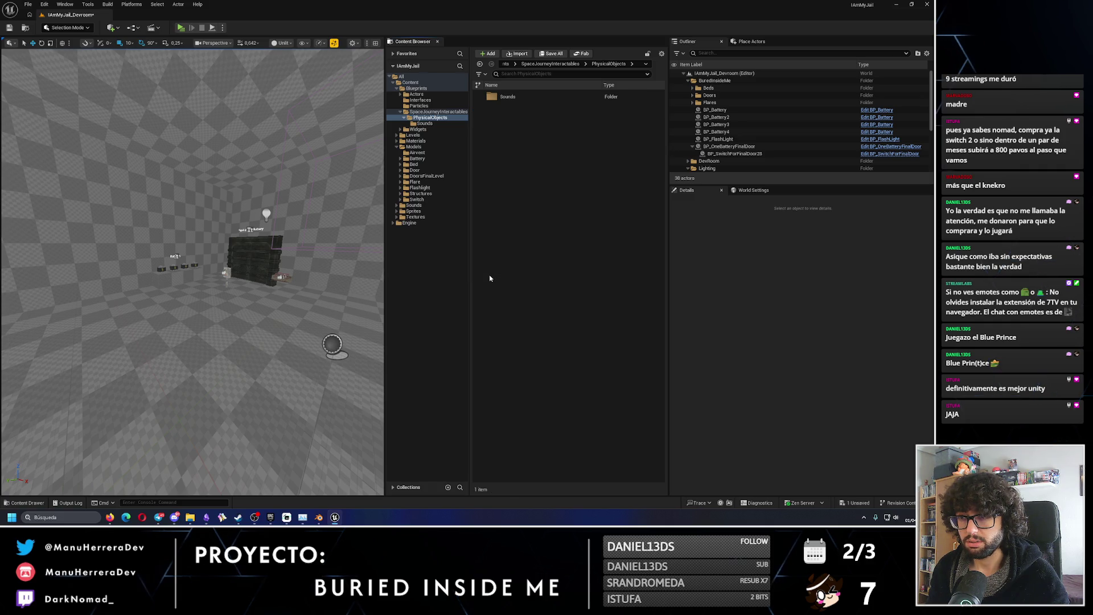
Find the empty Sounds folder under SpaceJourneyInteractables and attempt to delete it.
{"action": "left_click", "coordinate": [432, 112]}
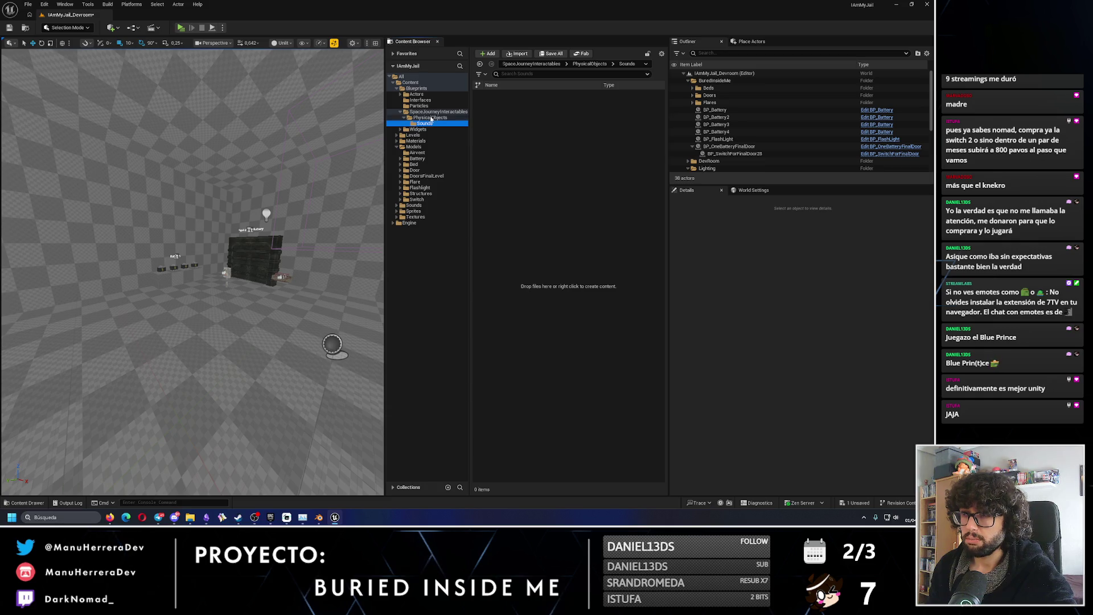
{"action": "left_click", "coordinate": [402, 76]}
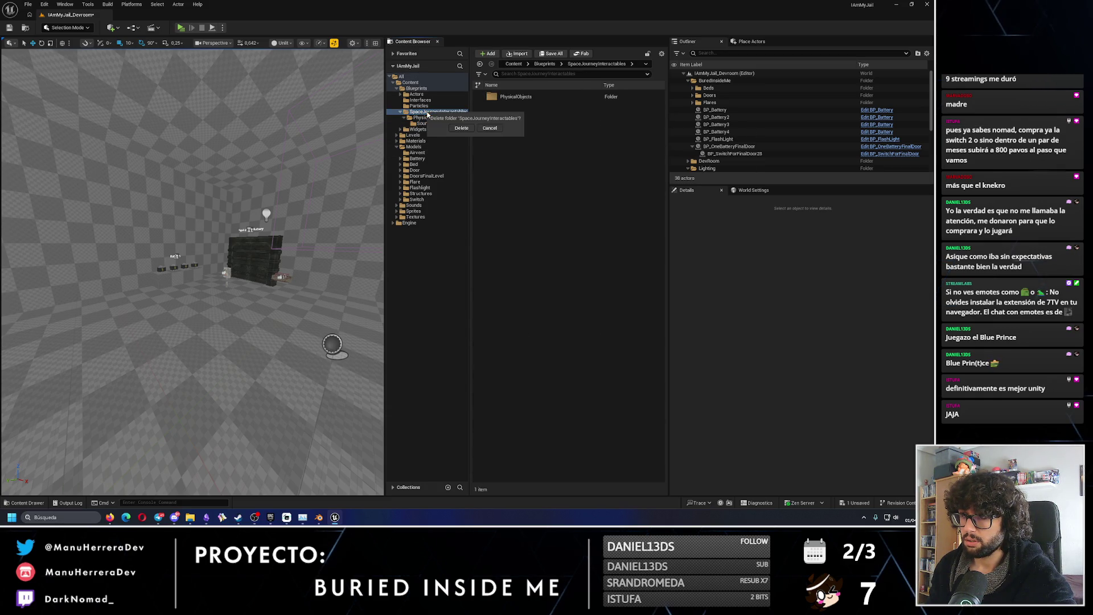
{"action": "left_click", "coordinate": [424, 123]}
{"action": "right_click", "coordinate": [473, 127]}
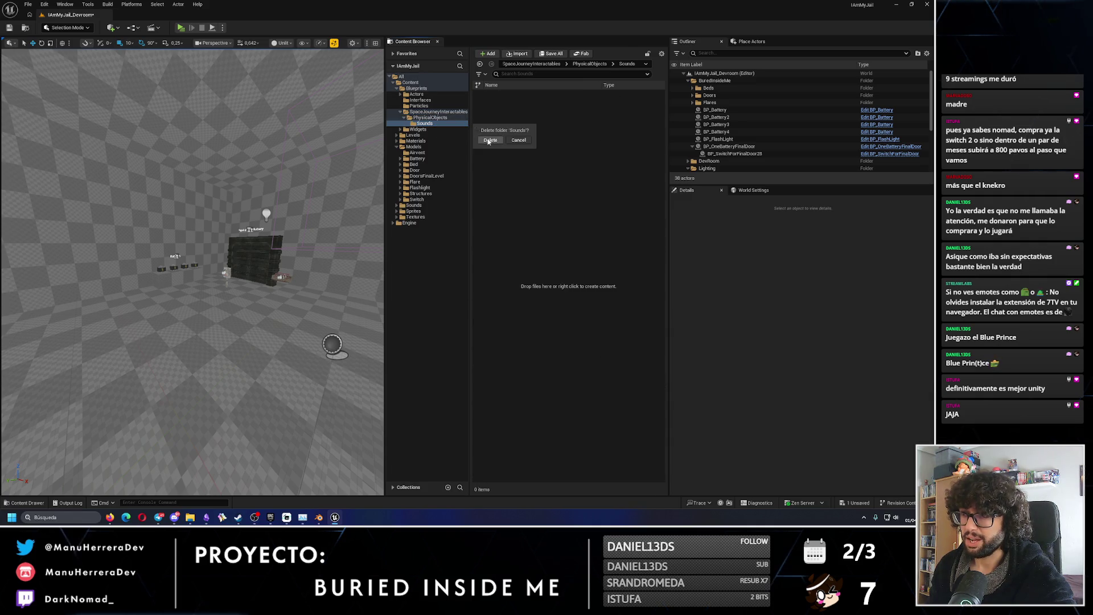
{"action": "key", "text": "alt+Left"}
{"action": "key", "text": "alt+Left"}
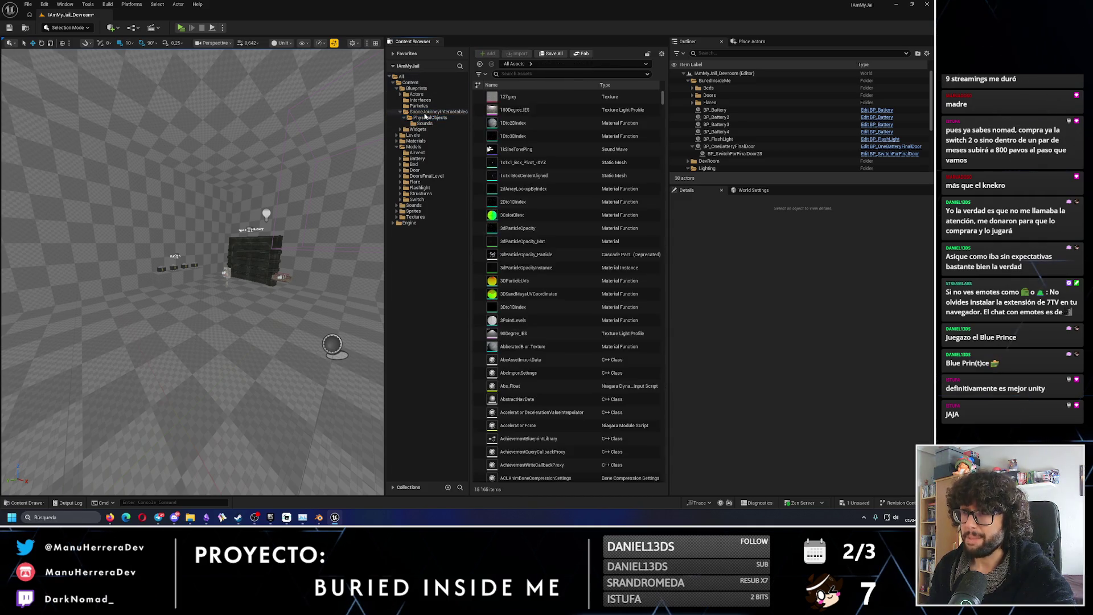
{"action": "key", "text": "alt+Right"}
{"action": "right_click", "coordinate": [455, 125]}
{"action": "key", "text": "alt+Left"}
Delete the empty Sounds folder, then save the modified level and close the project.
{"action": "left_click", "coordinate": [437, 111]}
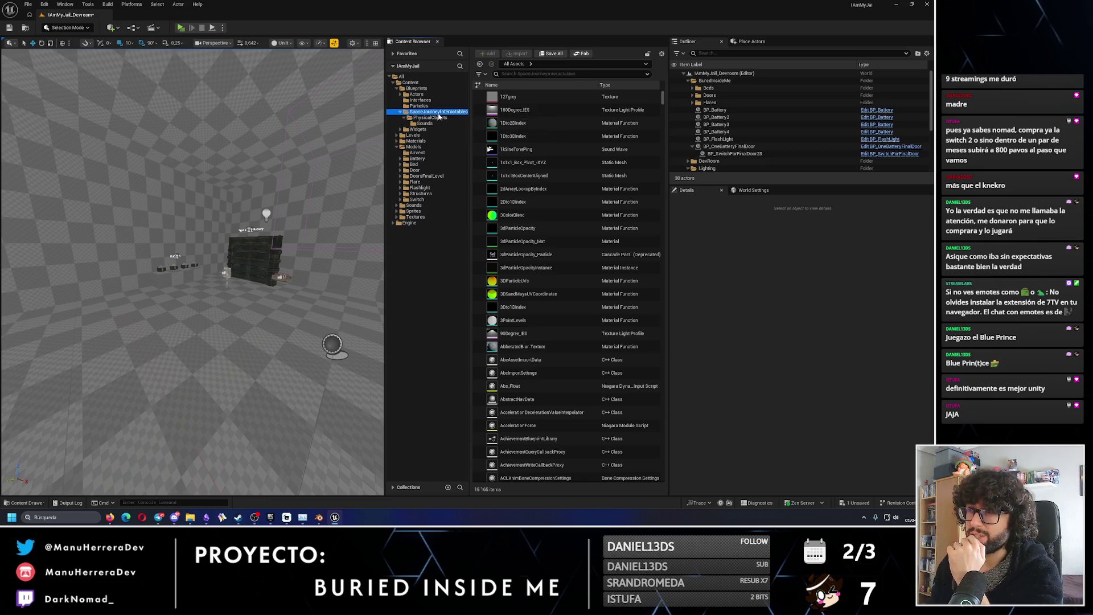
{"action": "right_click", "coordinate": [436, 112]}
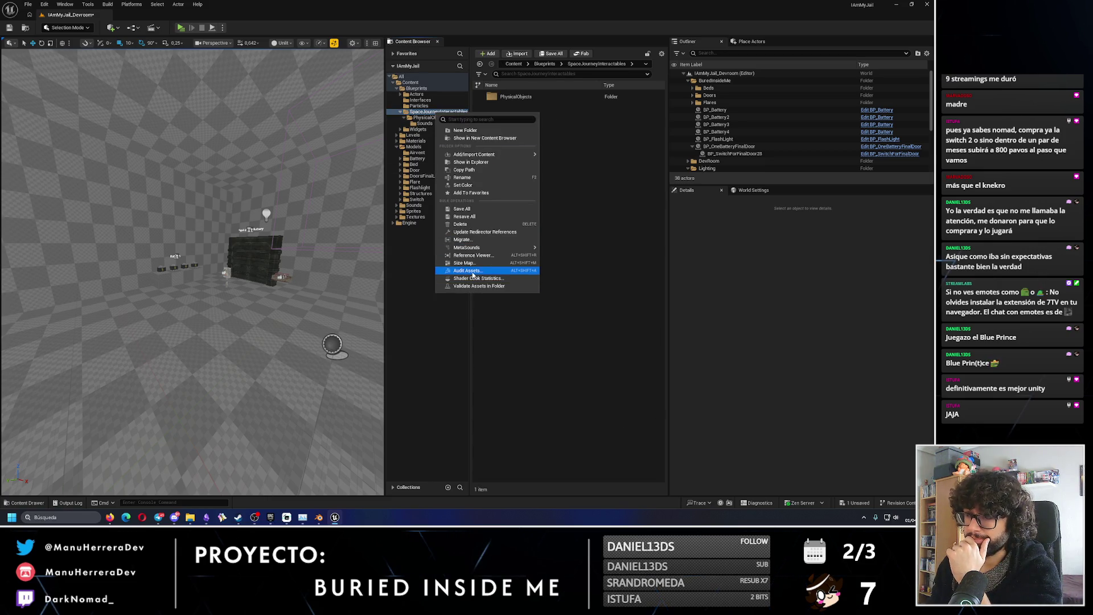
{"action": "left_click", "coordinate": [479, 238]}
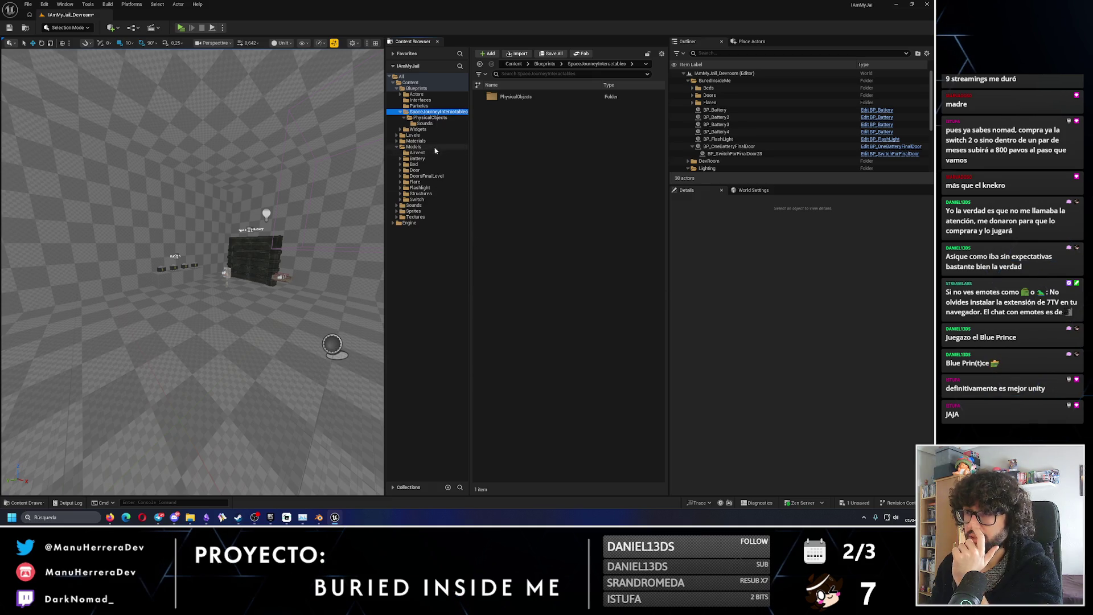
{"action": "left_click", "coordinate": [439, 123]}
{"action": "key", "text": "Delete"}
{"action": "left_click", "coordinate": [451, 139]}
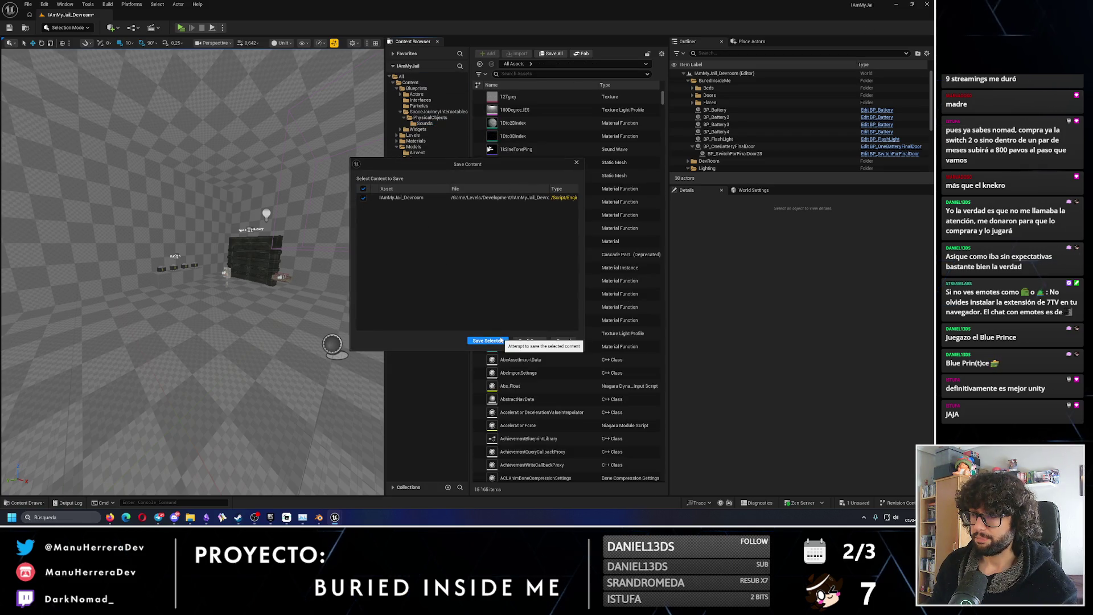
{"action": "left_click", "coordinate": [501, 340]}
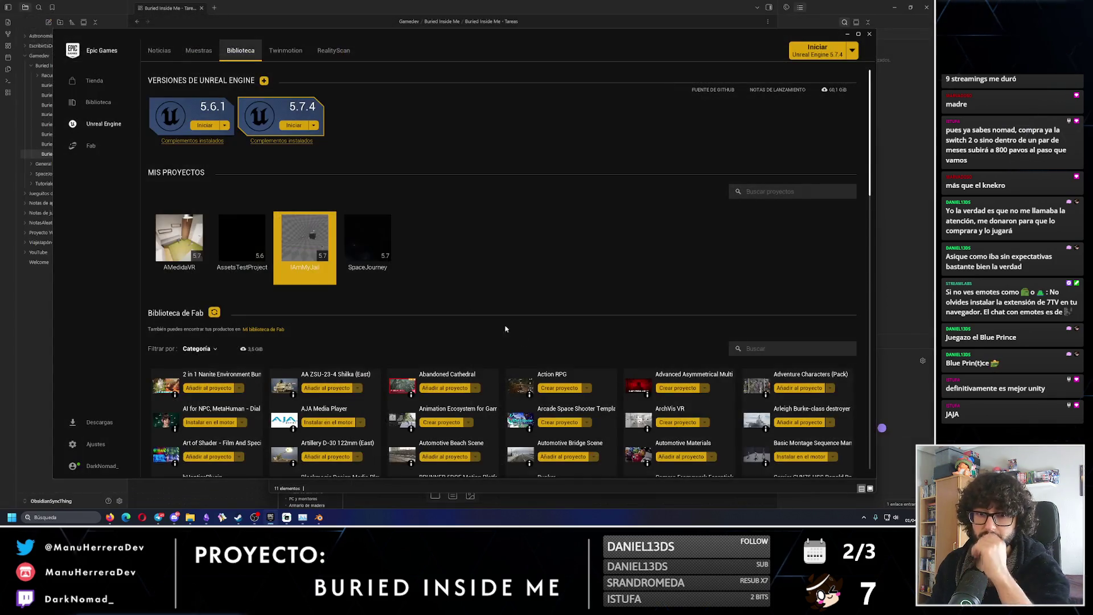
Launch SpaceJourney from the Epic Games Launcher library, then bring up the Photopea window to close it.
{"action": "double_click", "coordinate": [364, 234]}
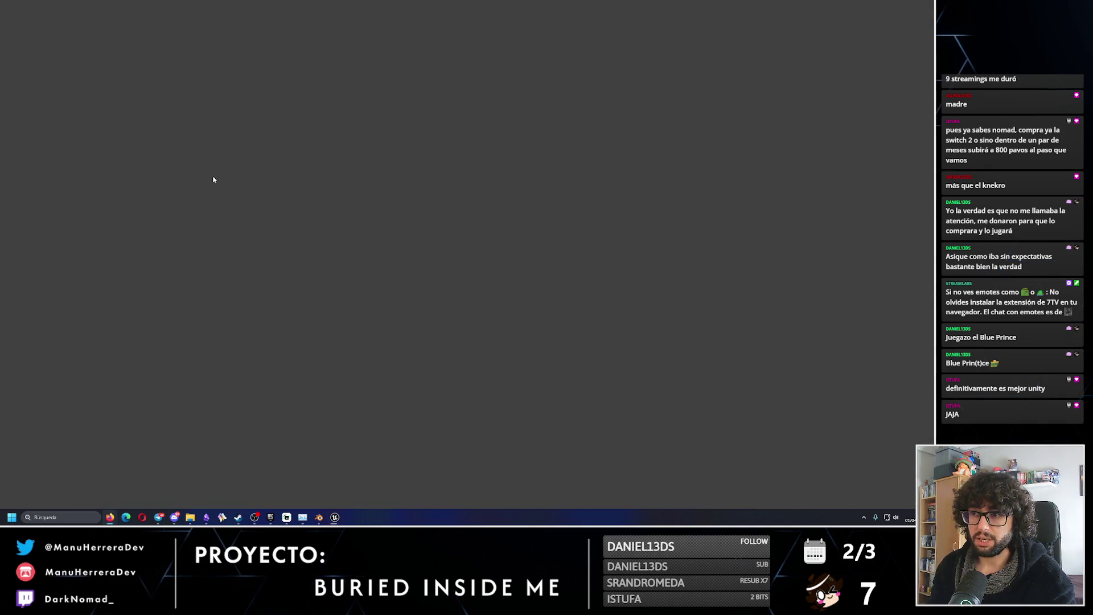
{"action": "key", "text": "F5"}
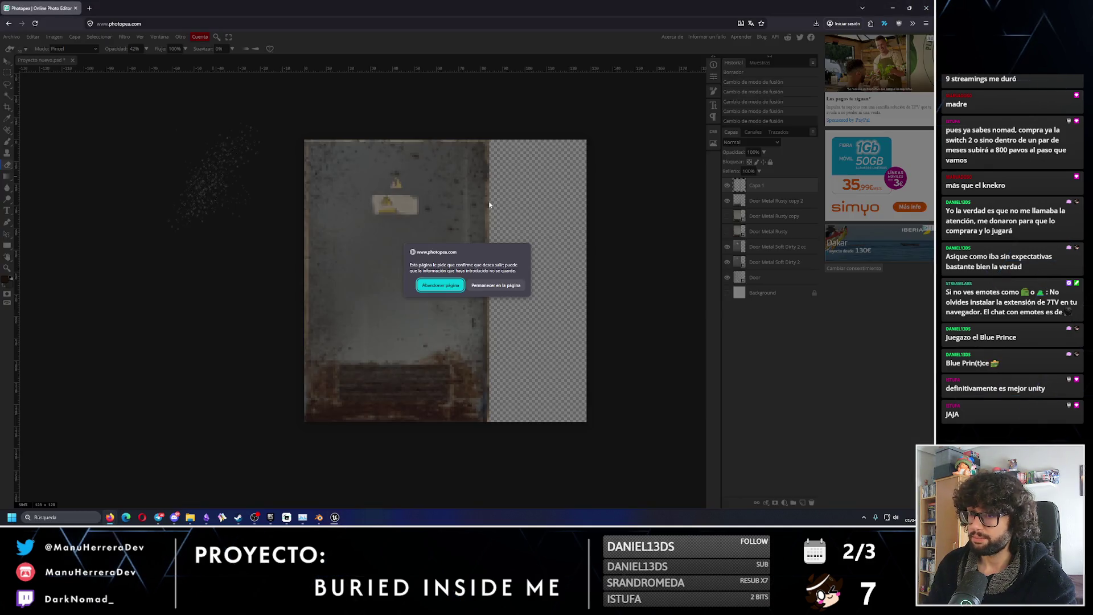
Choose Abandonar página to discard the unsaved door texture.
{"action": "left_click", "coordinate": [459, 285]}
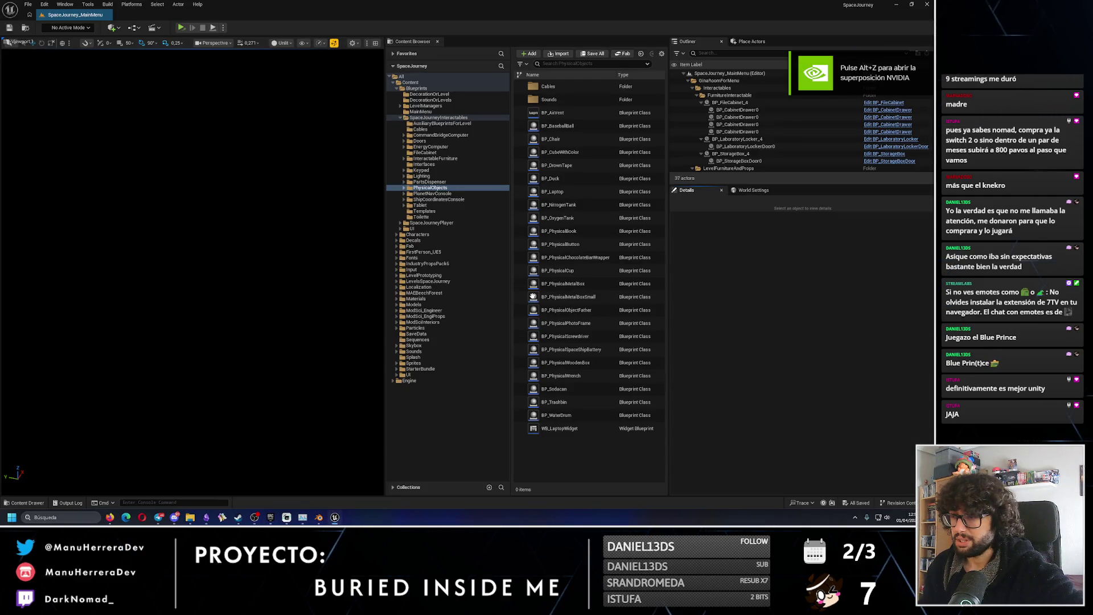
Run the MainMenu level as a Standalone Game and continue past the EXOTERRA menu.
{"action": "left_click", "coordinate": [223, 28]}
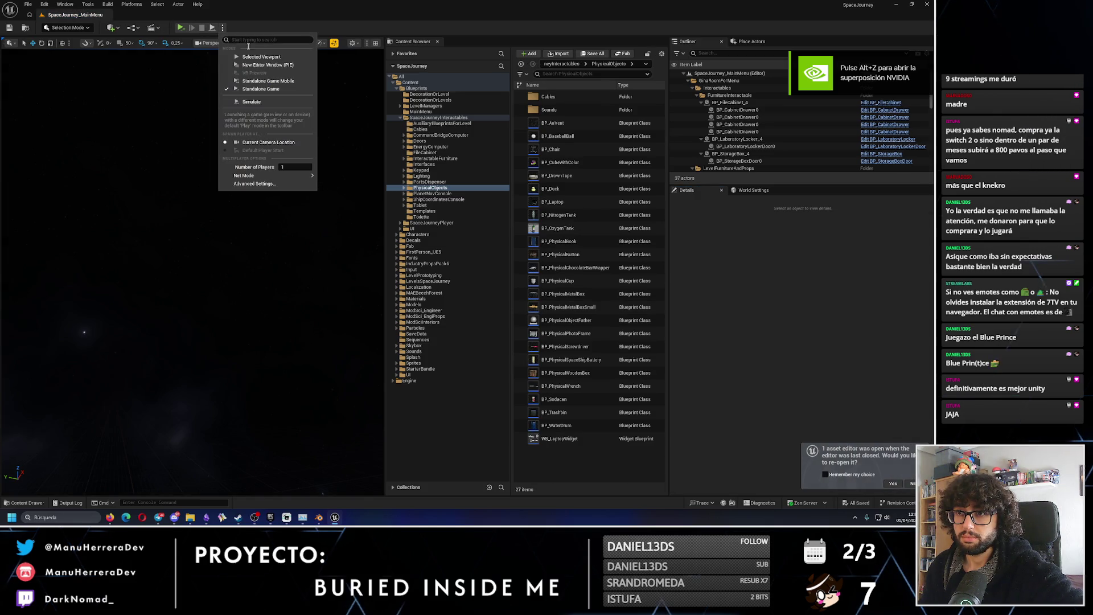
{"action": "left_click", "coordinate": [262, 66]}
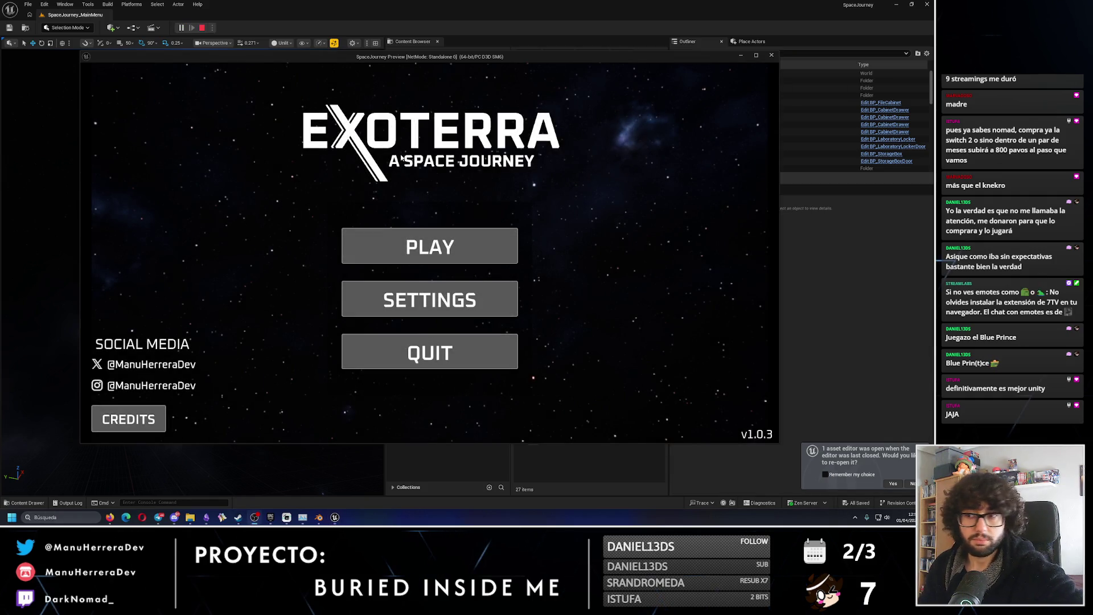
{"action": "key", "text": "Return"}
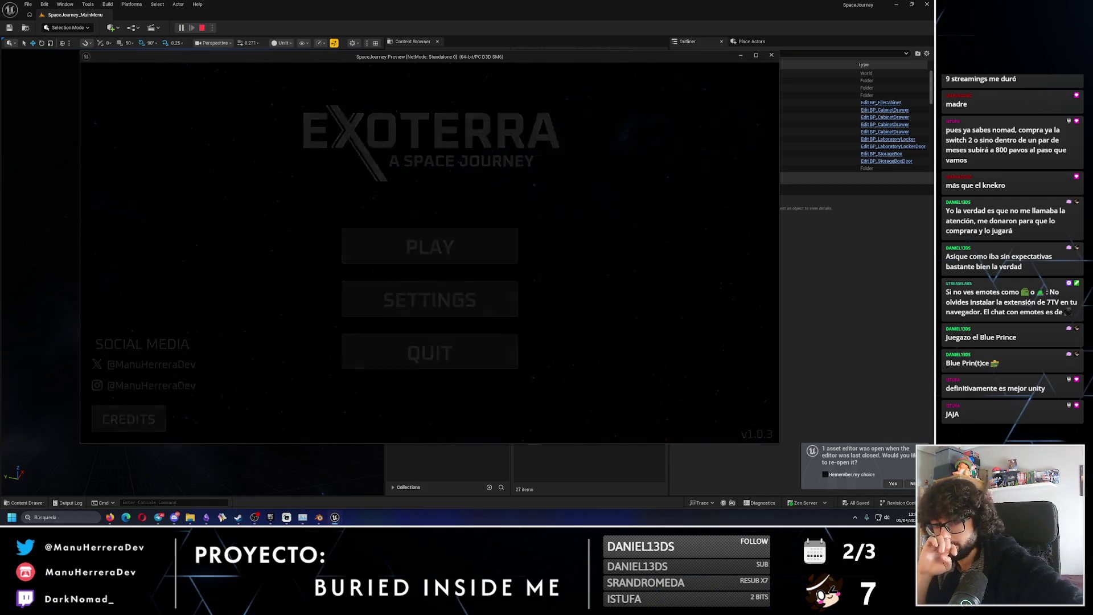
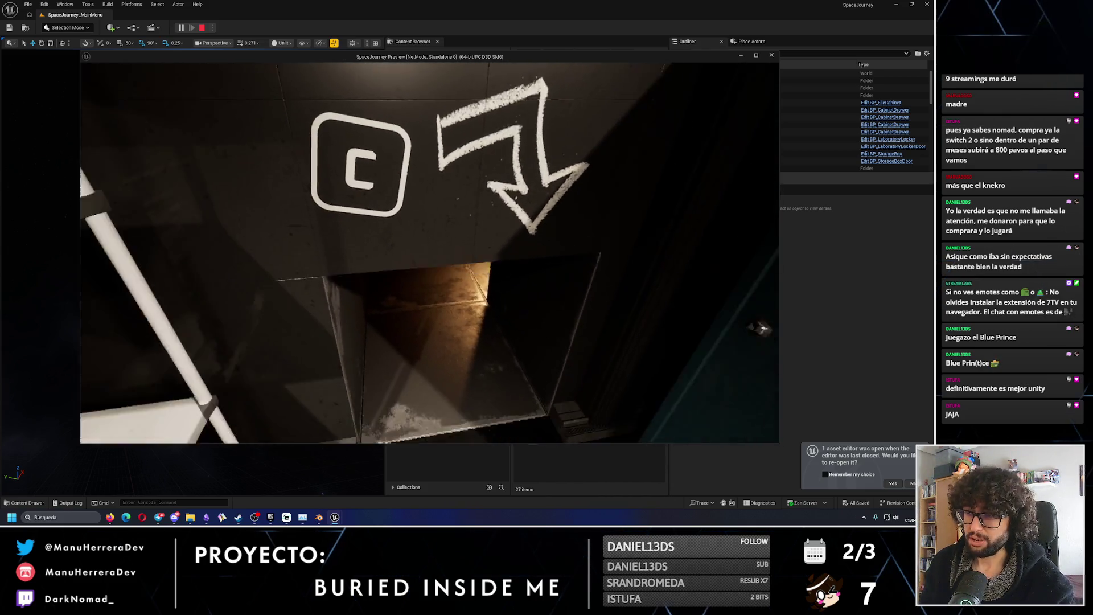
End the SpaceJourney standalone game preview and return to the Epic Games Launcher library.
{"action": "key", "text": "Escape"}
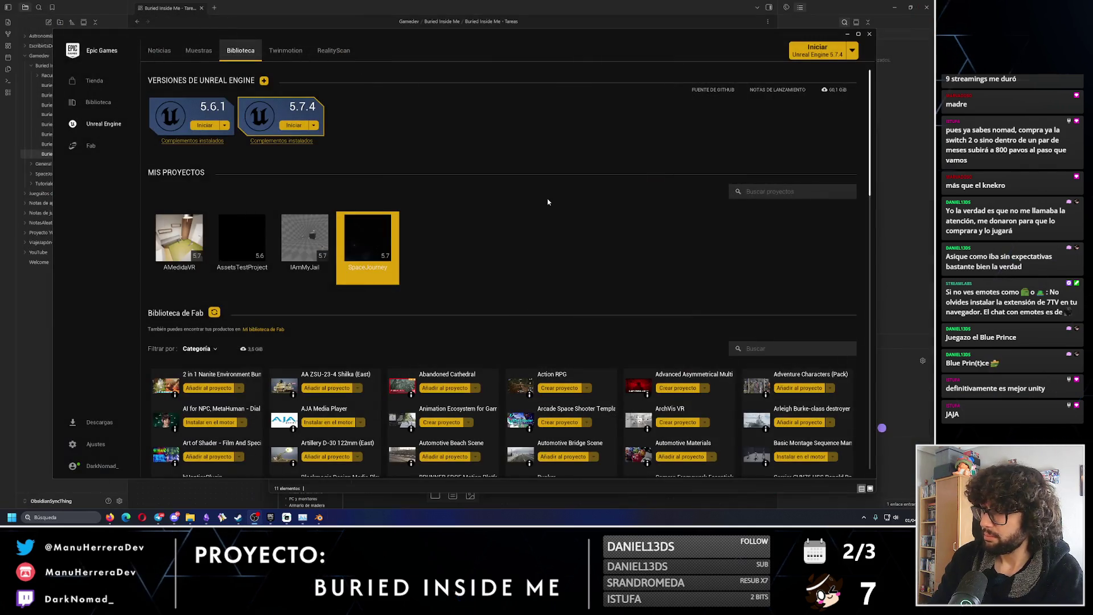
Launch the SpaceJourney project from My Projects in Unreal Engine 5.7.4.
{"action": "mouse_move", "coordinate": [375, 233]}
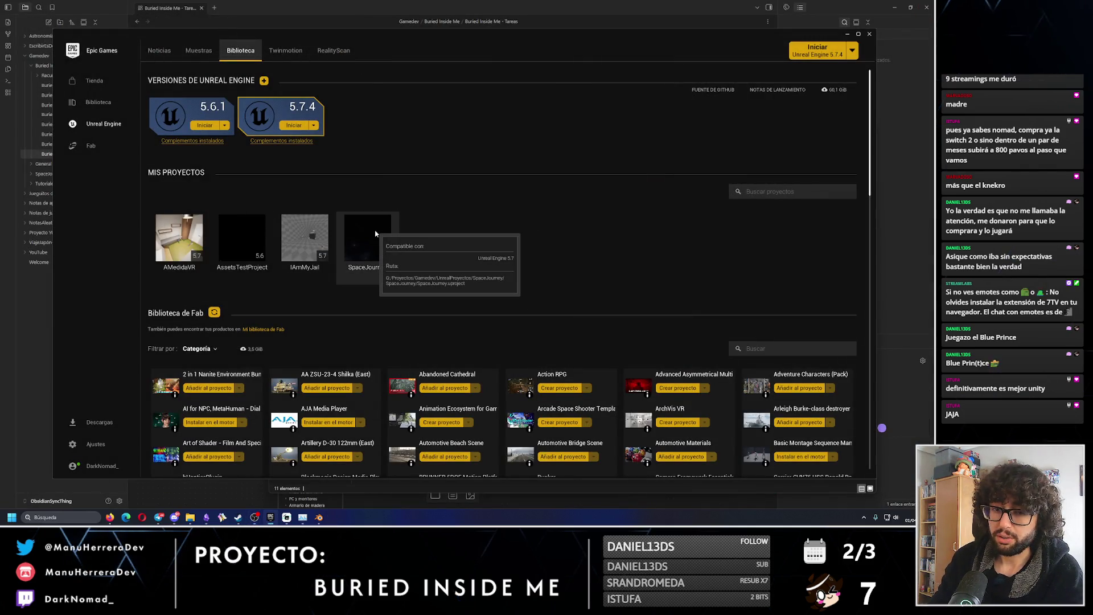
{"action": "double_click", "coordinate": [375, 233]}
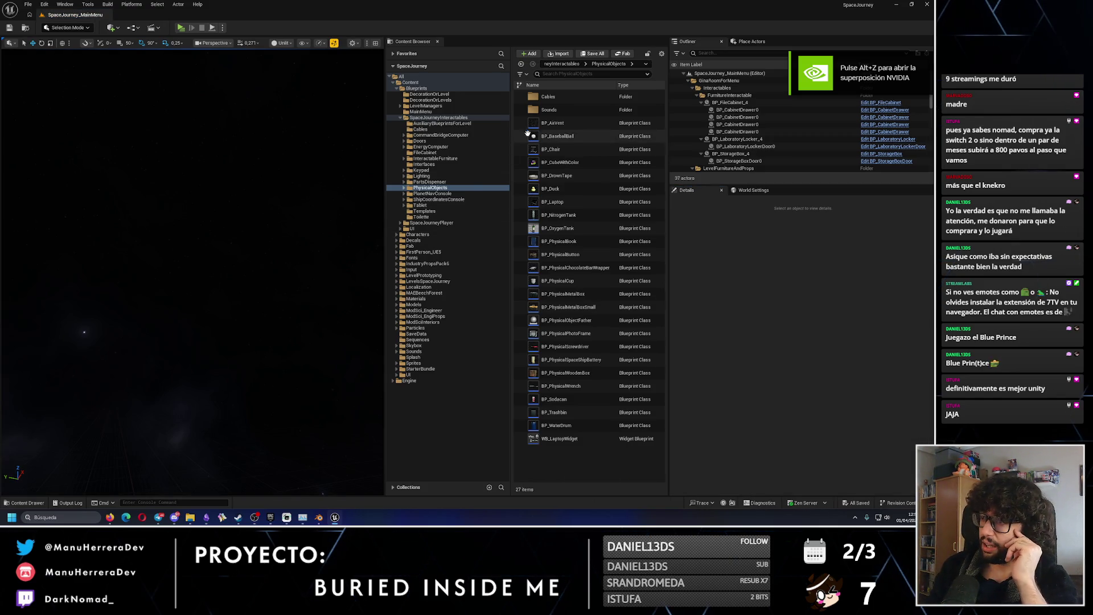
Open BP_AirVent from the Content Browser, accepting the invalid parent class warning.
{"action": "left_click", "coordinate": [566, 126]}
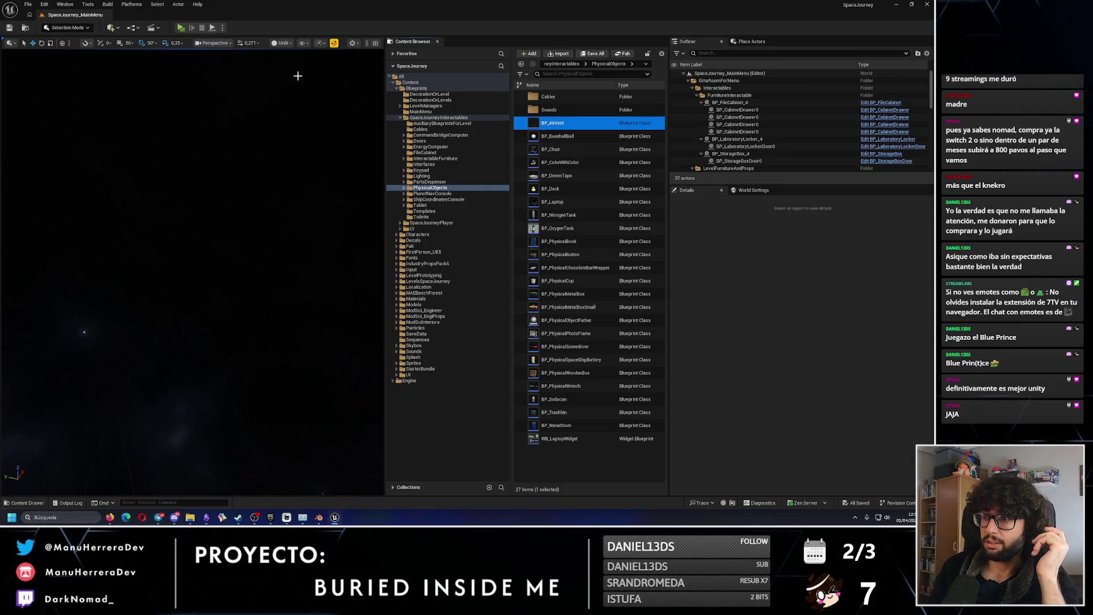
{"action": "double_click", "coordinate": [552, 124]}
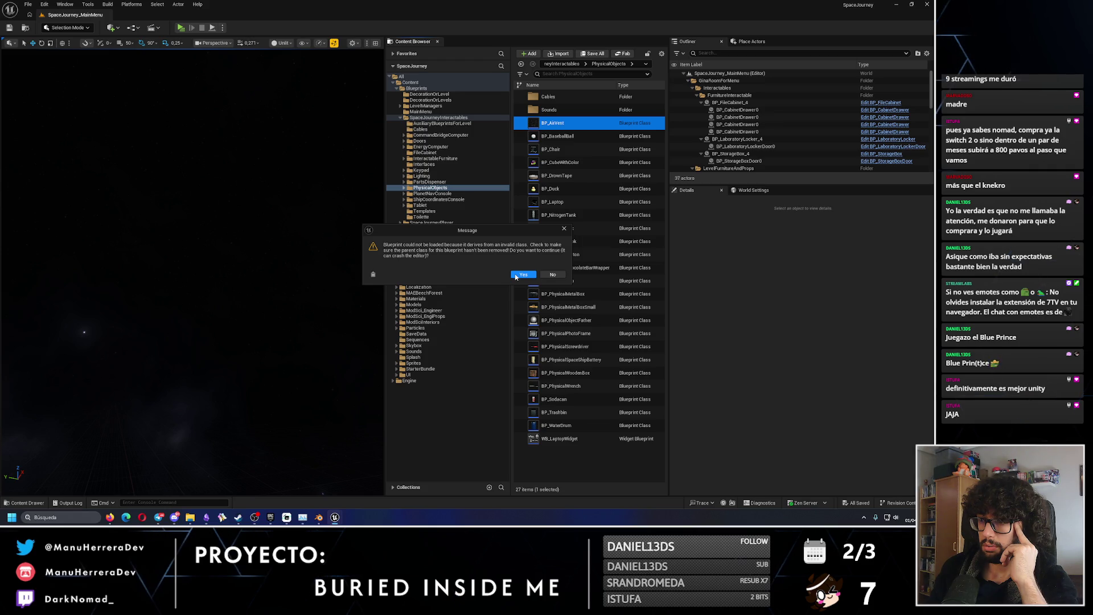
{"action": "left_click", "coordinate": [515, 276]}
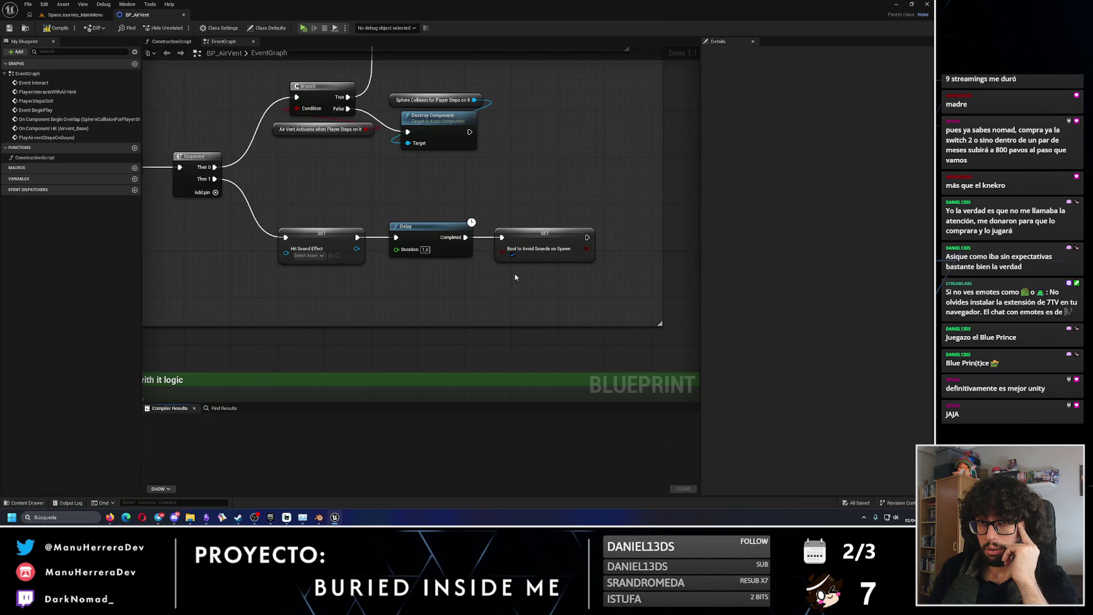
{"action": "scroll", "coordinate": [387, 207], "scroll_direction": "down", "scroll_amount": 2}
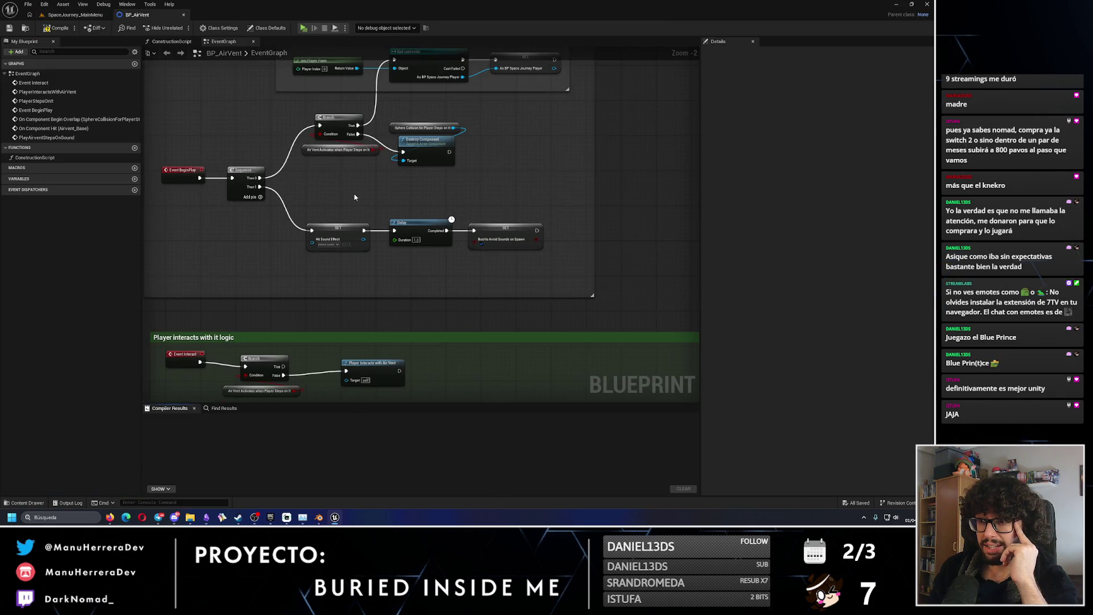
{"action": "mouse_move", "coordinate": [370, 222]}
{"action": "right_mouse_down"}
{"action": "mouse_move", "coordinate": [481, 302]}
{"action": "mouse_move", "coordinate": [332, 169]}
{"action": "right_mouse_up"}
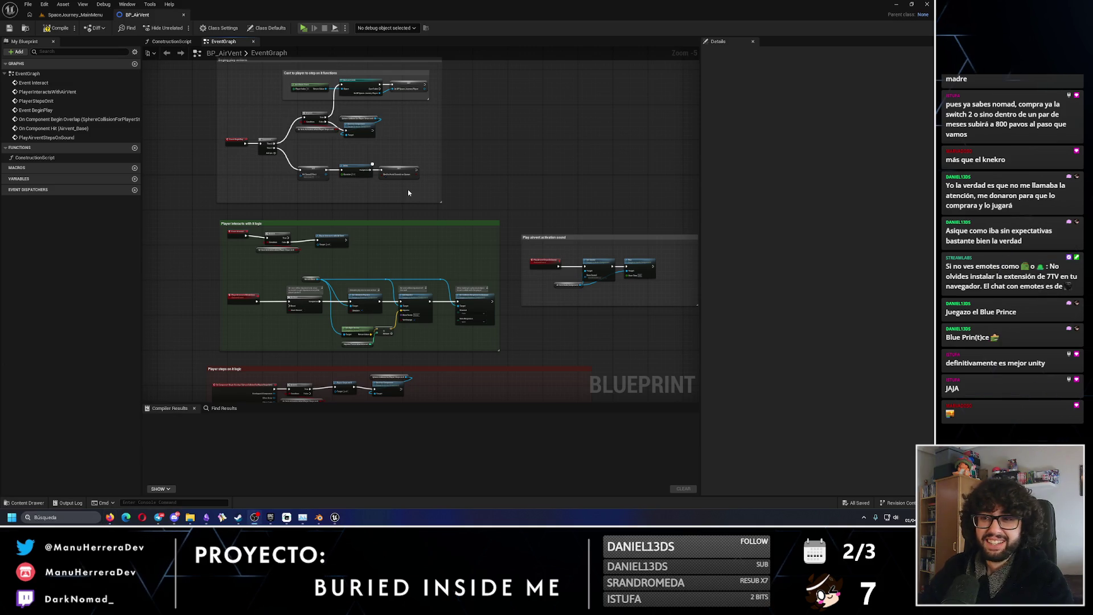
{"action": "scroll", "coordinate": [390, 203], "scroll_direction": "down", "scroll_amount": 3}
{"action": "scroll", "coordinate": [392, 185], "scroll_direction": "up", "scroll_amount": 3}
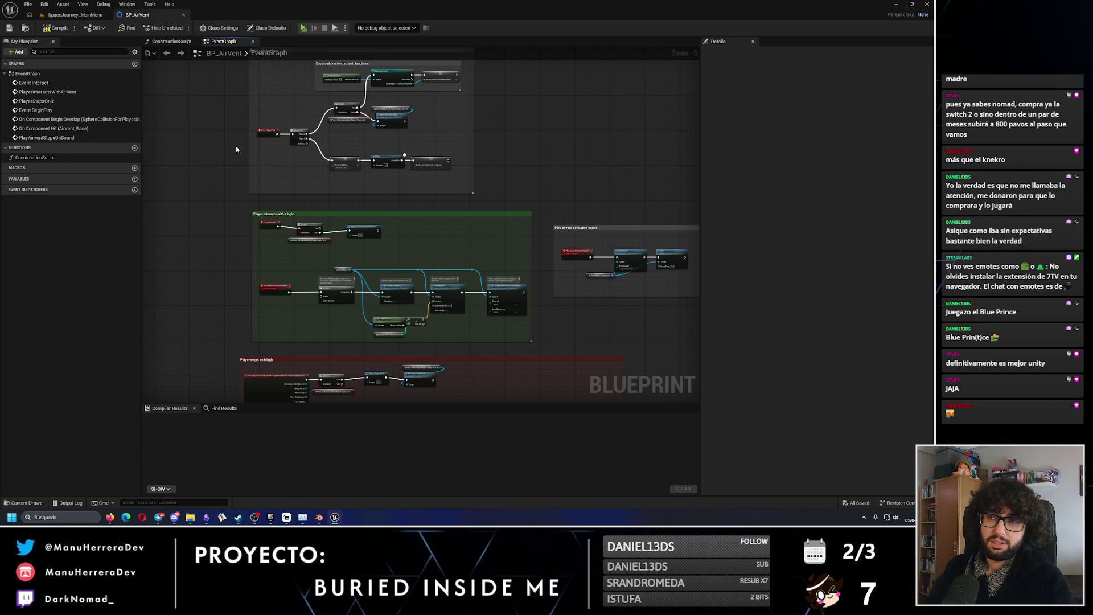
{"action": "left_click", "coordinate": [74, 14]}
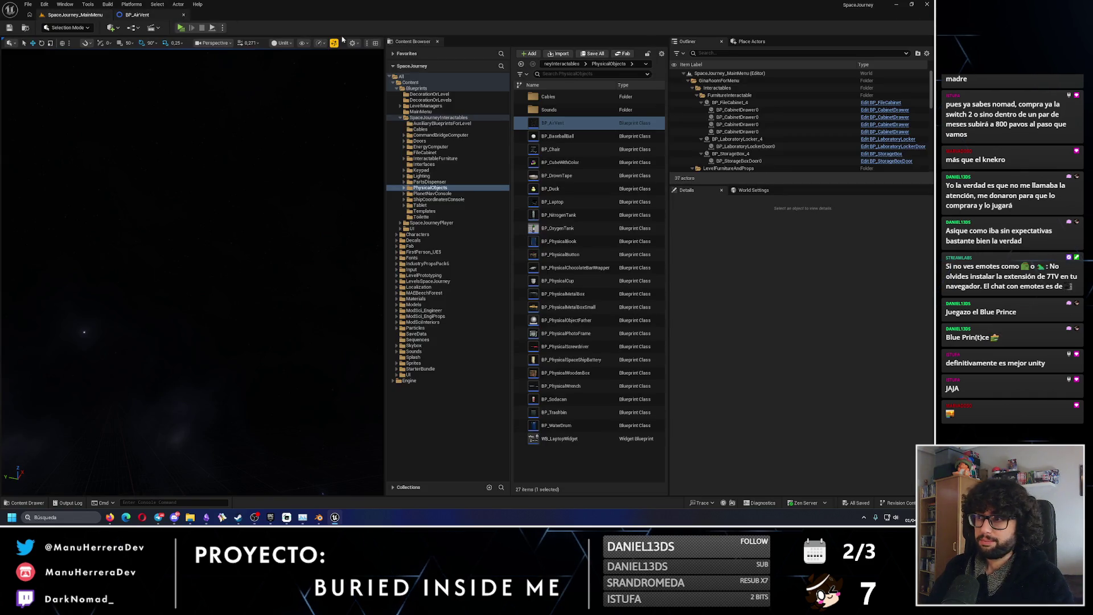
Filter the Content Browser for 'bp_air' and open BP_AirVent despite the invalid-class warning.
{"action": "type", "text": "bp_ai"}
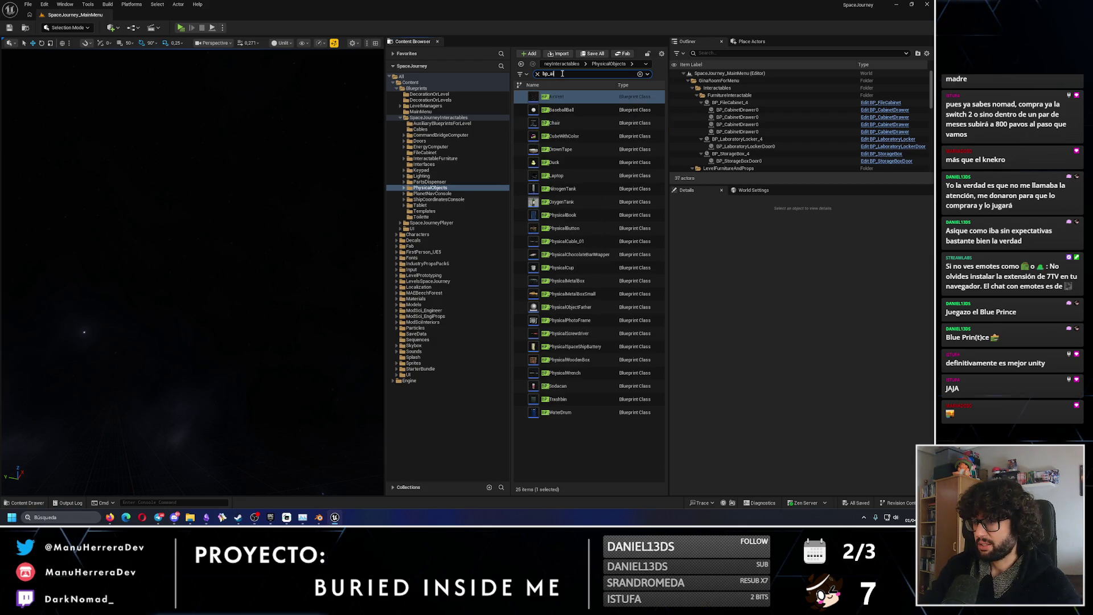
{"action": "type", "text": "r"}
{"action": "left_click", "coordinate": [546, 97]}
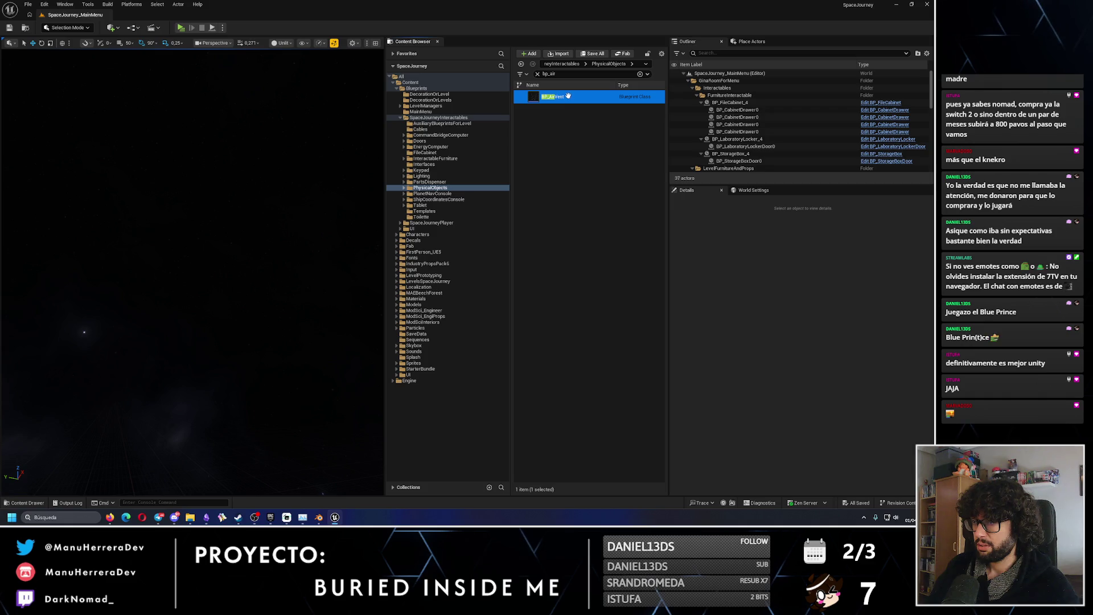
{"action": "double_click", "coordinate": [568, 96]}
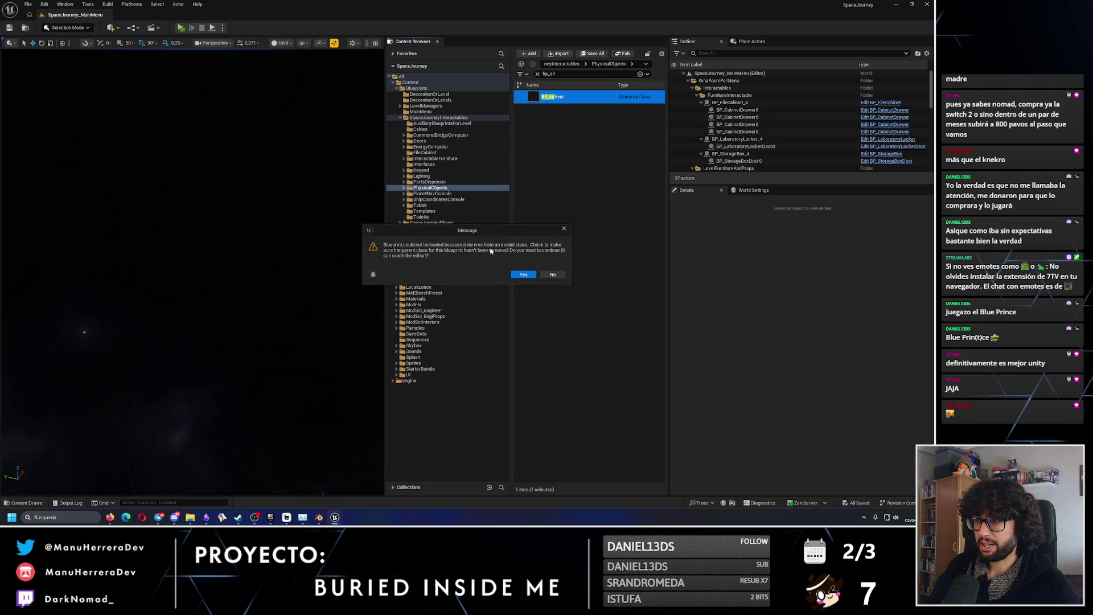
{"action": "left_click", "coordinate": [524, 277]}
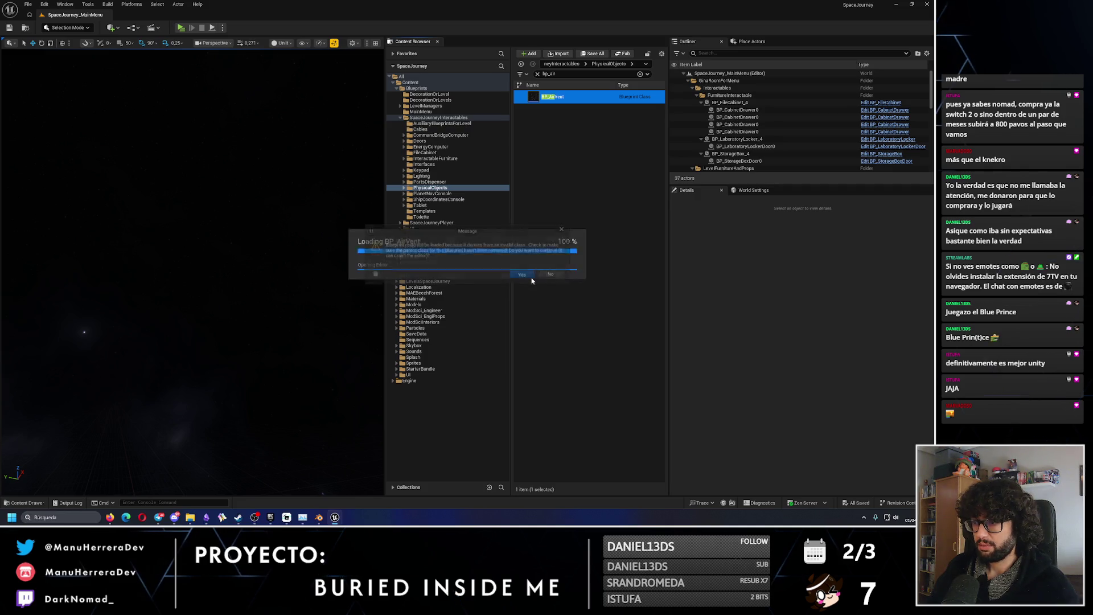
Review BP_AirVent's Begin play graph, then close the SpaceJourney editor.
{"action": "scroll", "coordinate": [476, 180], "scroll_direction": "up", "scroll_amount": 4}
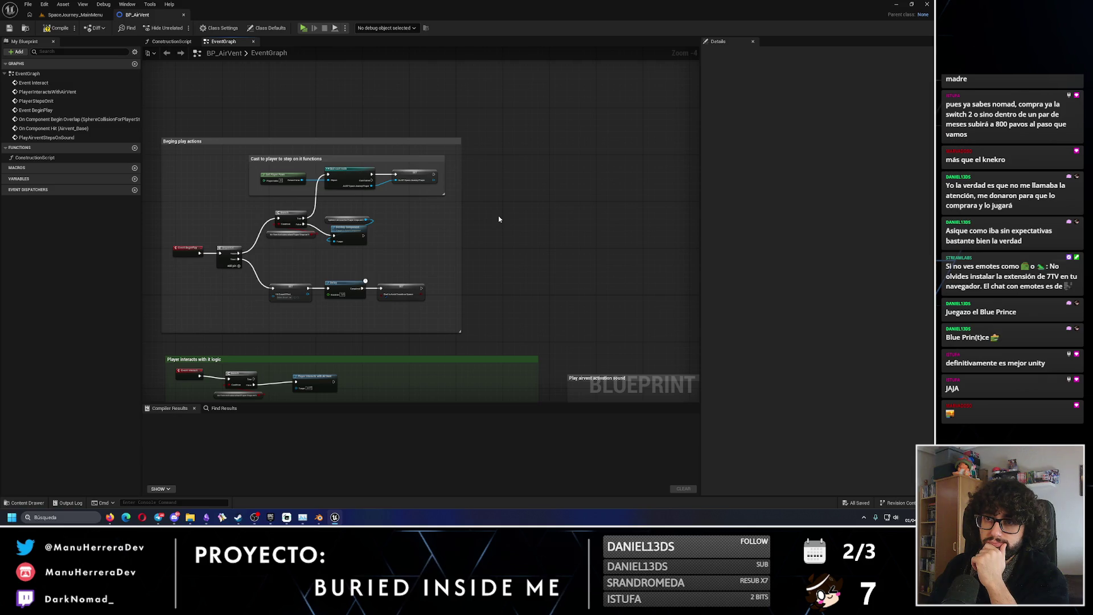
{"action": "left_click", "coordinate": [166, 53]}
{"action": "left_click", "coordinate": [180, 53]}
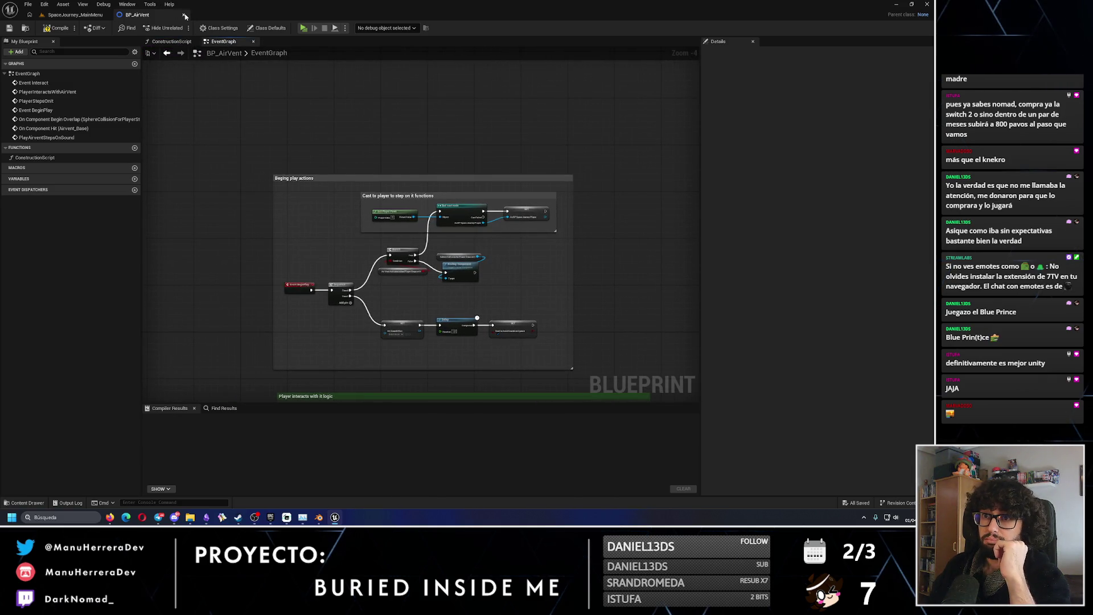
{"action": "left_click", "coordinate": [185, 16]}
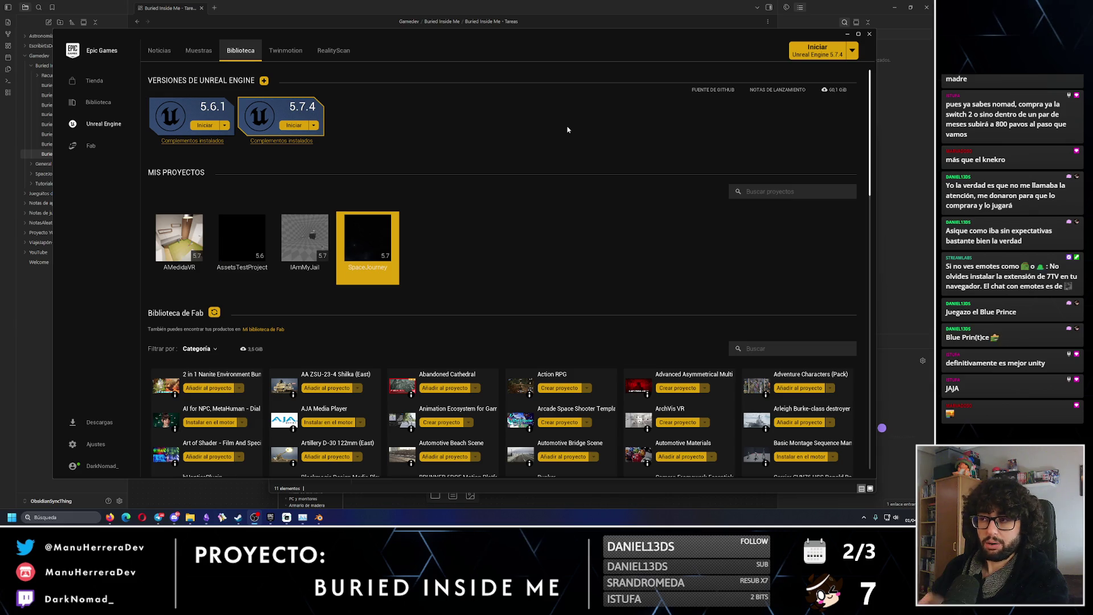
Launch the IAmMyJail project in Unreal Engine 5.7.4 and bring the task-board notes forward.
{"action": "double_click", "coordinate": [303, 246]}
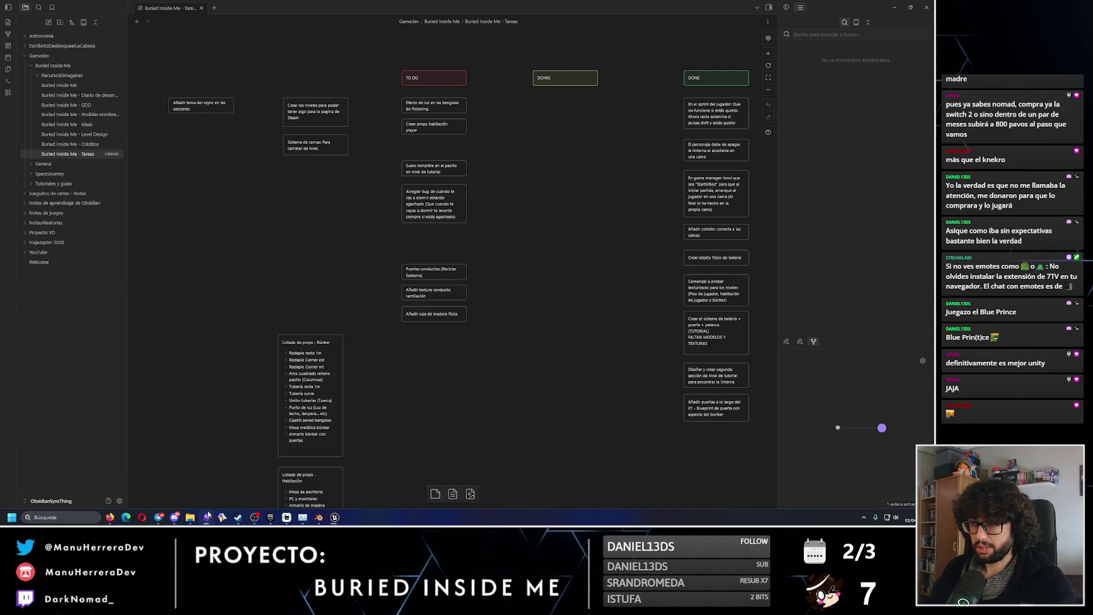
{"action": "left_click", "coordinate": [254, 478]}
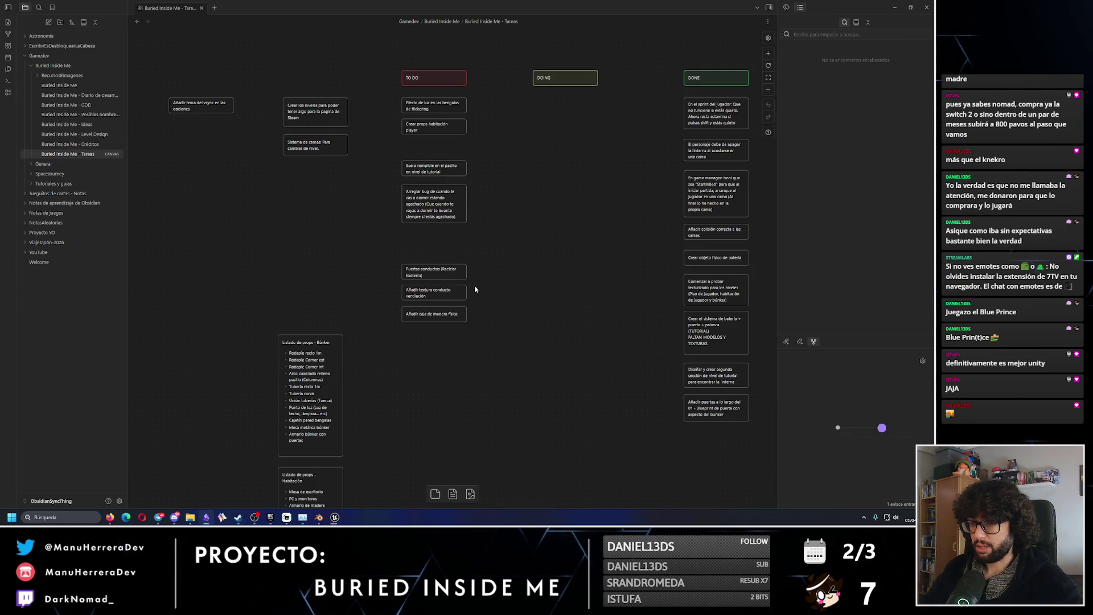
Zoom the Tareas canvas and box-select the duct door and vent texture TO DO cards.
{"action": "scroll", "coordinate": [475, 289], "scroll_direction": "up", "scroll_amount": 2}
{"action": "scroll", "coordinate": [479, 411], "scroll_direction": "up", "scroll_amount": 5, "text": "ctrl"}
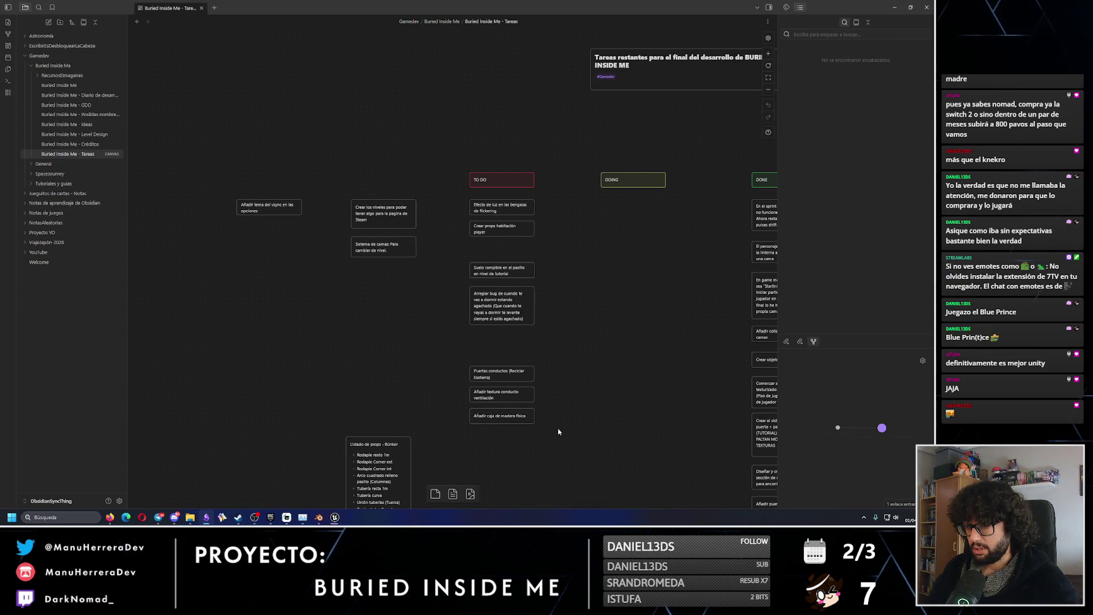
{"action": "left_click_drag", "start_coordinate": [545, 393], "coordinate": [378, 324]}
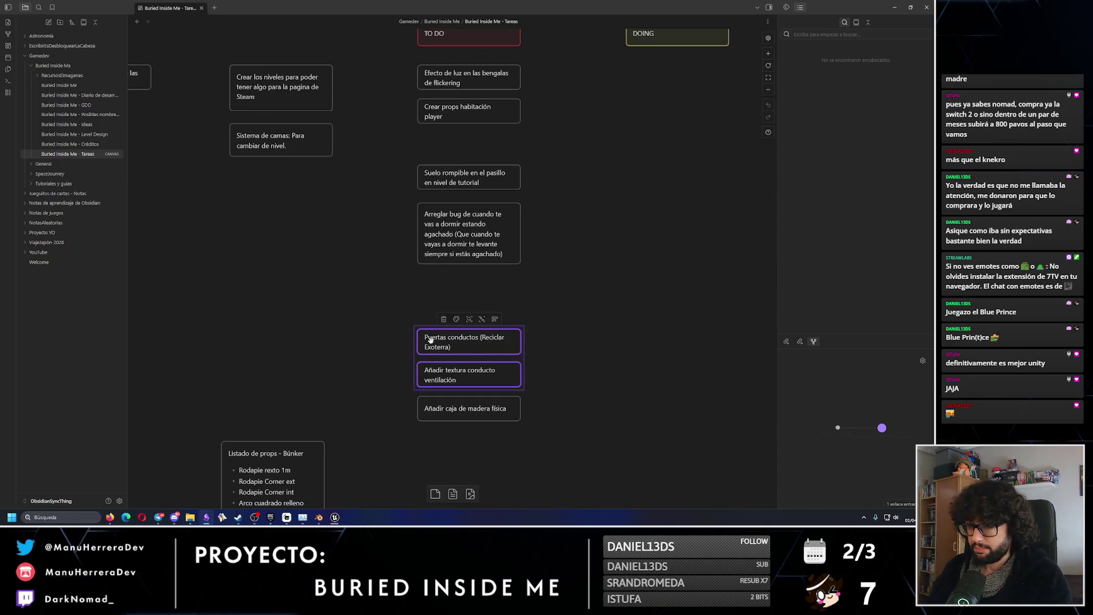
{"action": "left_click_drag", "start_coordinate": [542, 393], "coordinate": [363, 312]}
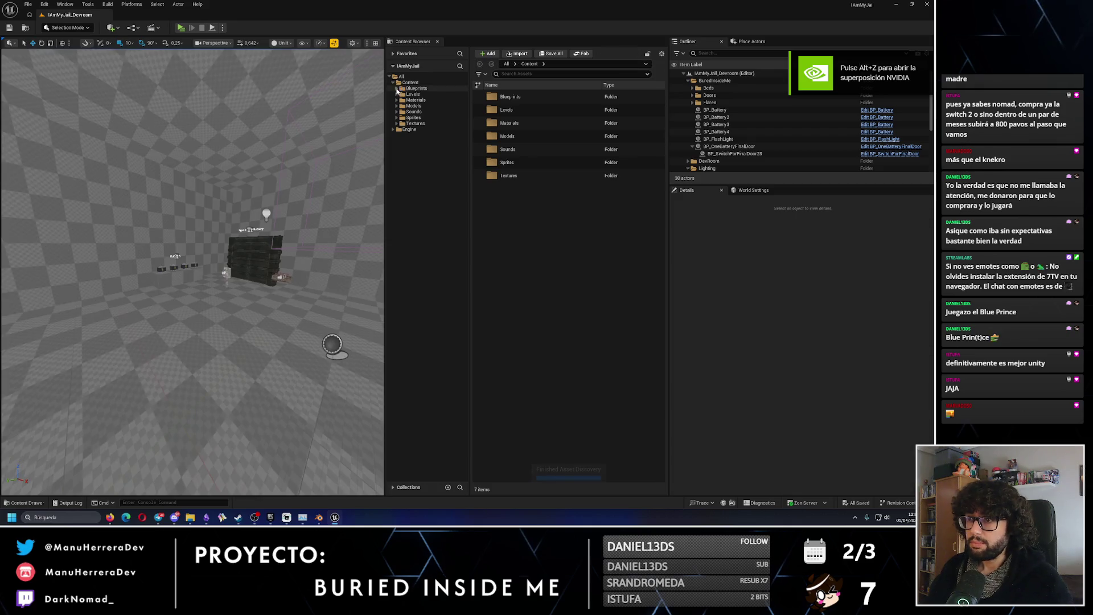
Browse to SpaceJourneyInteractables > PhysicalObjects and open BP_AirVent, accepting the invalid-class warning.
{"action": "left_click", "coordinate": [420, 113]}
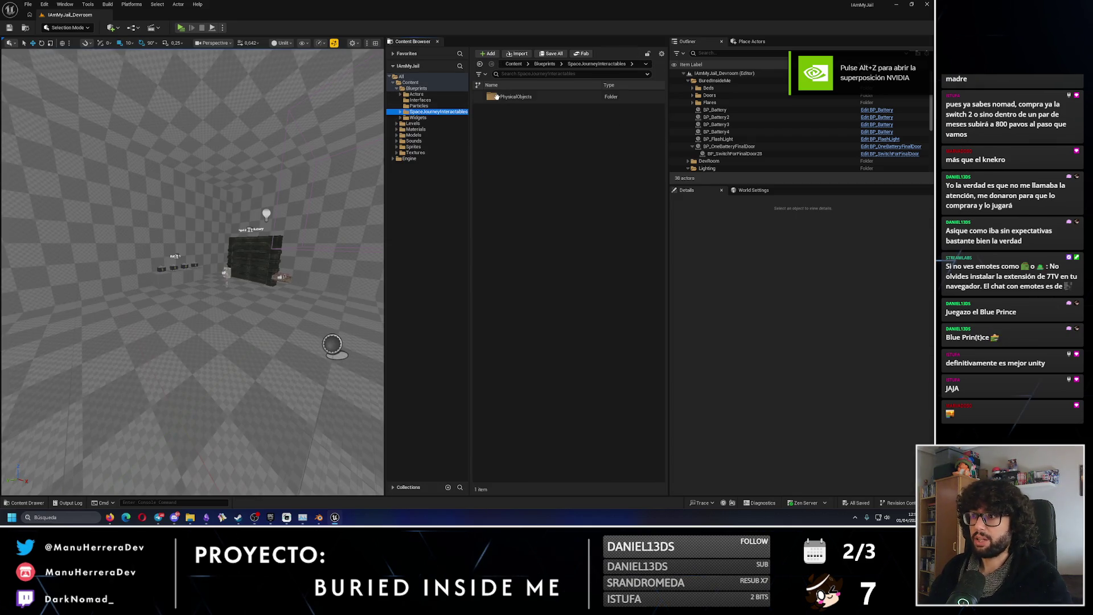
{"action": "left_click", "coordinate": [401, 113]}
{"action": "left_click", "coordinate": [430, 117]}
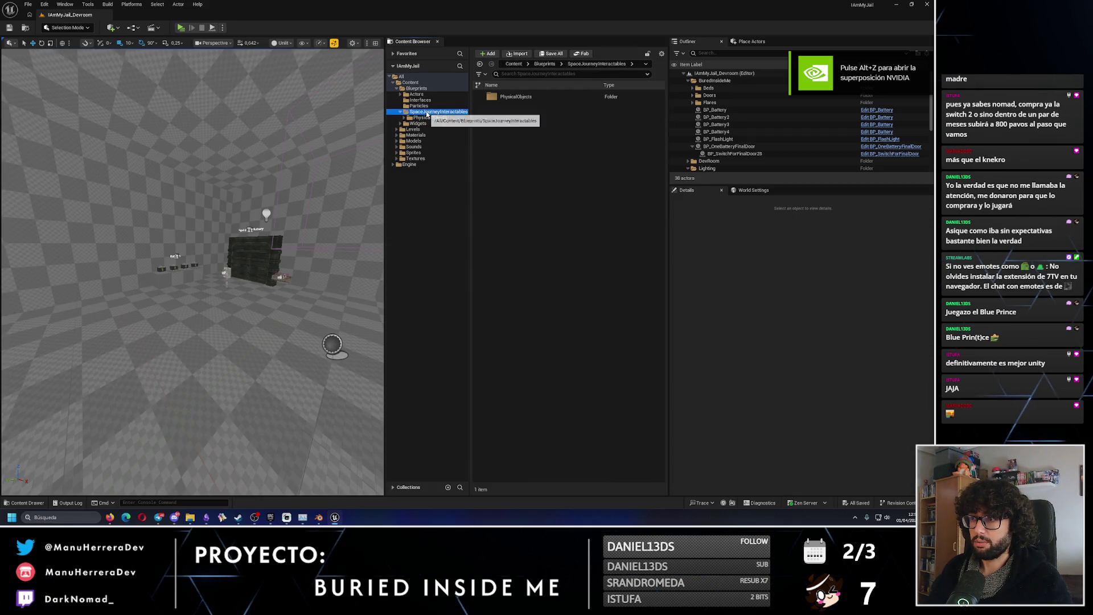
{"action": "left_click", "coordinate": [510, 109]}
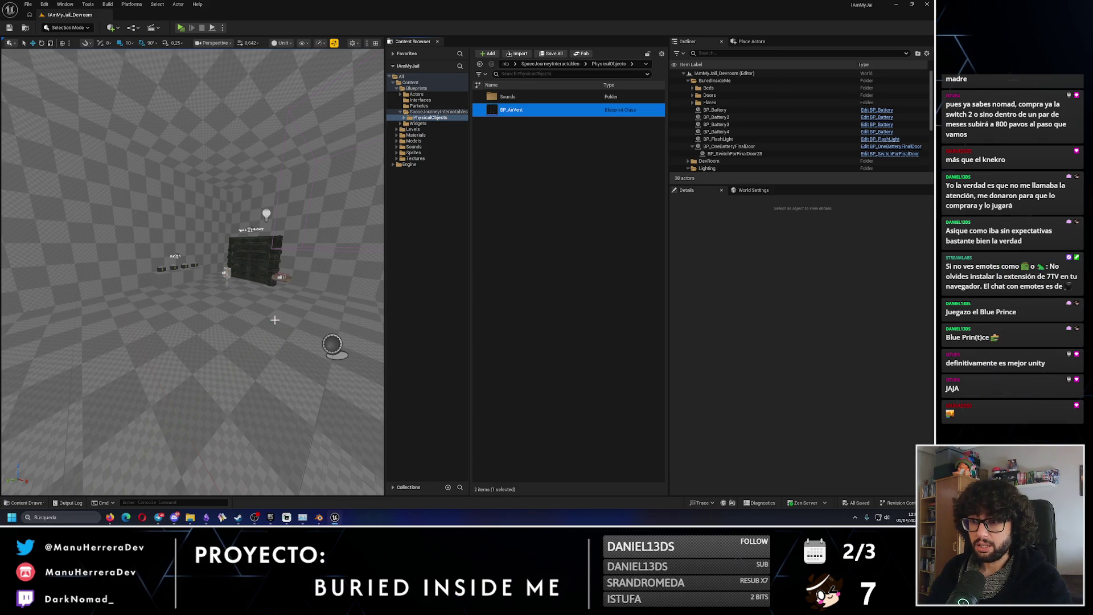
{"action": "double_click", "coordinate": [515, 110]}
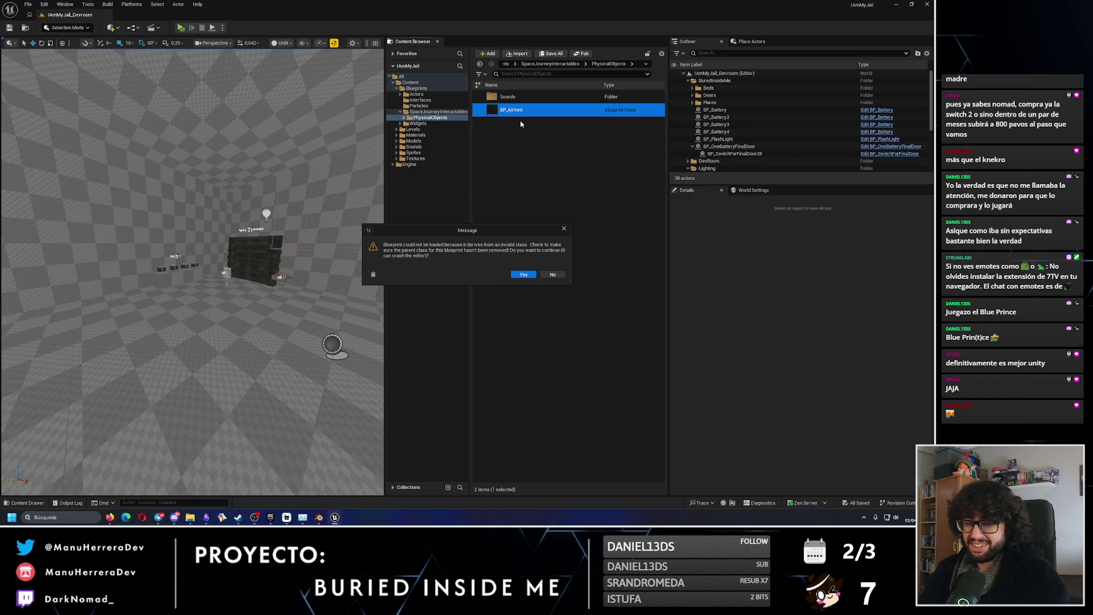
{"action": "left_click", "coordinate": [523, 274]}
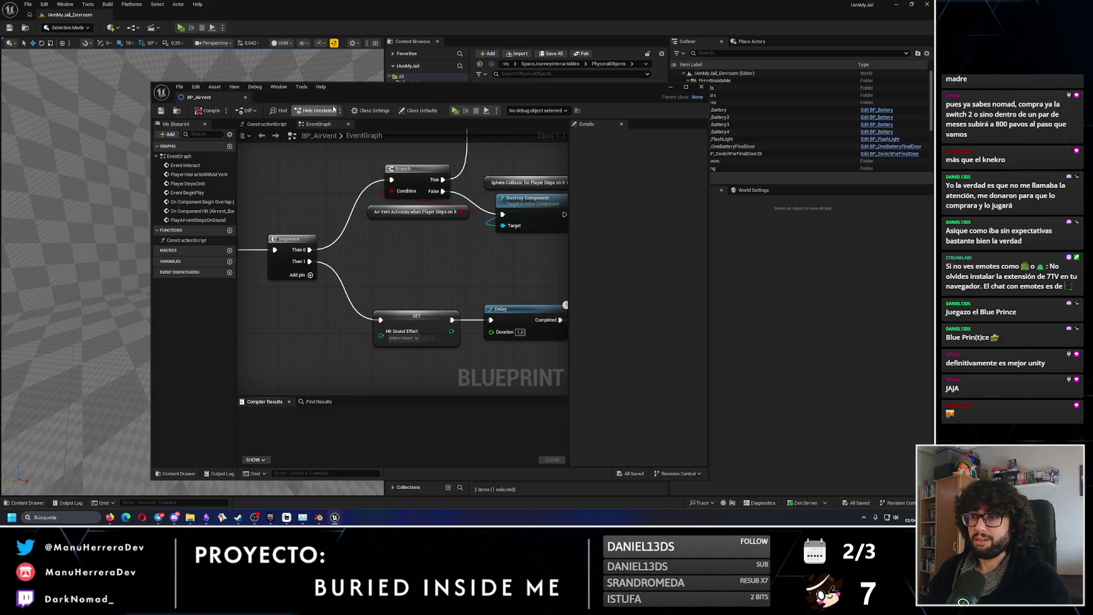
In Class Settings, search the parent class list for 'one' and compile BP_AirVent.
{"action": "left_click", "coordinate": [371, 110]}
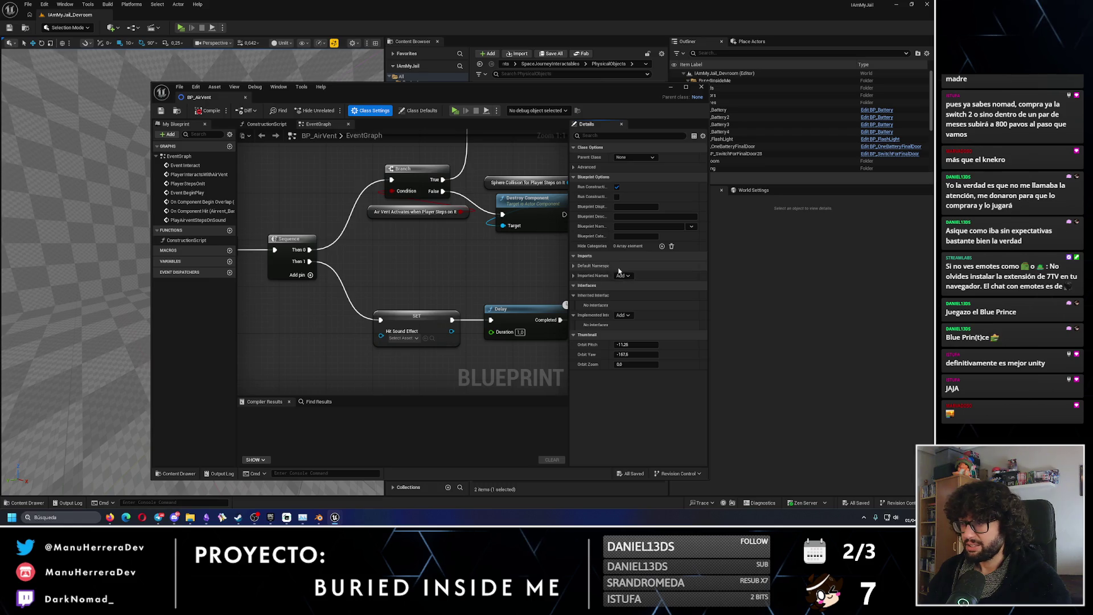
{"action": "left_click", "coordinate": [634, 158]}
{"action": "type", "text": "n"}
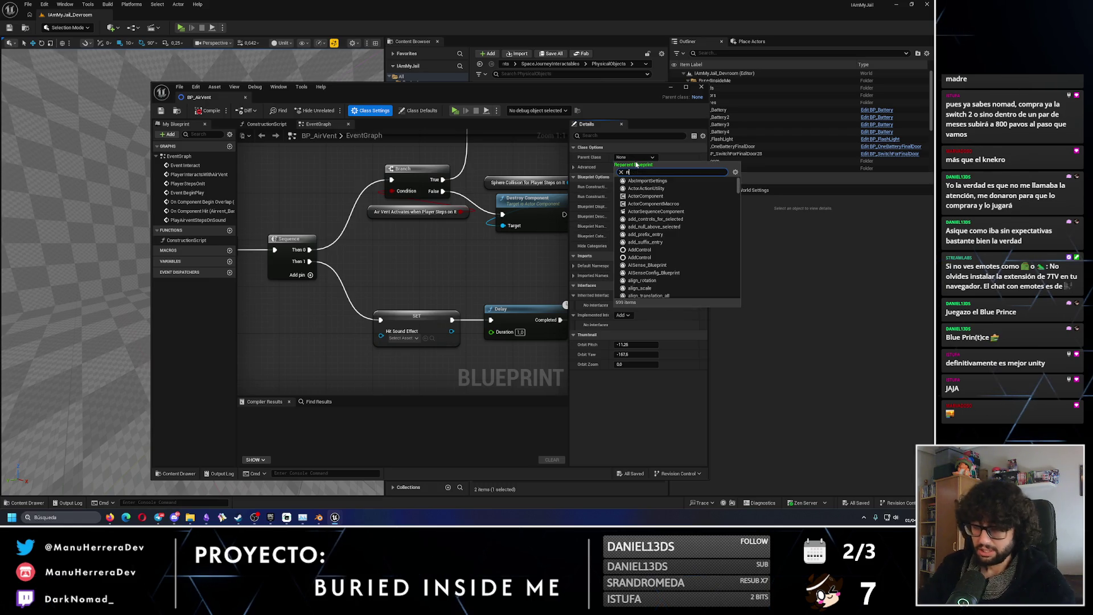
{"action": "type", "text": "one"}
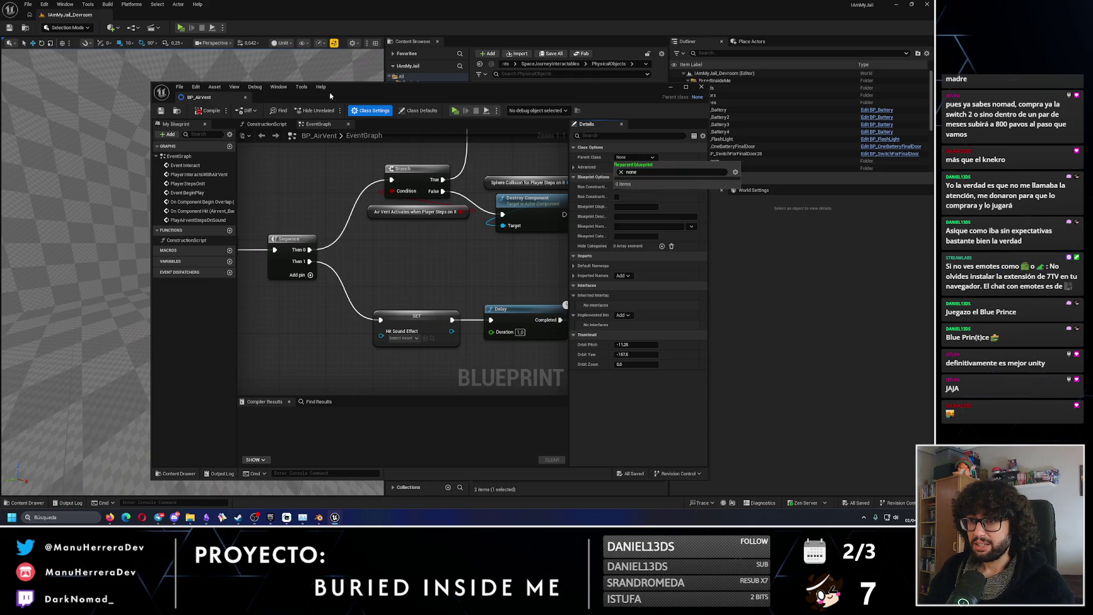
{"action": "left_click_drag", "start_coordinate": [330, 96], "coordinate": [378, 91]}
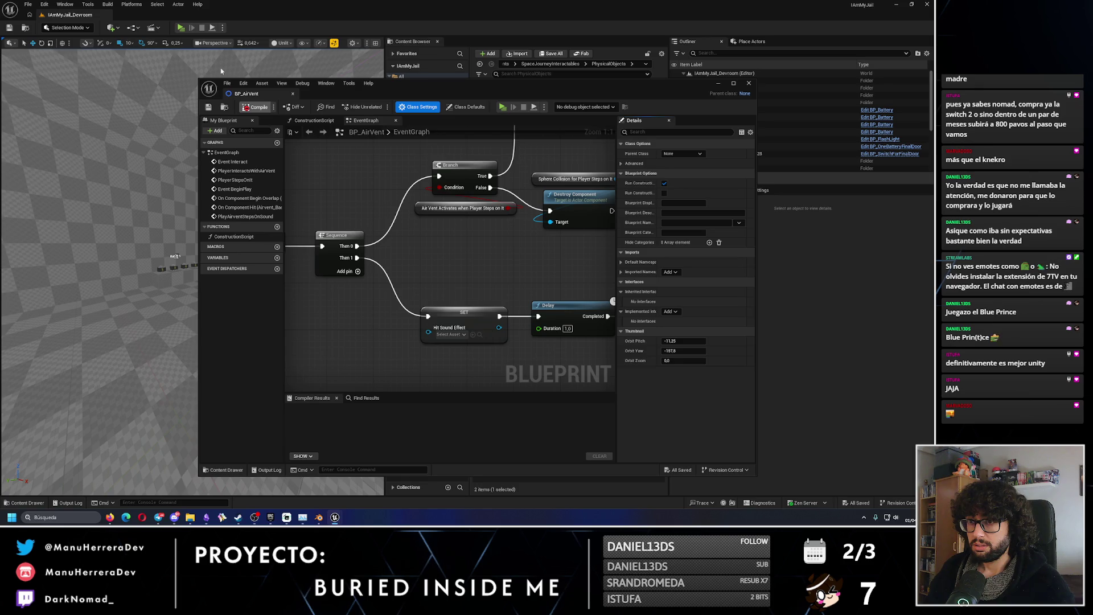
{"action": "left_click", "coordinate": [255, 107]}
Recheck the parent class choices and close the BP_AirVent Blueprint editor.
{"action": "scroll", "coordinate": [446, 249], "scroll_direction": "down", "scroll_amount": 5}
{"action": "scroll", "coordinate": [447, 249], "scroll_direction": "down", "scroll_amount": 2}
{"action": "scroll", "coordinate": [499, 254], "scroll_direction": "up", "scroll_amount": 2}
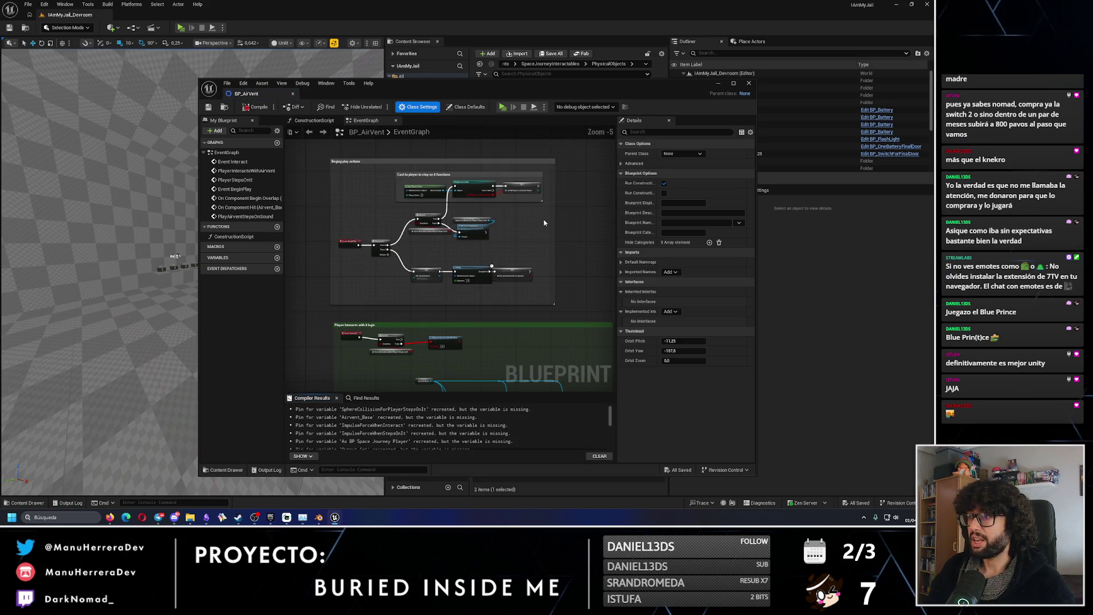
{"action": "left_click", "coordinate": [682, 154]}
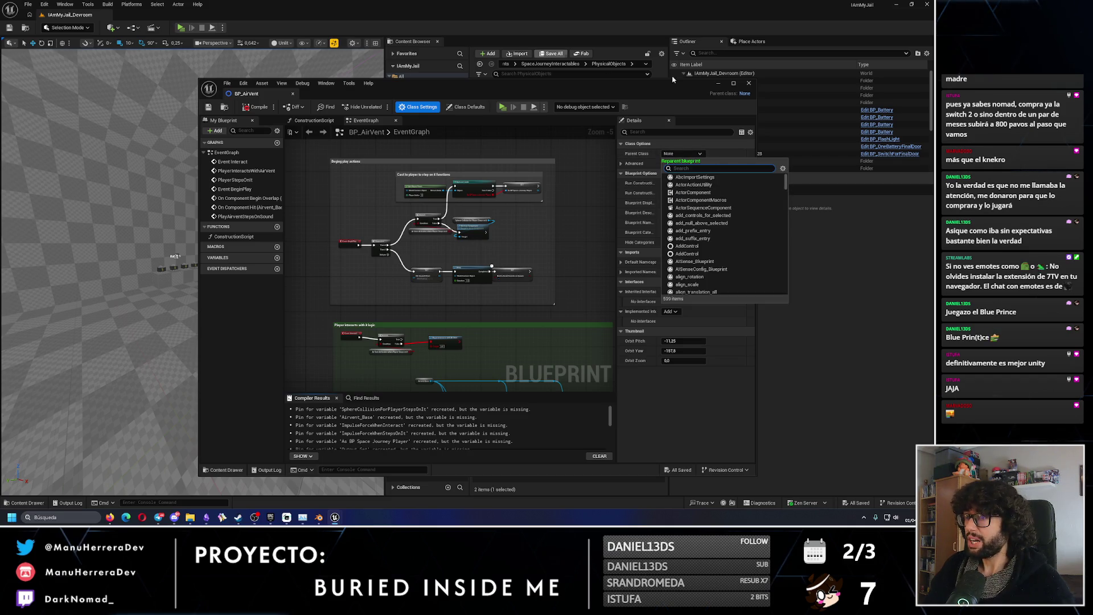
{"action": "left_click", "coordinate": [748, 83]}
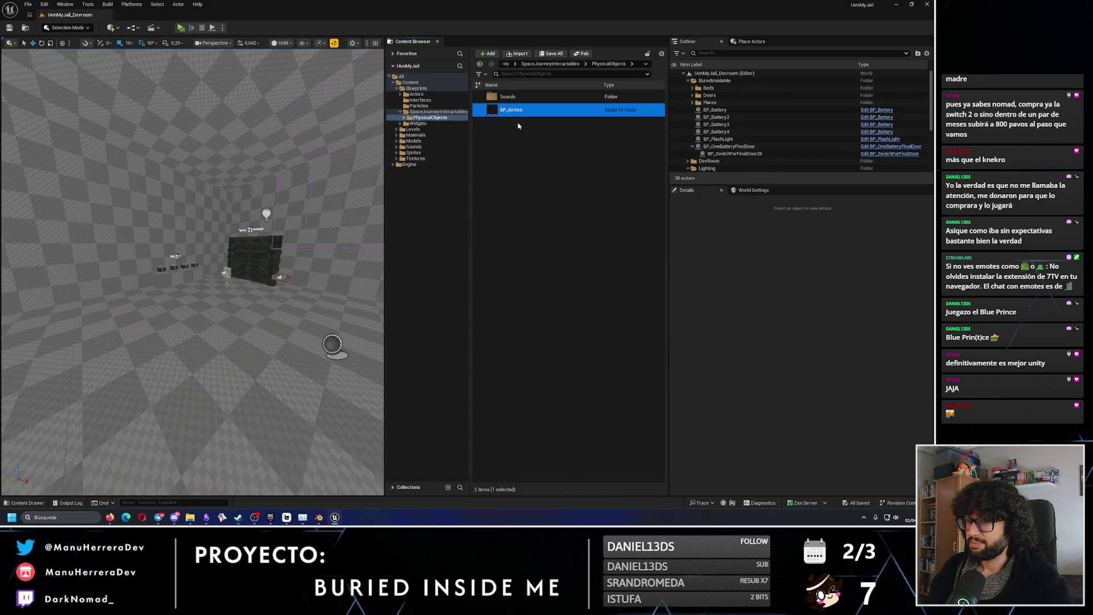
Delete BP_AirVent and select the AirventActivation sound cue in PhysicalObjects/Sounds.
{"action": "key", "text": "Delete"}
{"action": "left_click", "coordinate": [417, 378]}
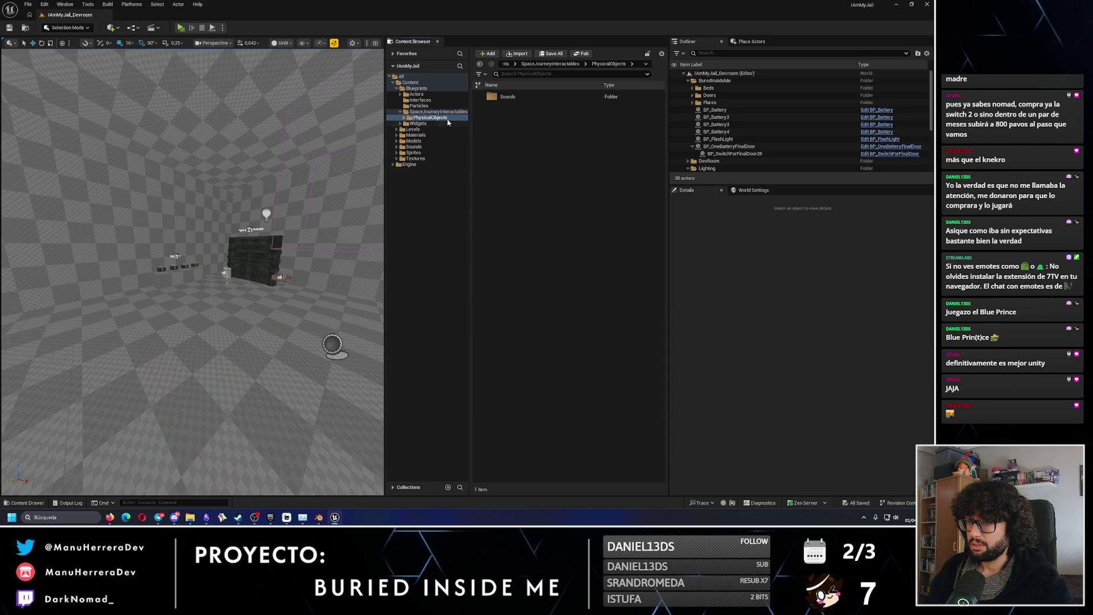
{"action": "left_click", "coordinate": [404, 118]}
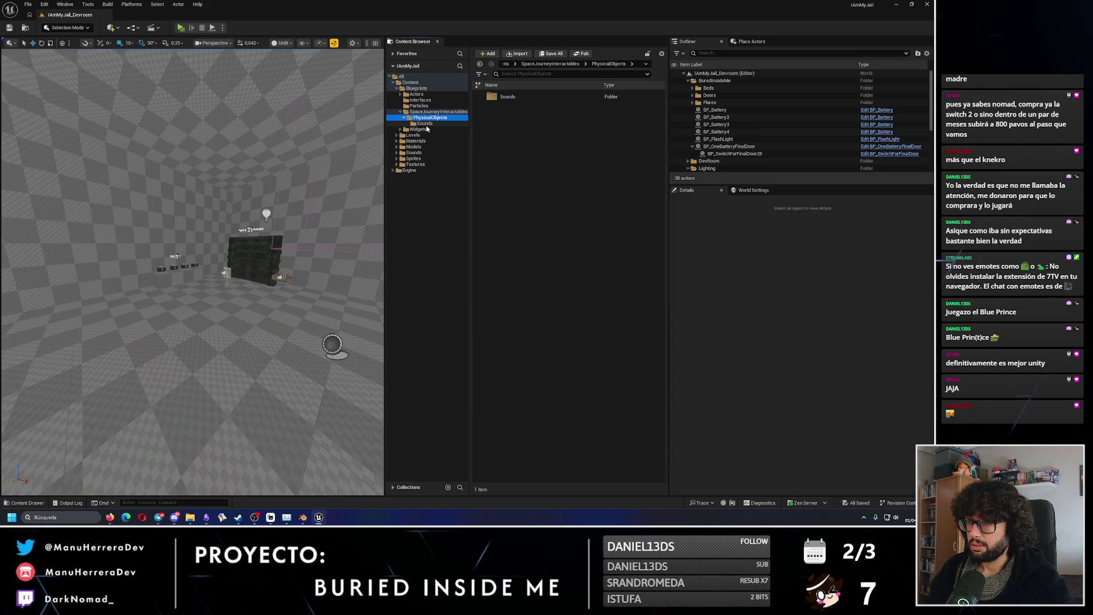
{"action": "left_click", "coordinate": [425, 123]}
{"action": "left_click", "coordinate": [524, 97]}
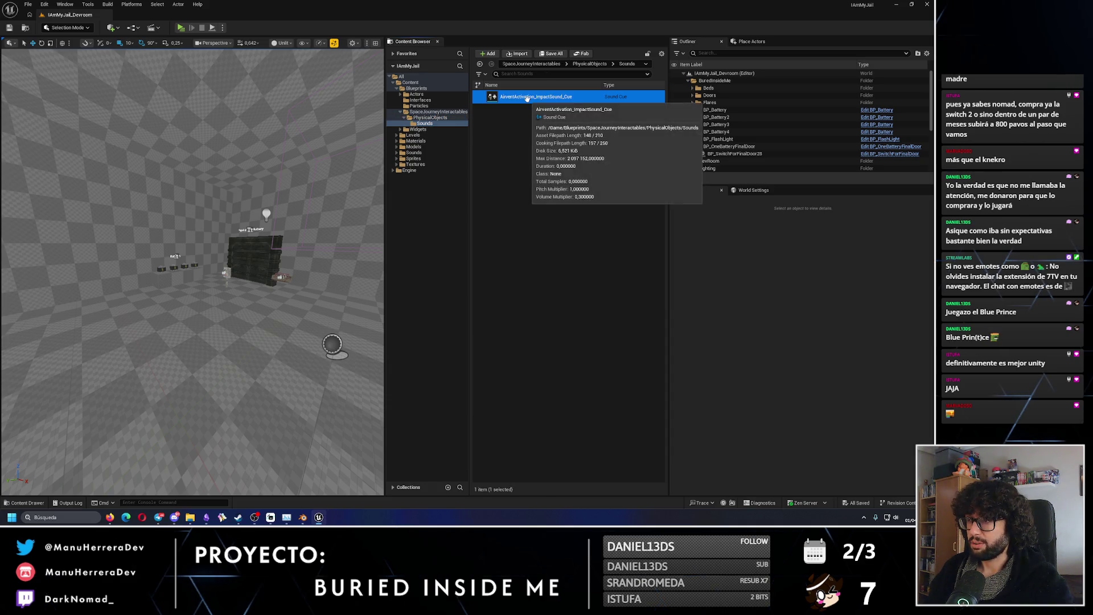
Create a new folder named Airvent under Sounds/Interactables.
{"action": "left_click", "coordinate": [438, 122]}
{"action": "left_click", "coordinate": [397, 153]}
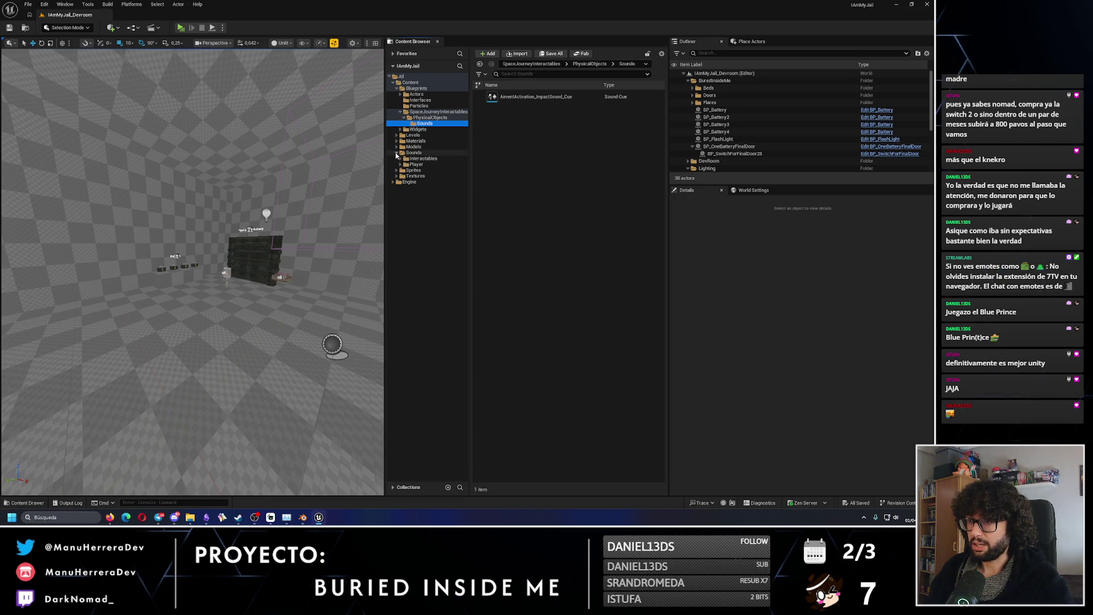
{"action": "left_click", "coordinate": [400, 159]}
{"action": "left_click", "coordinate": [422, 159]}
{"action": "right_click", "coordinate": [422, 160]}
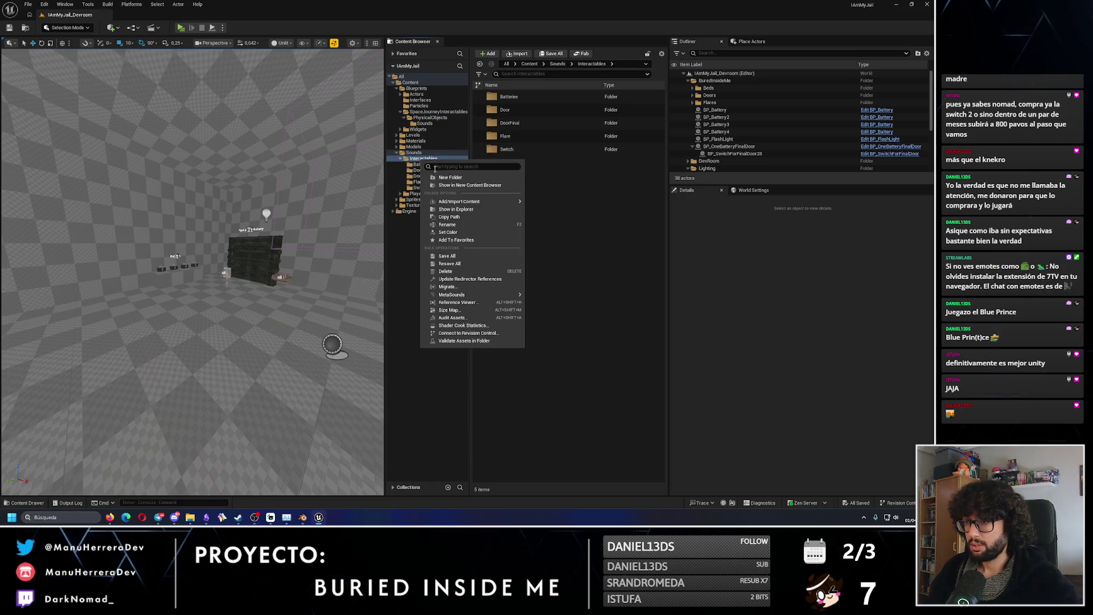
{"action": "left_click", "coordinate": [442, 177]}
{"action": "type", "text": "Airve"}
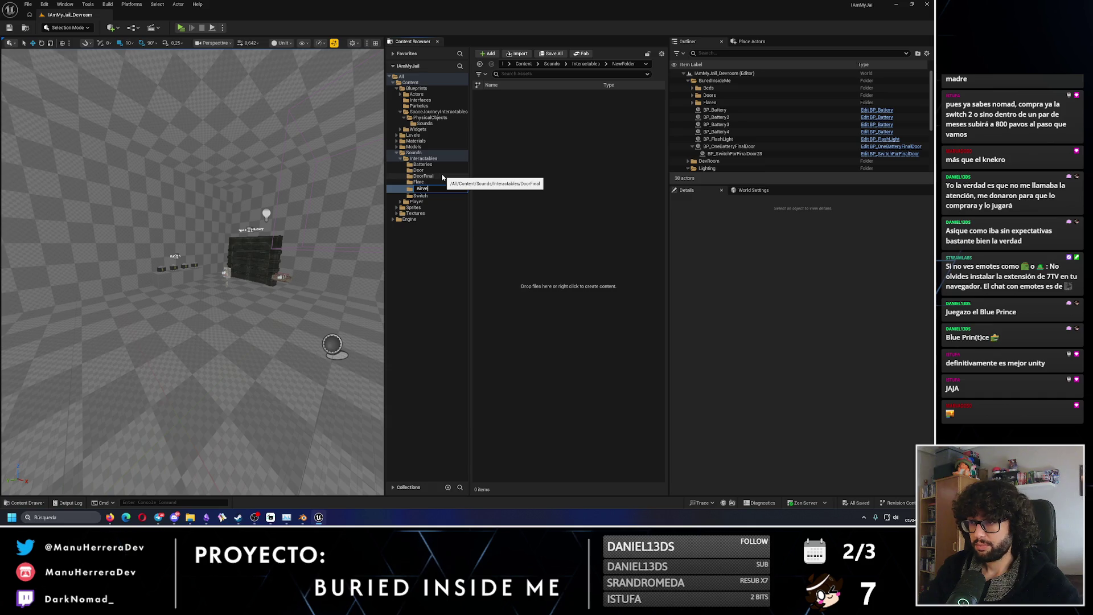
{"action": "type", "text": "nt"}
{"action": "key", "text": "Return"}
Copy AirventActivation_ImpactSound_Cue into the Airvent folder and confirm it arrived.
{"action": "left_click", "coordinate": [438, 123]}
{"action": "mouse_move", "coordinate": [539, 97]}
{"action": "left_mouse_down"}
{"action": "mouse_move", "coordinate": [436, 181]}
{"action": "mouse_move", "coordinate": [425, 168]}
{"action": "left_mouse_up"}
{"action": "left_click", "coordinate": [445, 189]}
{"action": "left_click", "coordinate": [422, 165]}
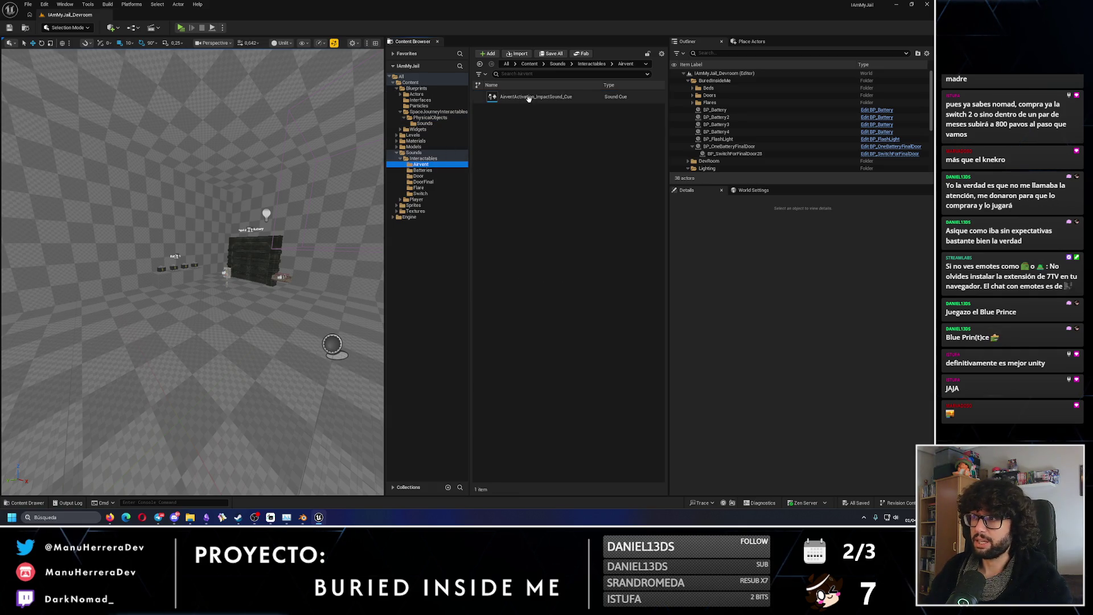
{"action": "left_click", "coordinate": [426, 124]}
Delete the old SpaceJourneyInteractables folder and confirm the deletion.
{"action": "left_click", "coordinate": [433, 117]}
{"action": "left_click", "coordinate": [432, 112]}
{"action": "key", "text": "Delete"}
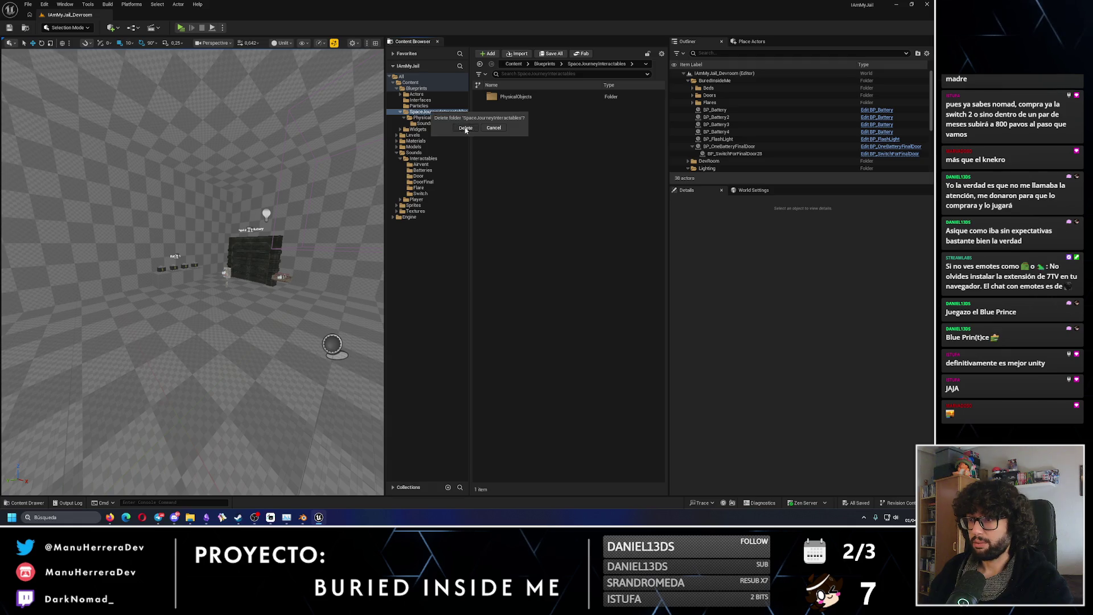
{"action": "left_click", "coordinate": [466, 128]}
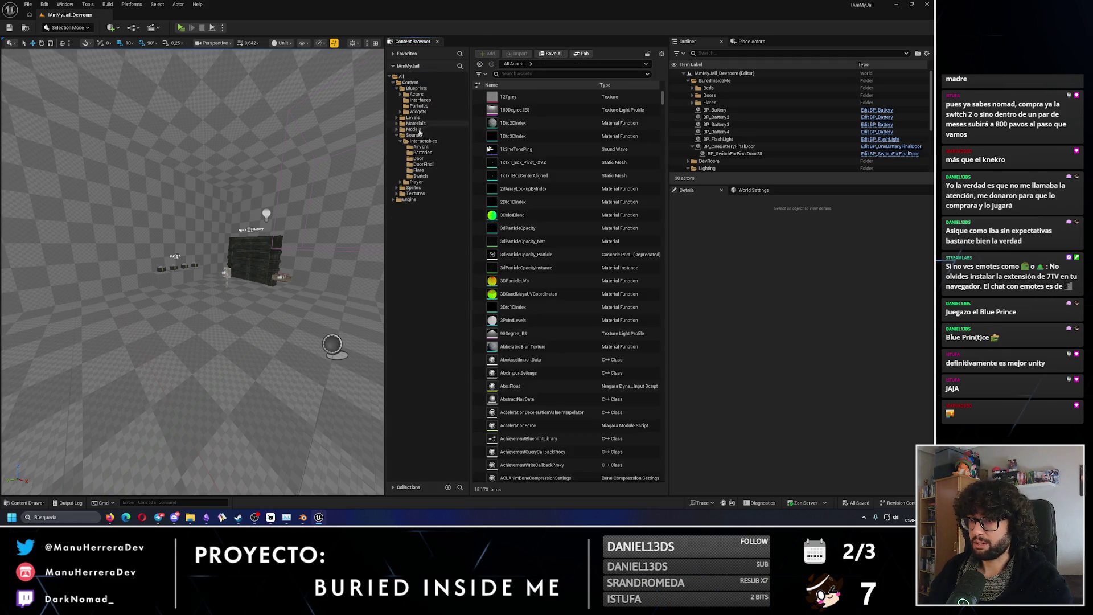
{"action": "left_click", "coordinate": [421, 146]}
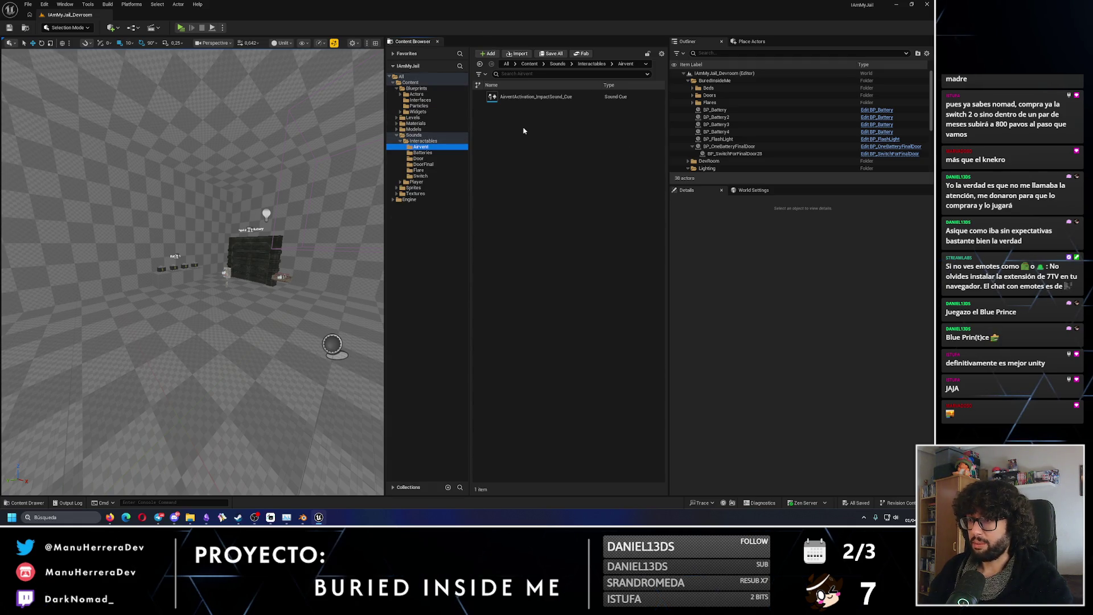
Test-place Airvent_Base from Models/Airvent, undo it, then open Blueprints/Actors/Interactables.
{"action": "left_click", "coordinate": [397, 129]}
{"action": "left_click", "coordinate": [406, 136]}
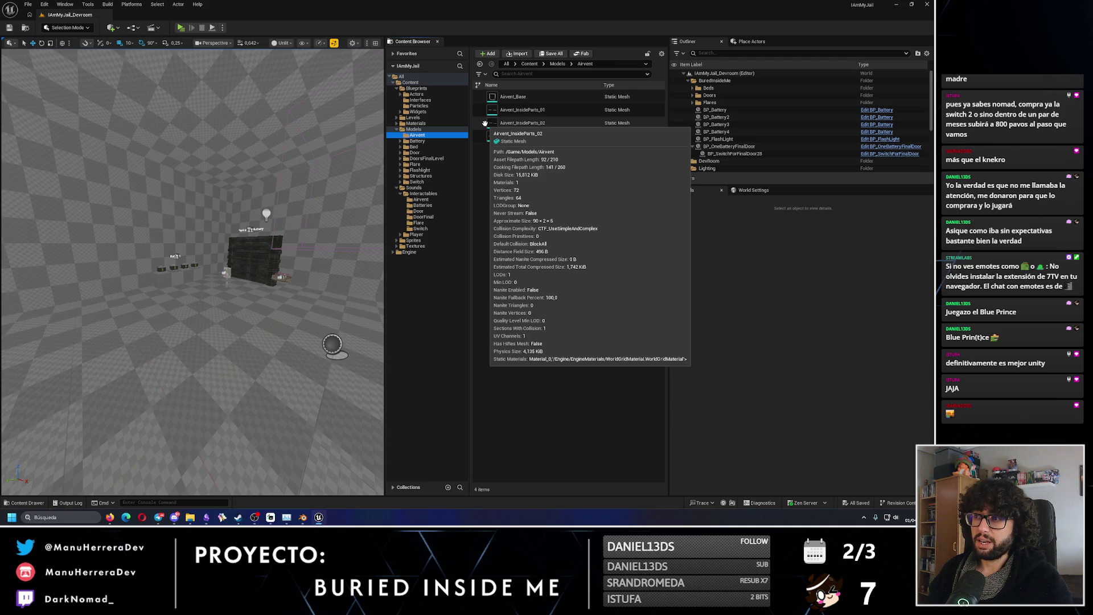
{"action": "mouse_move", "coordinate": [493, 97]}
{"action": "left_mouse_down"}
{"action": "mouse_move", "coordinate": [207, 373]}
{"action": "mouse_move", "coordinate": [227, 361]}
{"action": "left_mouse_up"}
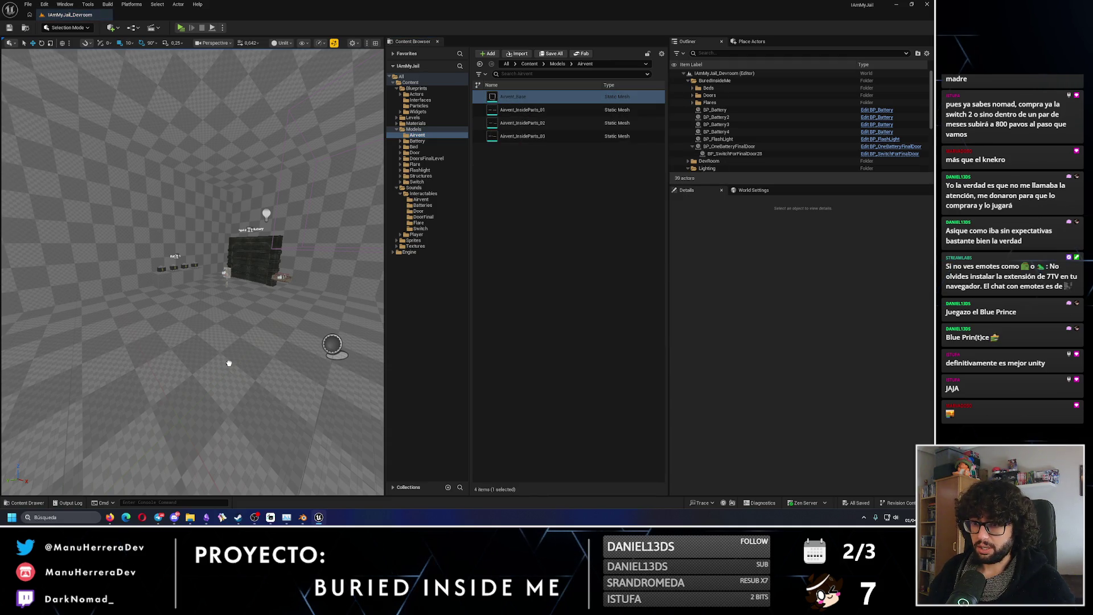
{"action": "mouse_move", "coordinate": [267, 344]}
{"action": "right_mouse_down"}
{"action": "mouse_move", "coordinate": [250, 341]}
{"action": "mouse_move", "coordinate": [348, 291]}
{"action": "right_mouse_up"}
{"action": "key", "text": "ctrl+z"}
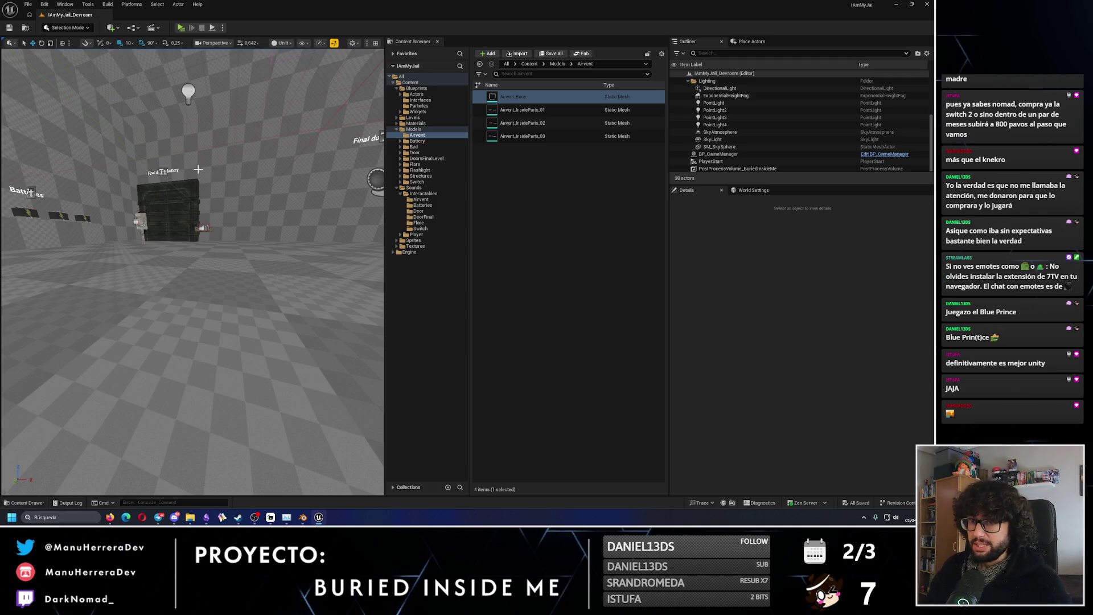
{"action": "scroll", "coordinate": [198, 169], "scroll_direction": "down", "scroll_amount": 5}
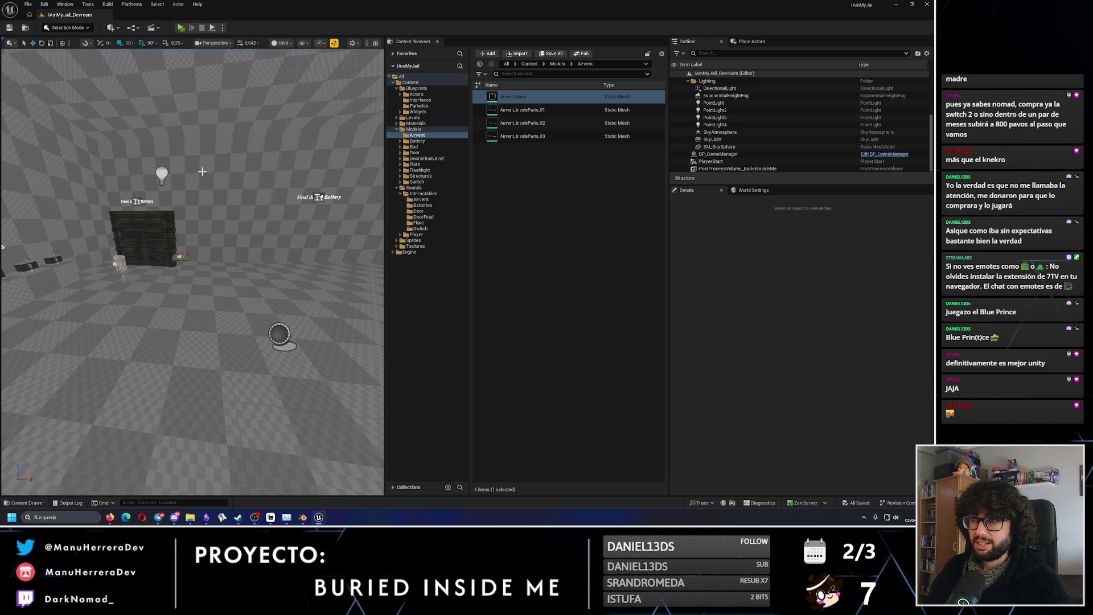
{"action": "left_click", "coordinate": [400, 94]}
{"action": "left_click", "coordinate": [427, 106]}
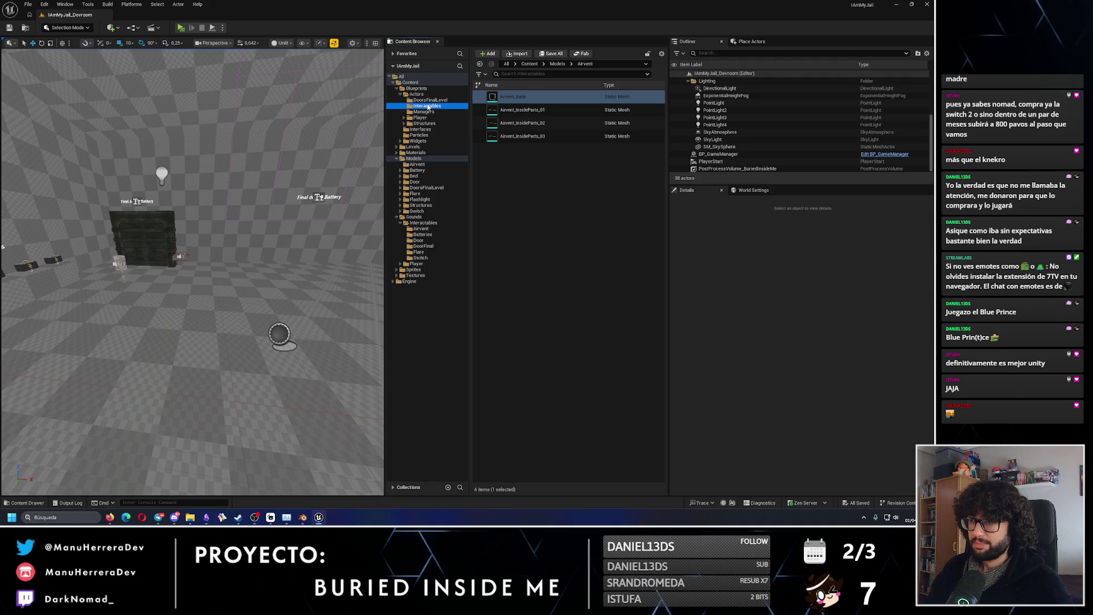
Create an Actor Blueprint named BP_WoodenBox in Interactables and open it for editing.
{"action": "right_click", "coordinate": [546, 272]}
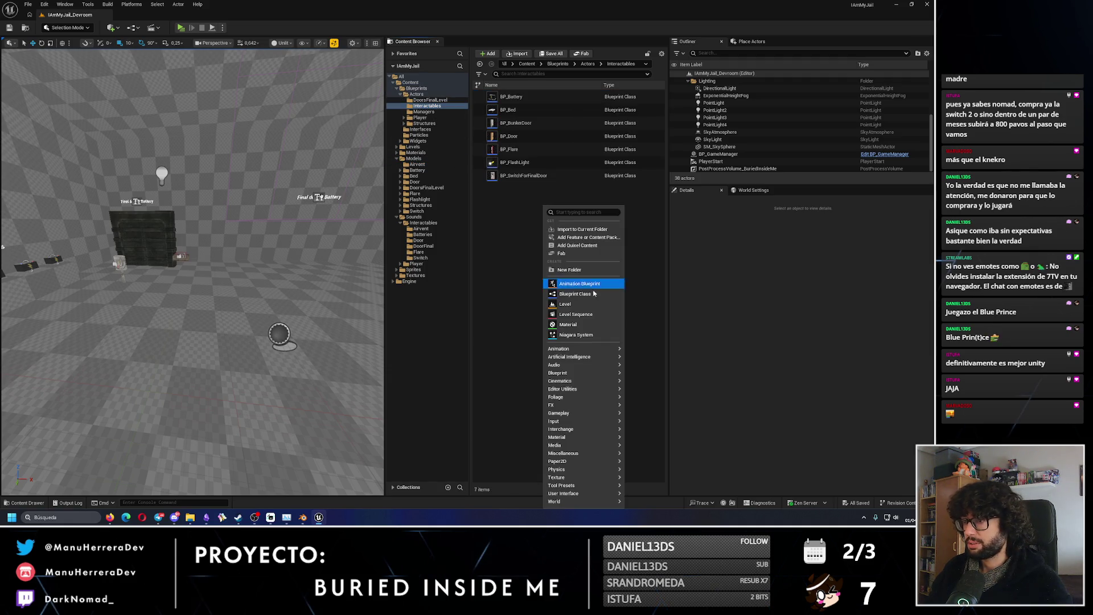
{"action": "left_click", "coordinate": [594, 295]}
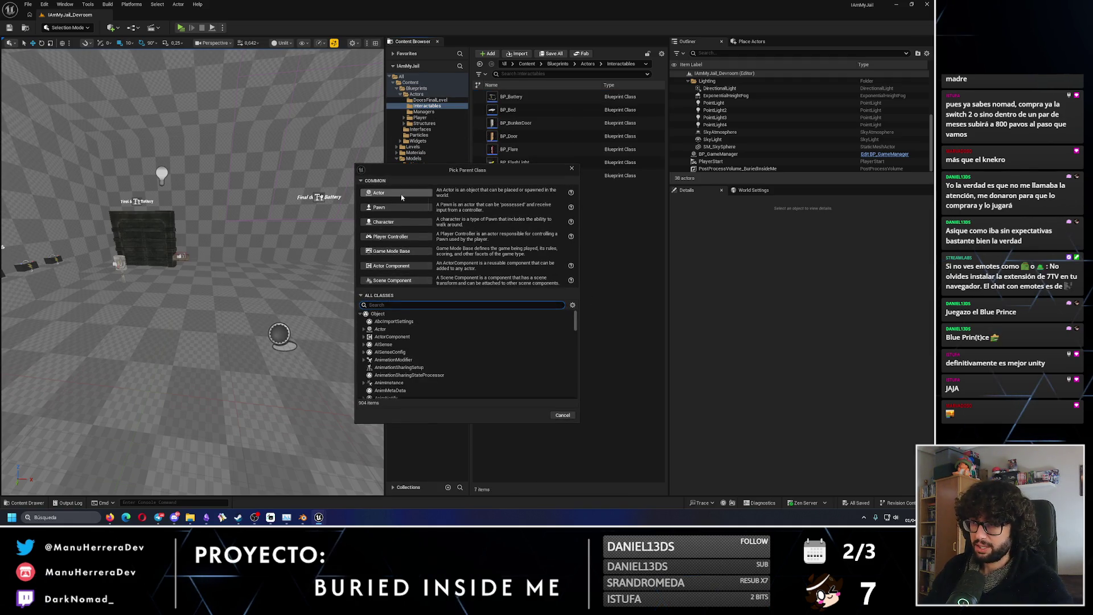
{"action": "left_click", "coordinate": [572, 168]}
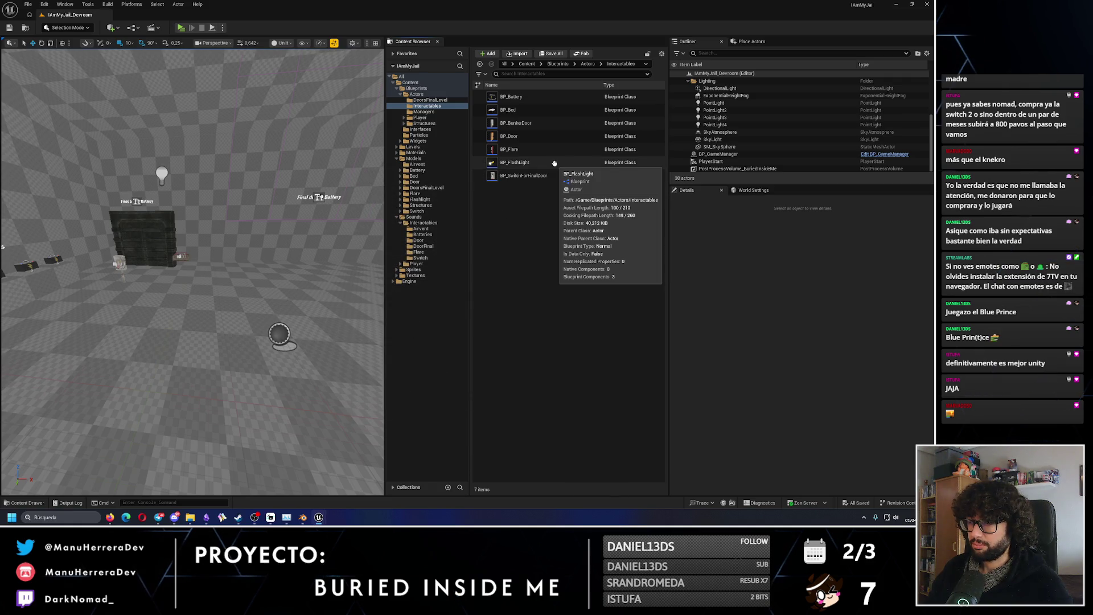
{"action": "right_click", "coordinate": [543, 97]}
{"action": "left_click", "coordinate": [524, 253]}
{"action": "right_click", "coordinate": [524, 253]}
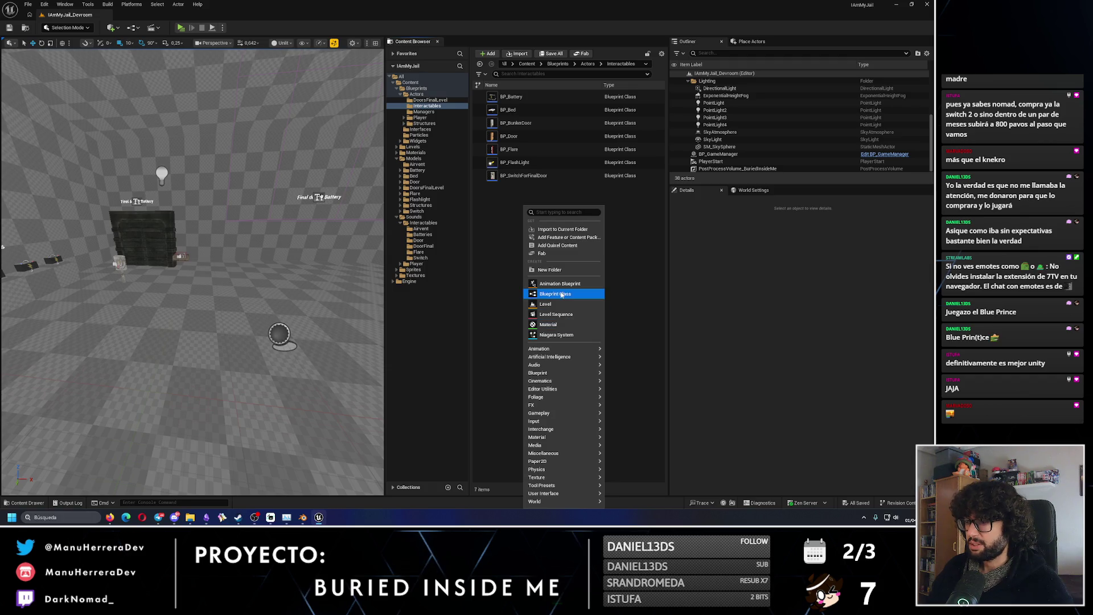
{"action": "left_click", "coordinate": [560, 293]}
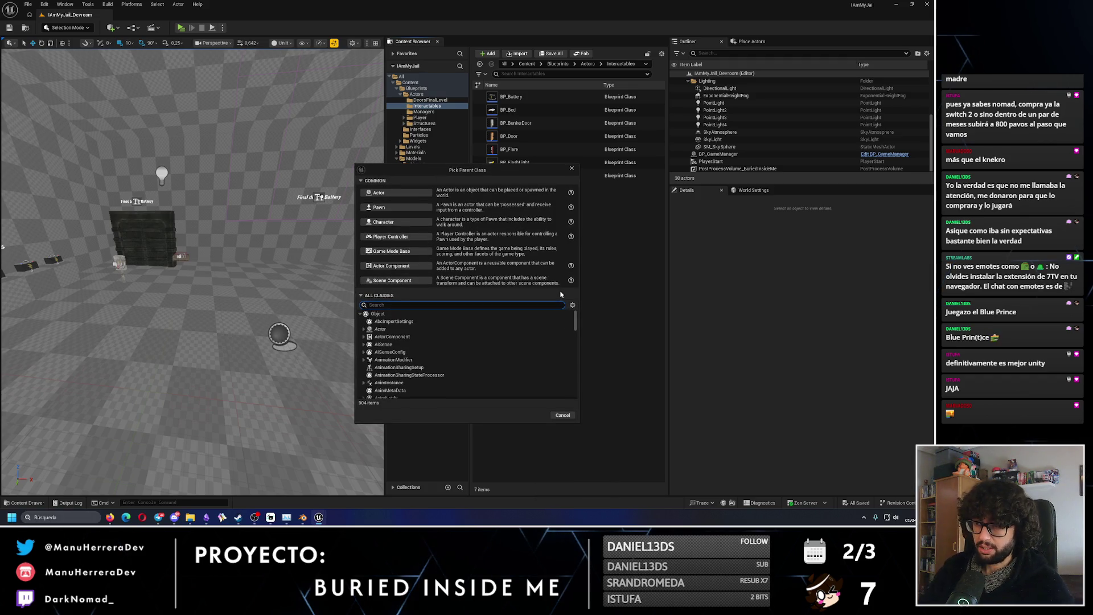
{"action": "left_click", "coordinate": [397, 192]}
{"action": "type", "text": "BP_"}
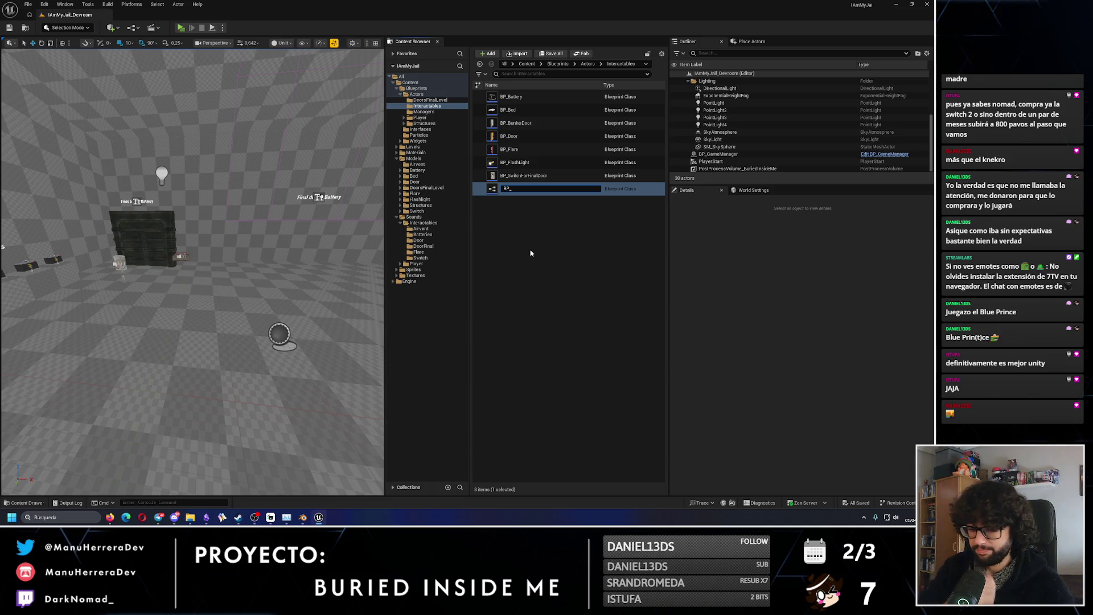
{"action": "type", "text": "WoodenBox"}
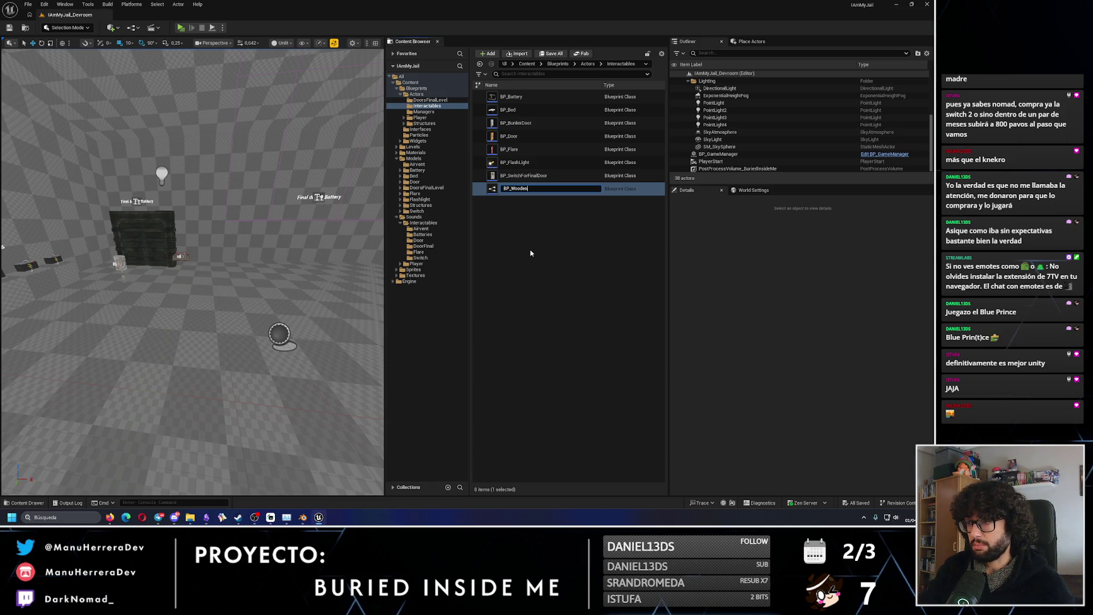
{"action": "key", "text": "Return"}
{"action": "double_click", "coordinate": [517, 190]}
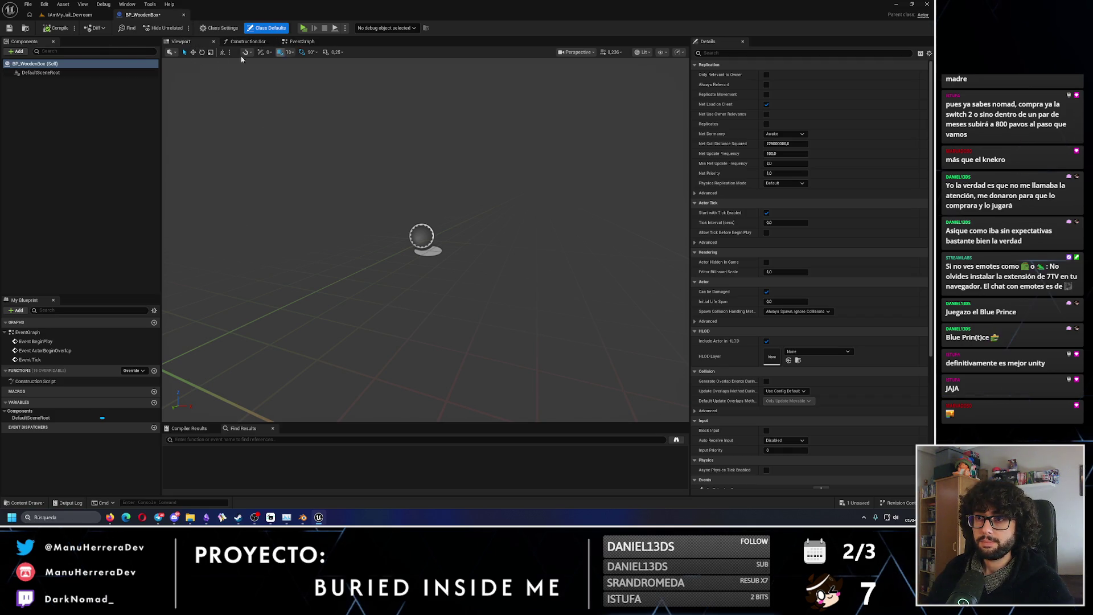
Add a Cube component to BP_WoodenBox, discarding a mistakenly added Static Mesh component.
{"action": "left_click", "coordinate": [16, 51]}
{"action": "type", "text": "static"}
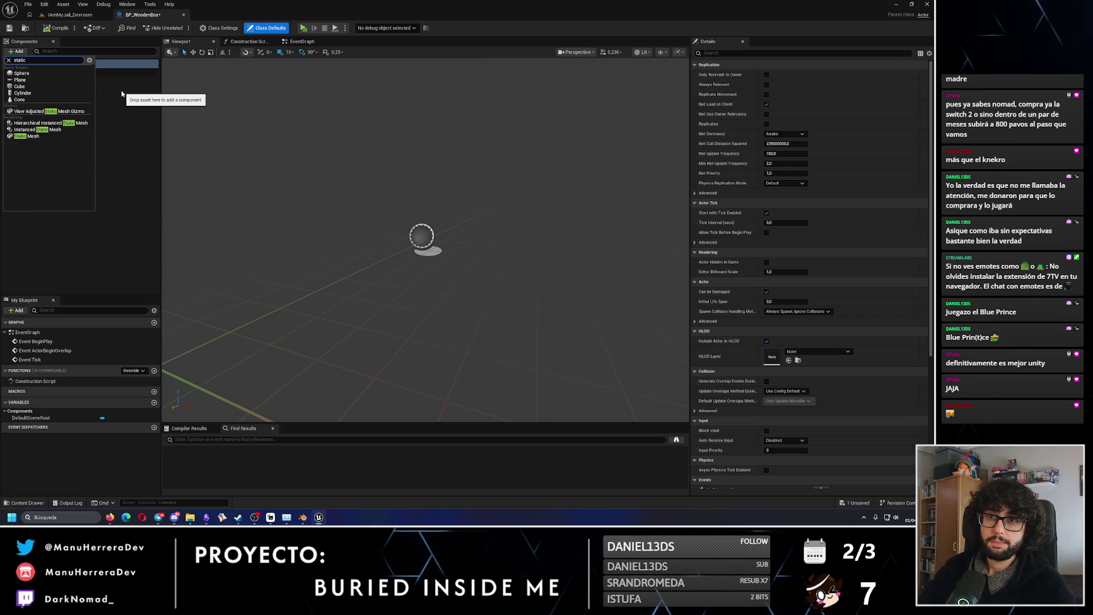
{"action": "left_click", "coordinate": [41, 138]}
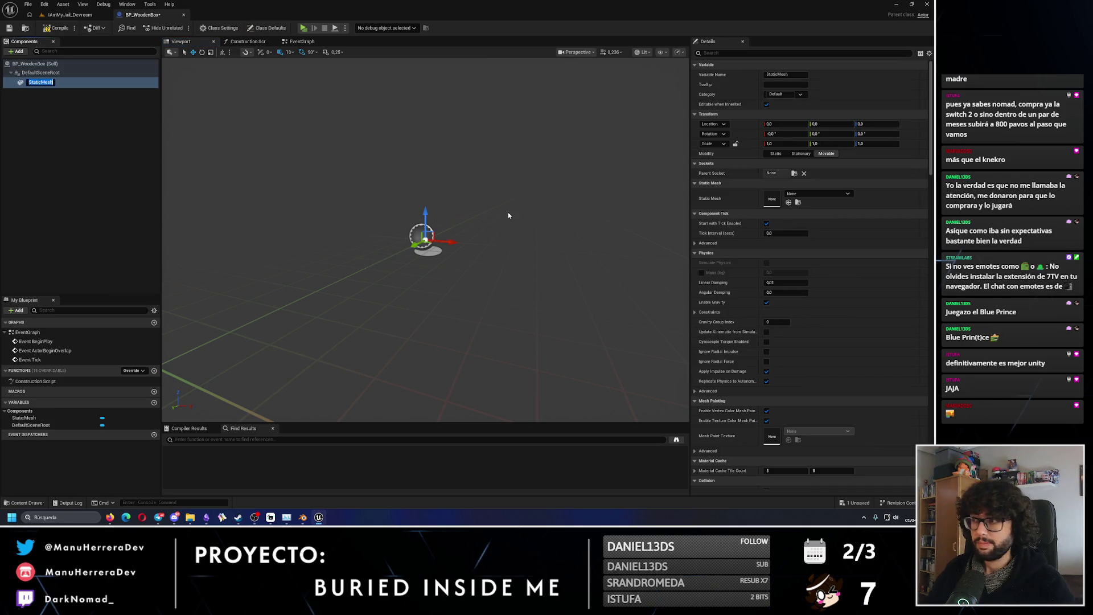
{"action": "left_click", "coordinate": [848, 194]}
{"action": "type", "text": "b"}
{"action": "key", "text": "BackSpace"}
{"action": "key", "text": "BackSpace"}
{"action": "key", "text": "BackSpace"}
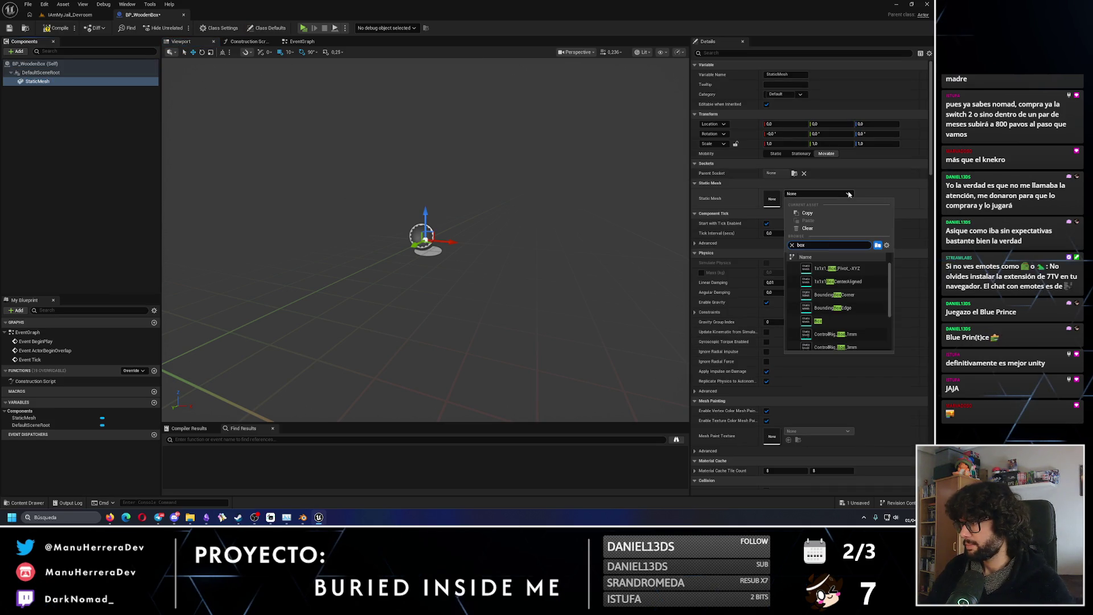
{"action": "left_click", "coordinate": [69, 81]}
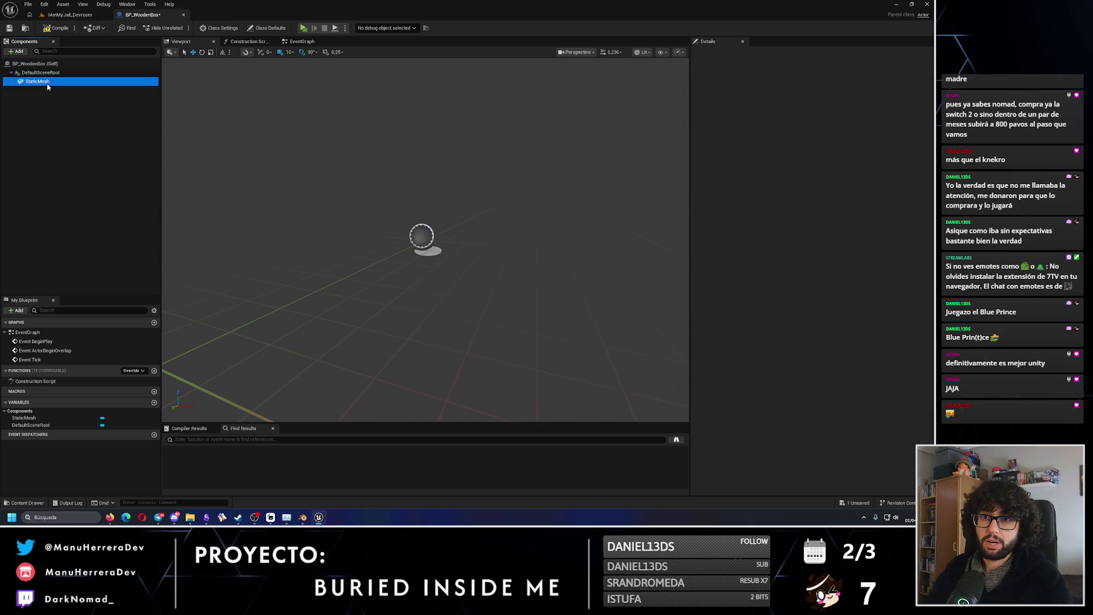
{"action": "key", "text": "Delete"}
{"action": "left_click", "coordinate": [19, 51]}
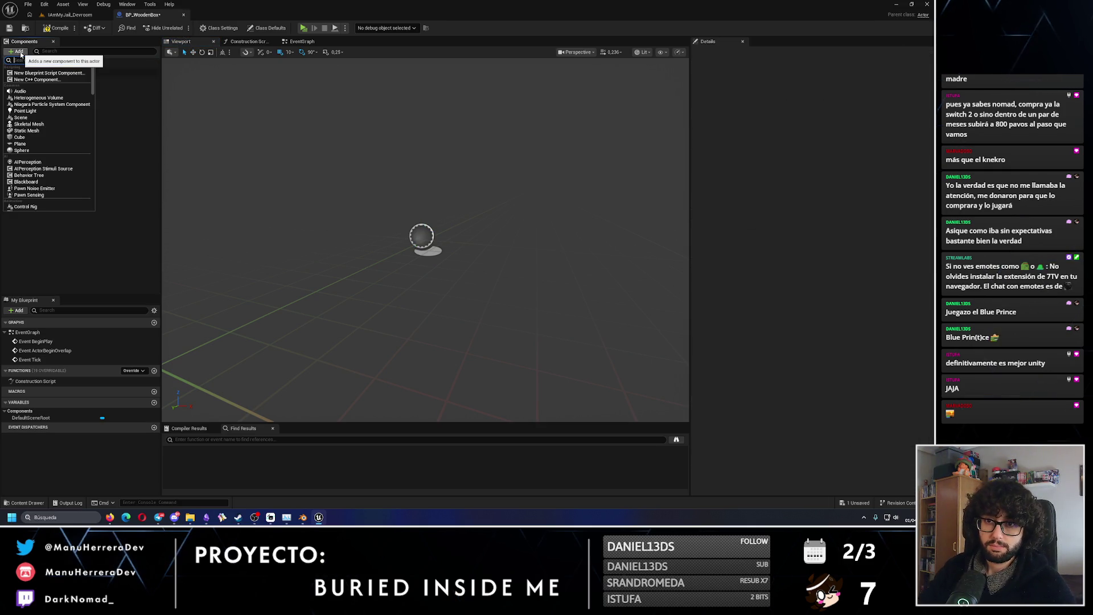
{"action": "left_click", "coordinate": [19, 137]}
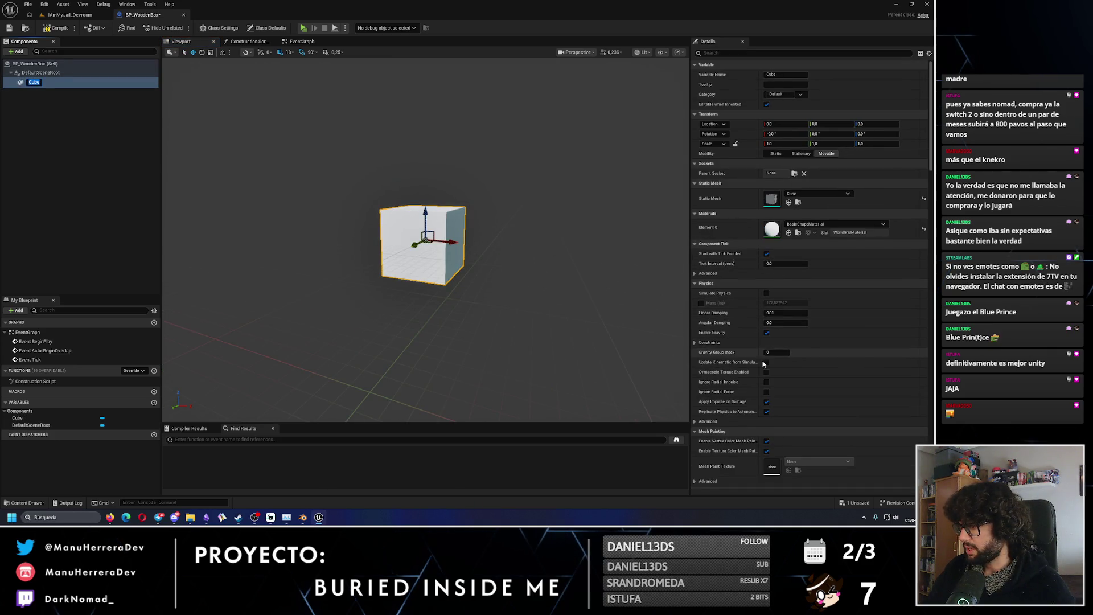
Enable Simulate Physics on the cube with Linear and Angular Damping 1 and Mass 50 kg.
{"action": "scroll", "coordinate": [769, 391], "scroll_direction": "down", "scroll_amount": 3}
{"action": "scroll", "coordinate": [770, 391], "scroll_direction": "down", "scroll_amount": 2}
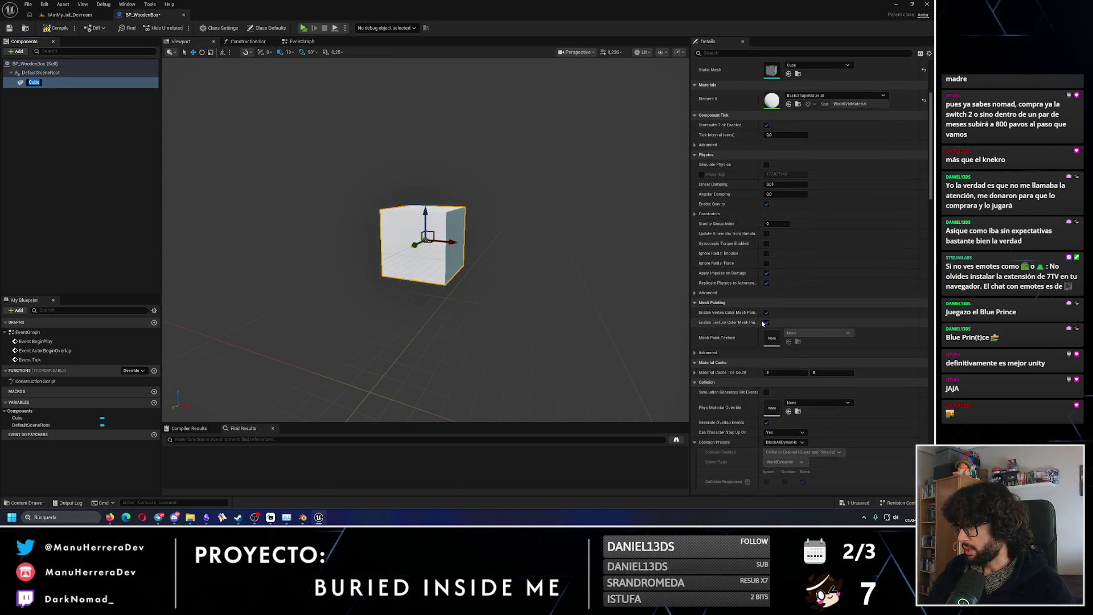
{"action": "left_click", "coordinate": [767, 164]}
{"action": "left_click", "coordinate": [786, 184]}
{"action": "type", "text": "1"}
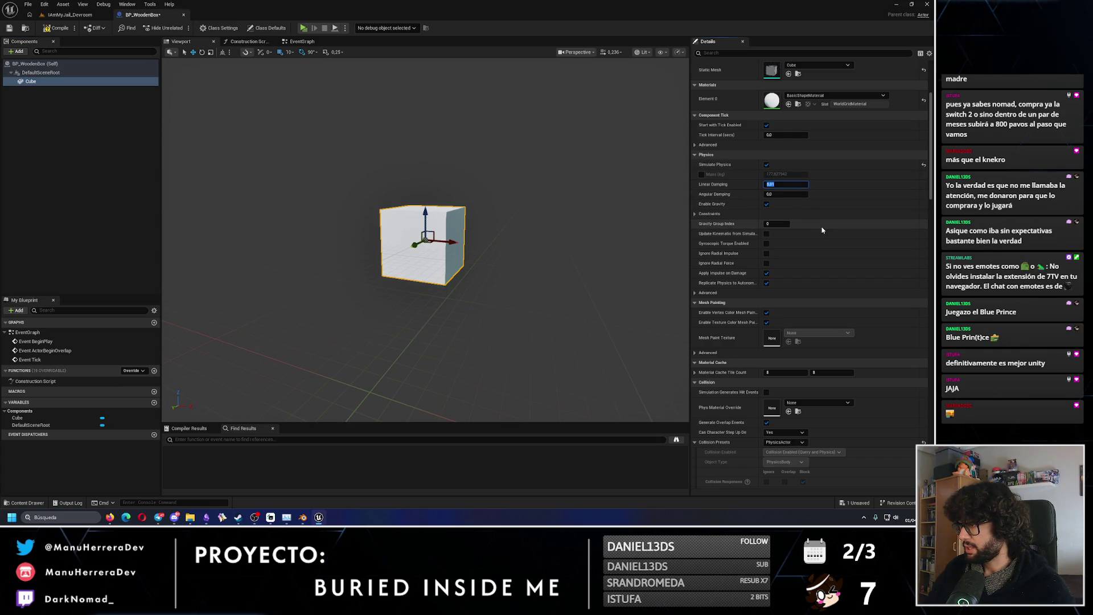
{"action": "left_click", "coordinate": [783, 194]}
{"action": "type", "text": "1"}
{"action": "key", "text": "Return"}
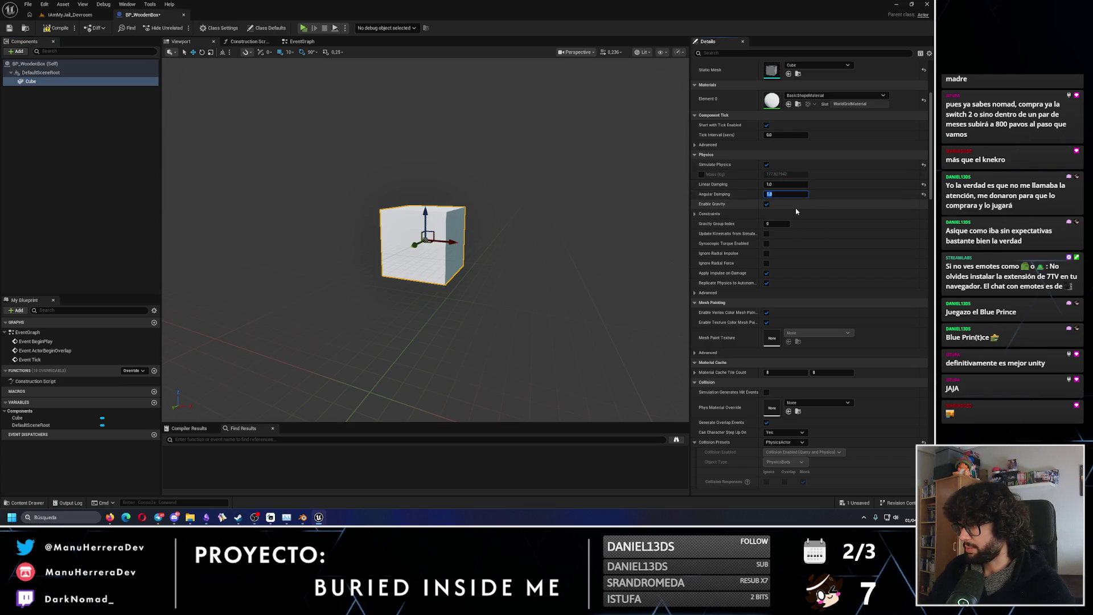
{"action": "left_click", "coordinate": [692, 214]}
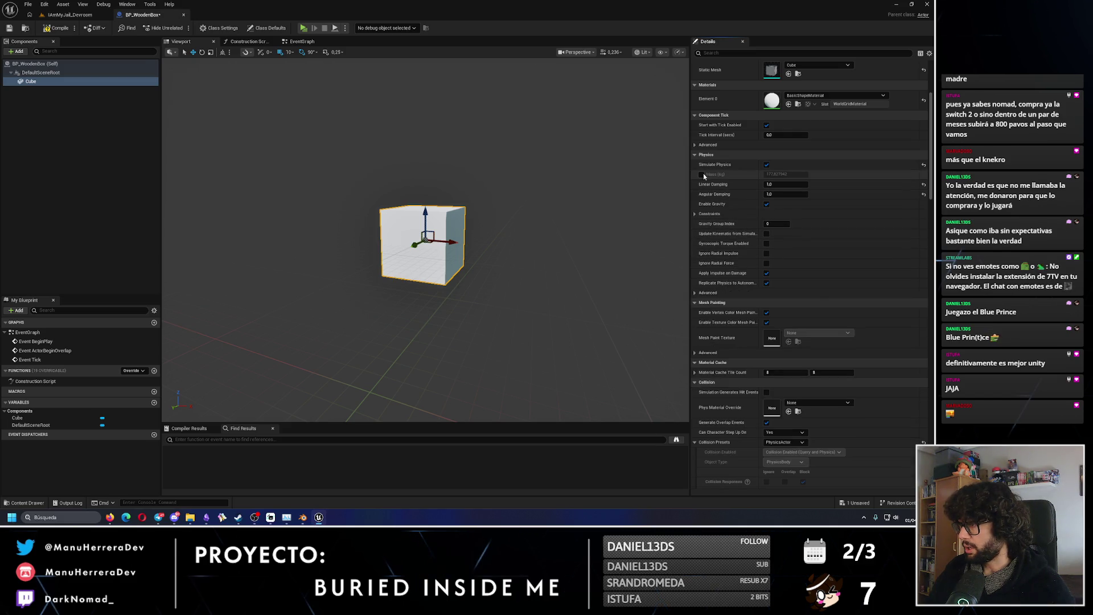
{"action": "left_click", "coordinate": [775, 173]}
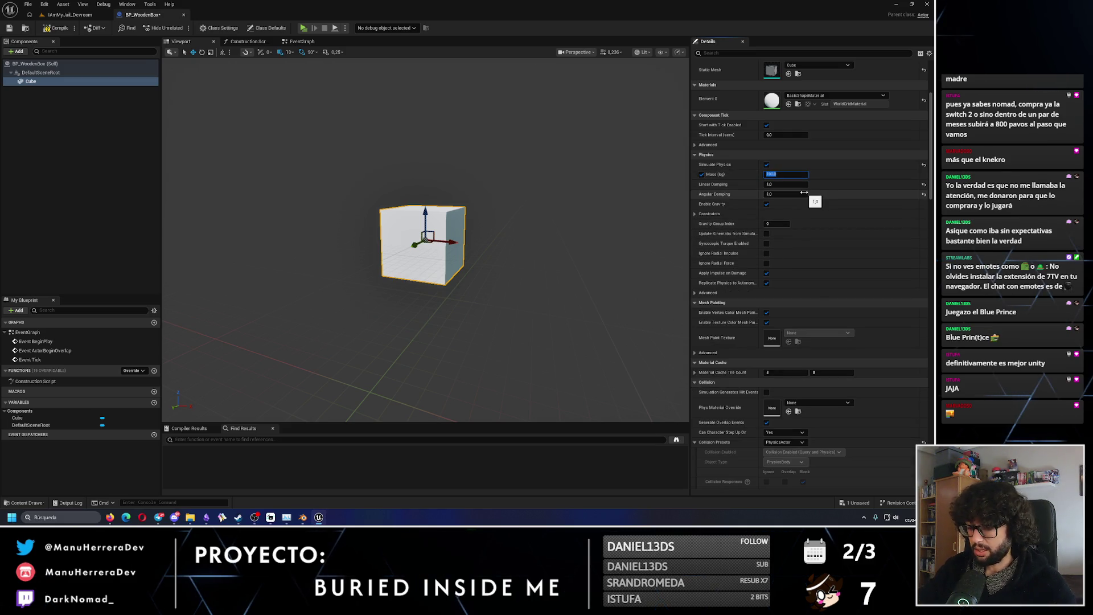
{"action": "type", "text": "50"}
{"action": "key", "text": "Return"}
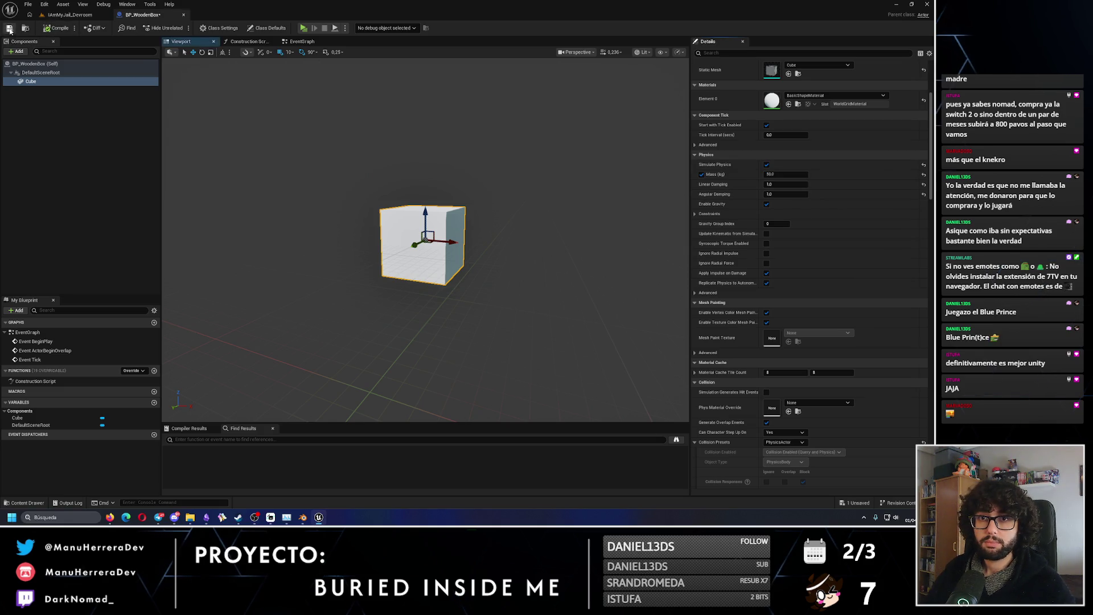
Save the blueprint and drop BP_WoodenBox onto the level floor.
{"action": "left_click", "coordinate": [9, 29]}
{"action": "left_click", "coordinate": [69, 14]}
{"action": "left_click_drag", "start_coordinate": [515, 189], "coordinate": [256, 330]}
{"action": "right_click_drag", "start_coordinate": [256, 336], "coordinate": [204, 318]}
Play-test the level, walking into the cube and backing away, then stop the session.
{"action": "left_click", "coordinate": [180, 27]}
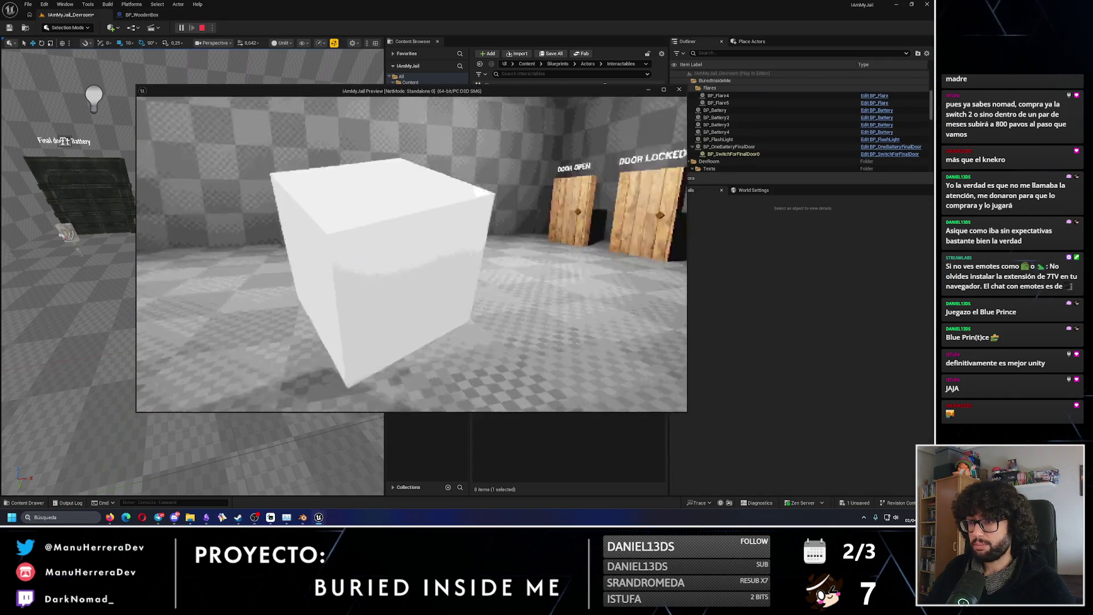
{"action": "key", "text": "w"}
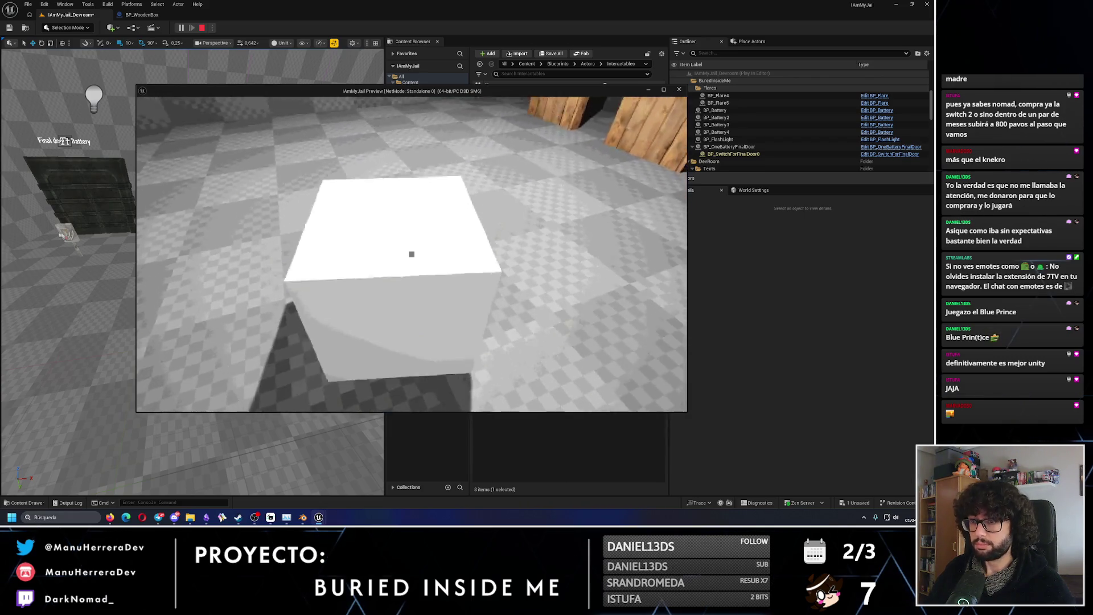
{"action": "key", "text": "w"}
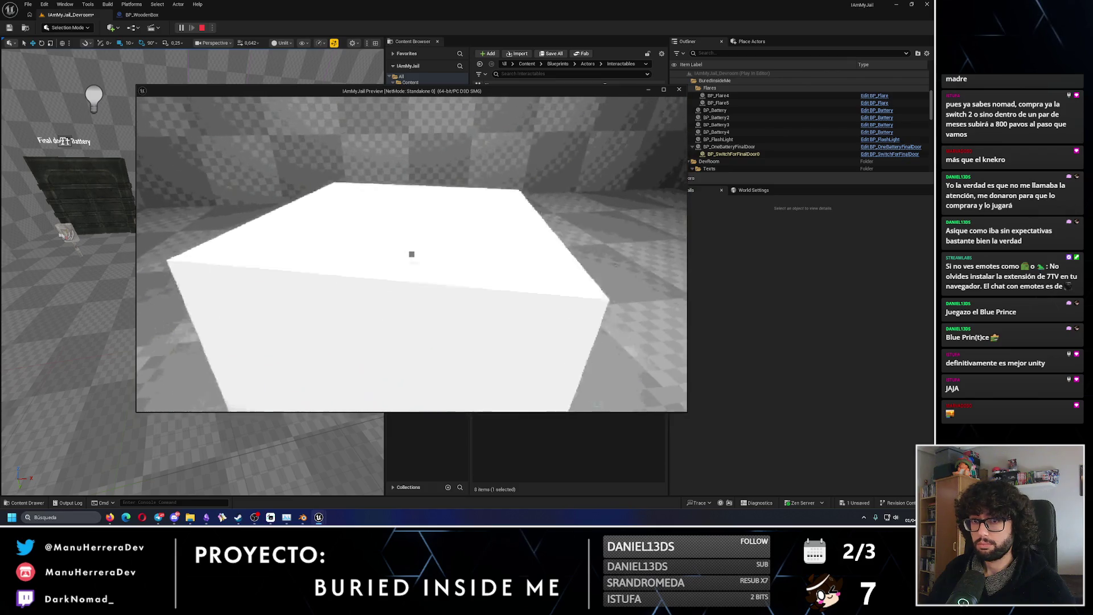
{"action": "key", "text": "s"}
{"action": "key", "text": "Escape"}
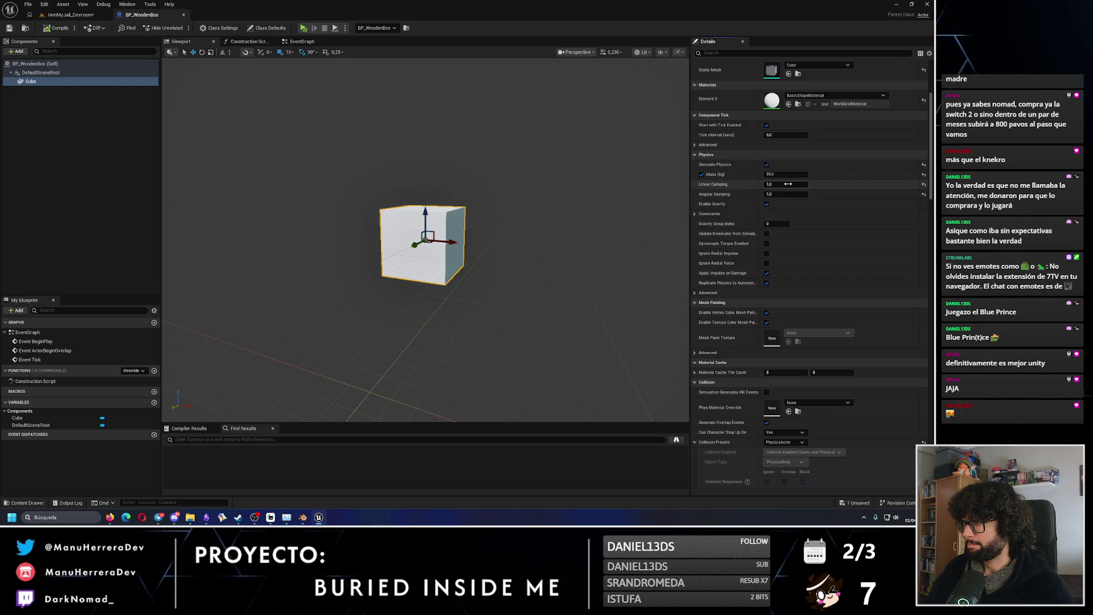
Set the cube's Linear and Angular Damping to 1.5 and compile BP_WoodenBox.
{"action": "left_click", "coordinate": [788, 184]}
{"action": "type", "text": "1.5"}
{"action": "left_click", "coordinate": [780, 193]}
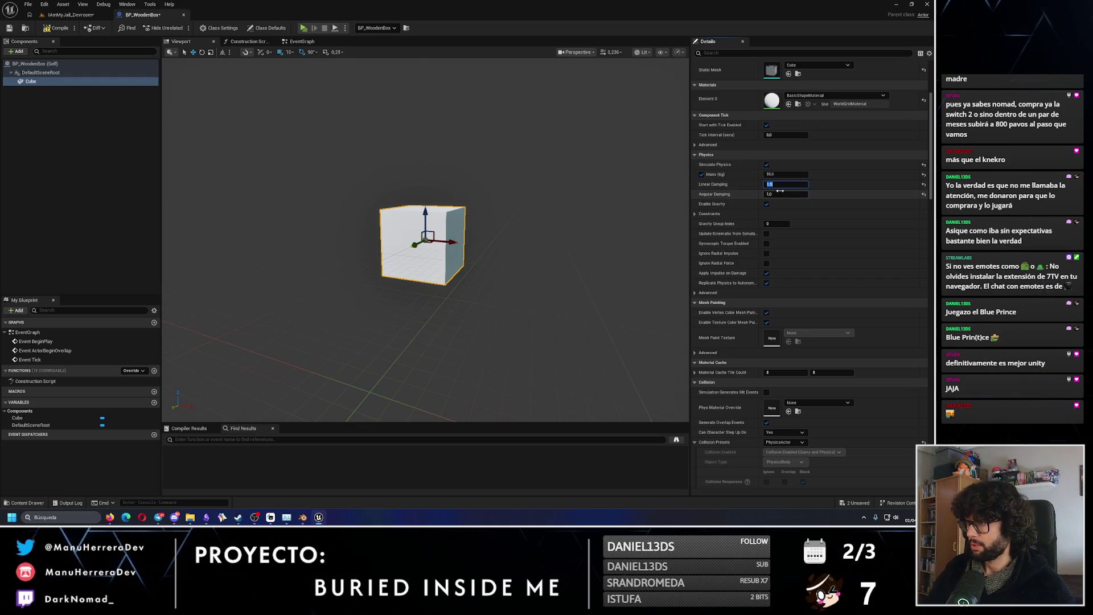
{"action": "key", "text": "Return"}
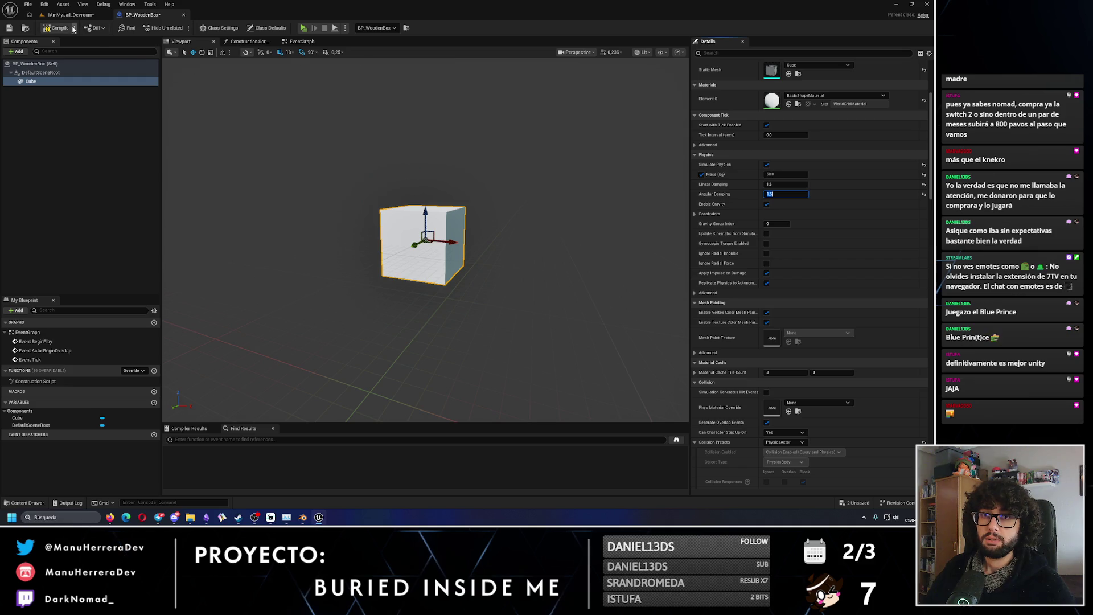
{"action": "left_click", "coordinate": [46, 28]}
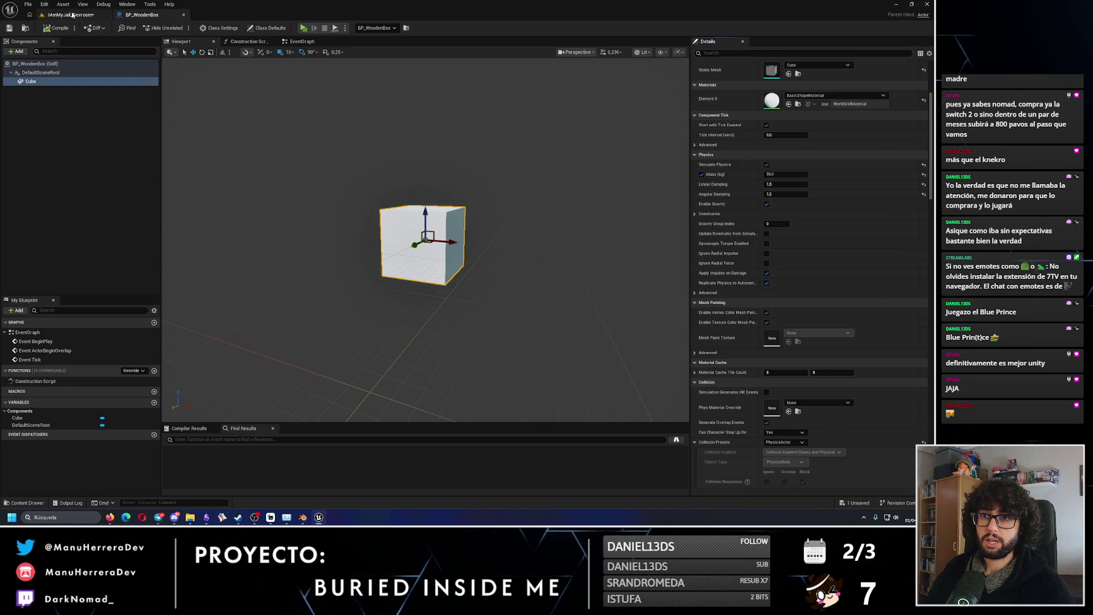
Play-test the Devroom level by picking up, dropping and re-grabbing the cube.
{"action": "left_click", "coordinate": [71, 14]}
{"action": "left_click", "coordinate": [181, 27]}
{"action": "left_click", "coordinate": [263, 121]}
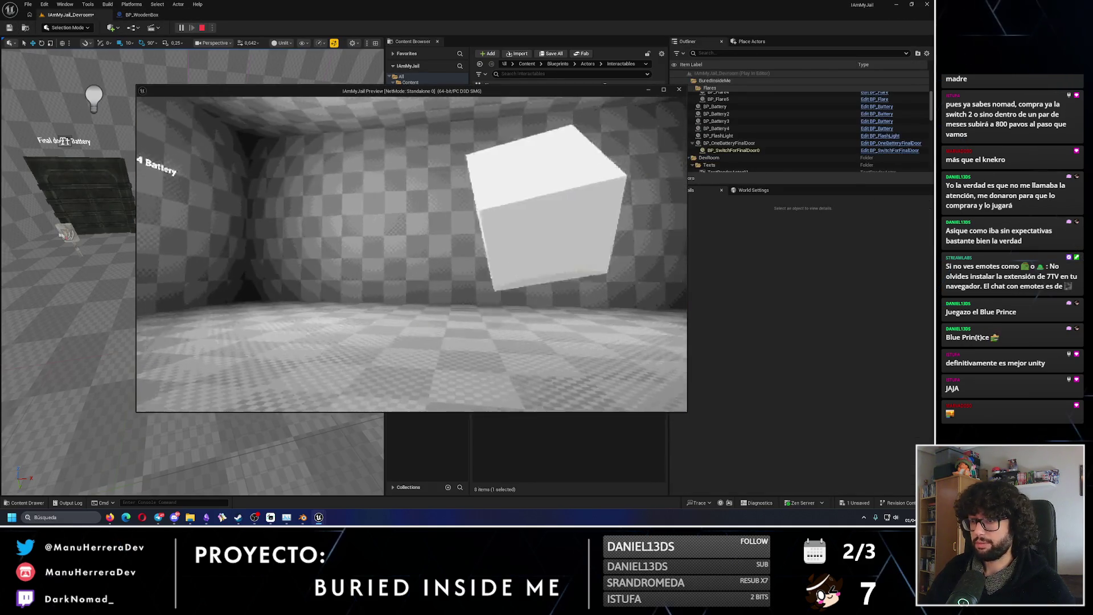
{"action": "key", "text": "w"}
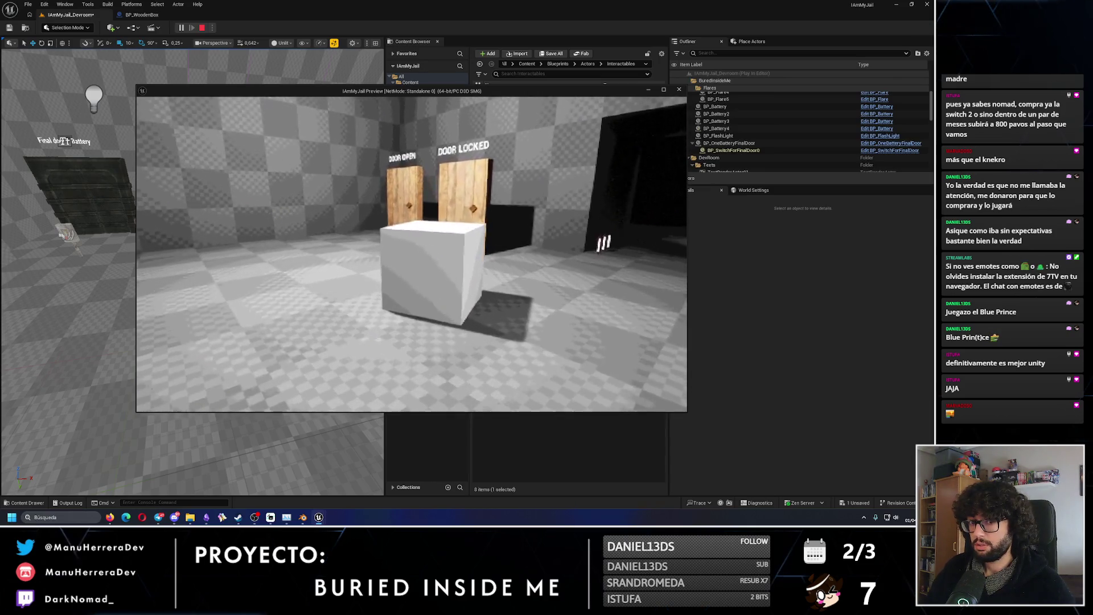
{"action": "left_click", "coordinate": [411, 254]}
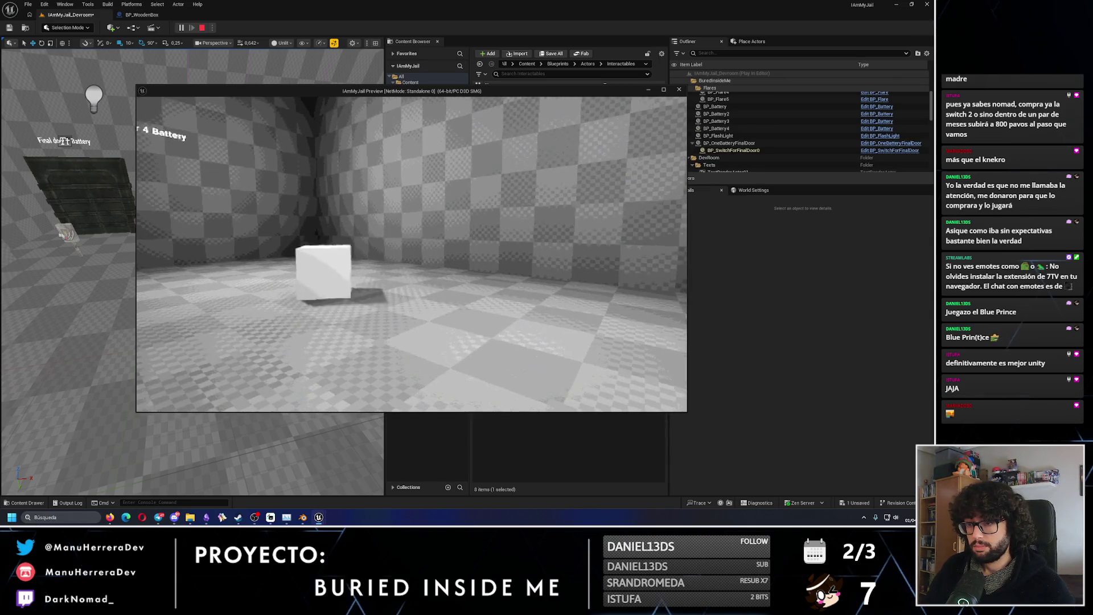
{"action": "key", "text": "w"}
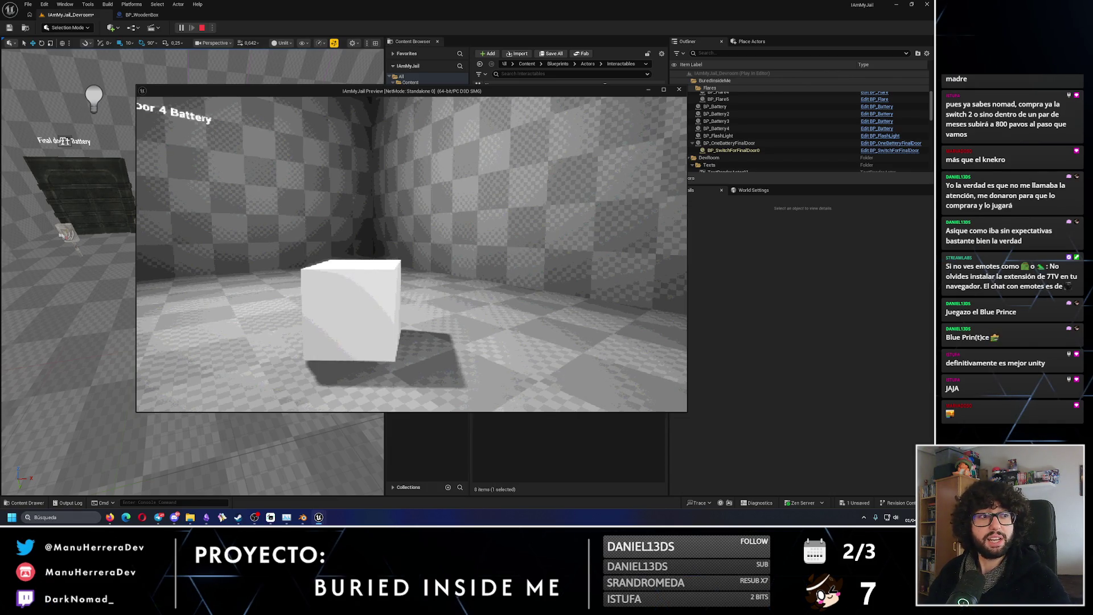
{"action": "key", "text": "w"}
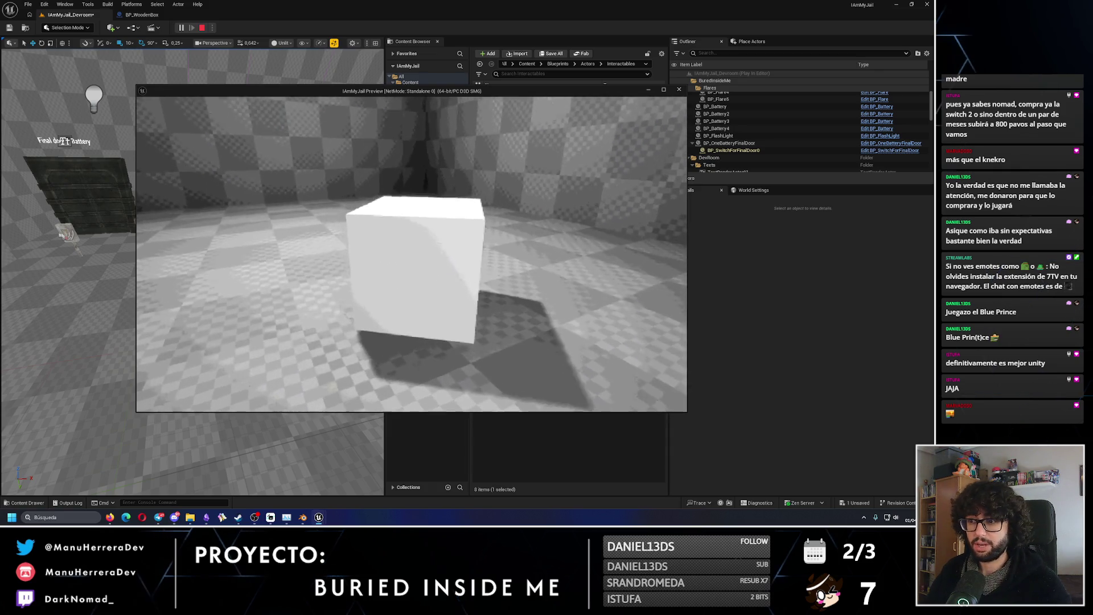
{"action": "left_click", "coordinate": [412, 253]}
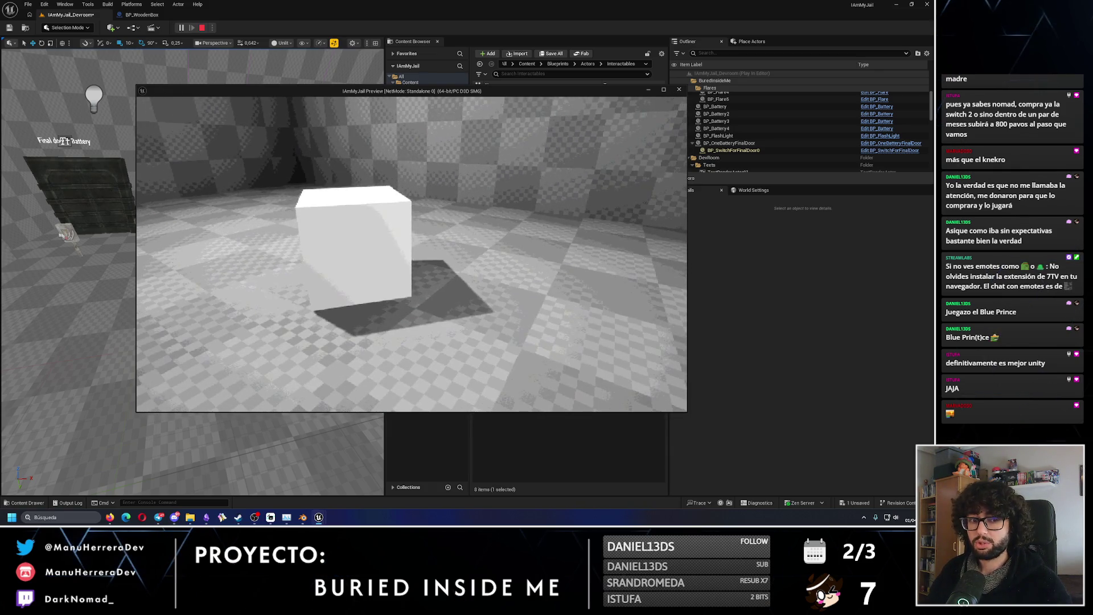
{"action": "key", "text": "Escape"}
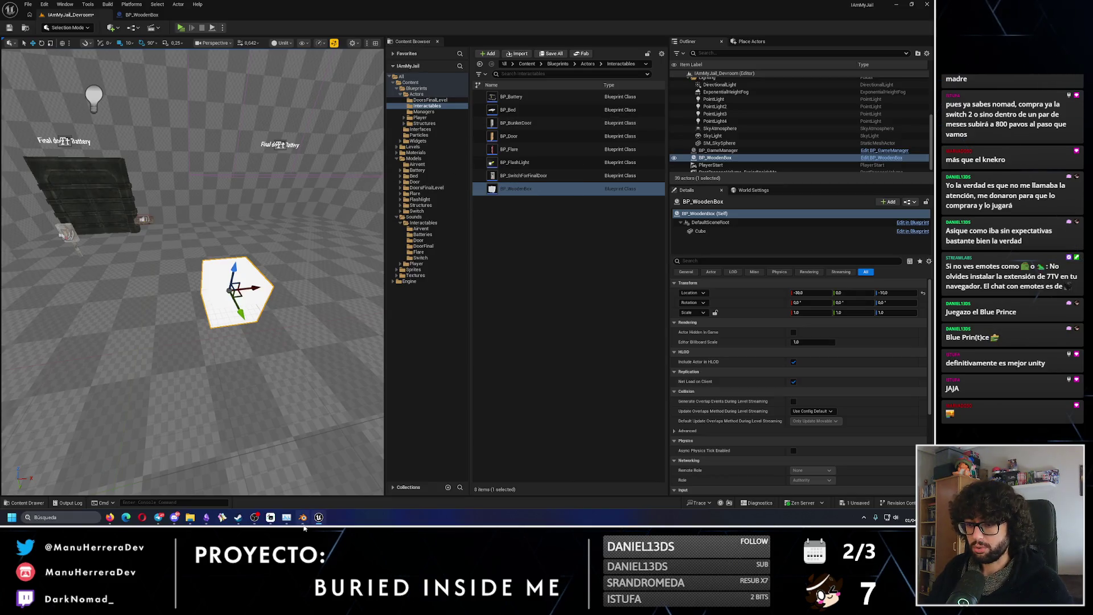
{"action": "left_click", "coordinate": [303, 517]}
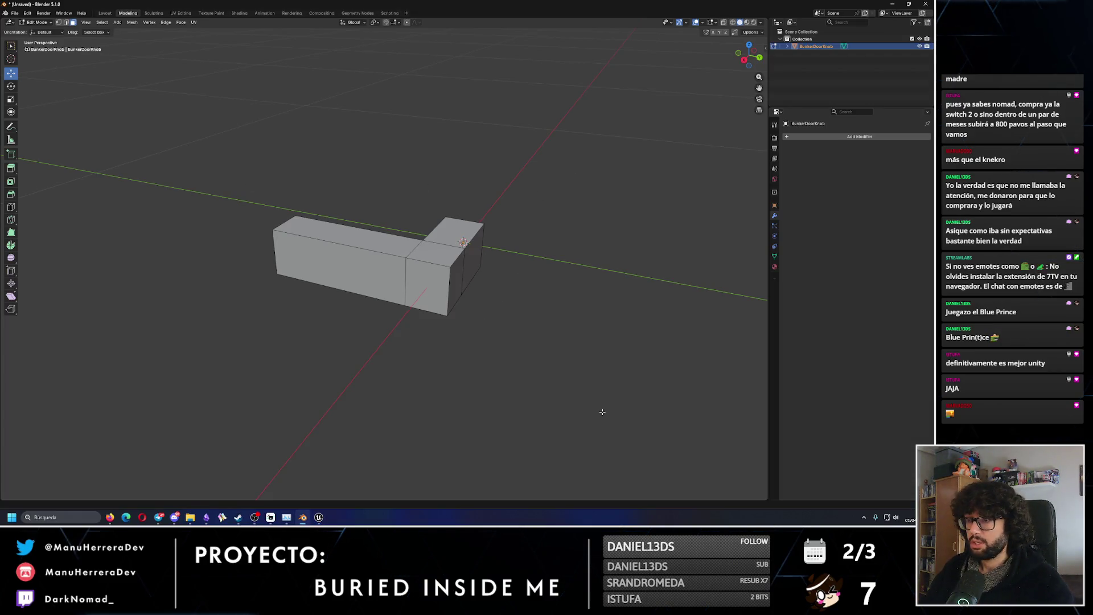
Delete the BunkerDoorKnob model from the Blender scene.
{"action": "left_click", "coordinate": [805, 41]}
{"action": "left_click", "coordinate": [805, 46]}
{"action": "key", "text": "Delete"}
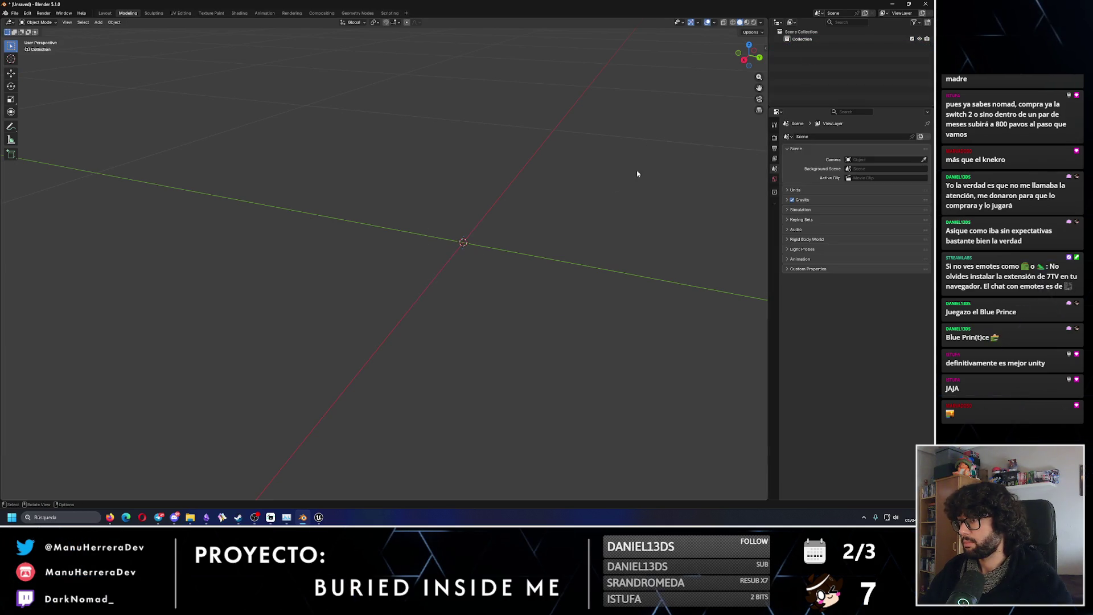
{"action": "middle_click_drag", "start_coordinate": [436, 259], "coordinate": [468, 264]}
Add a fresh cube through the F3 command search.
{"action": "key", "text": "F3"}
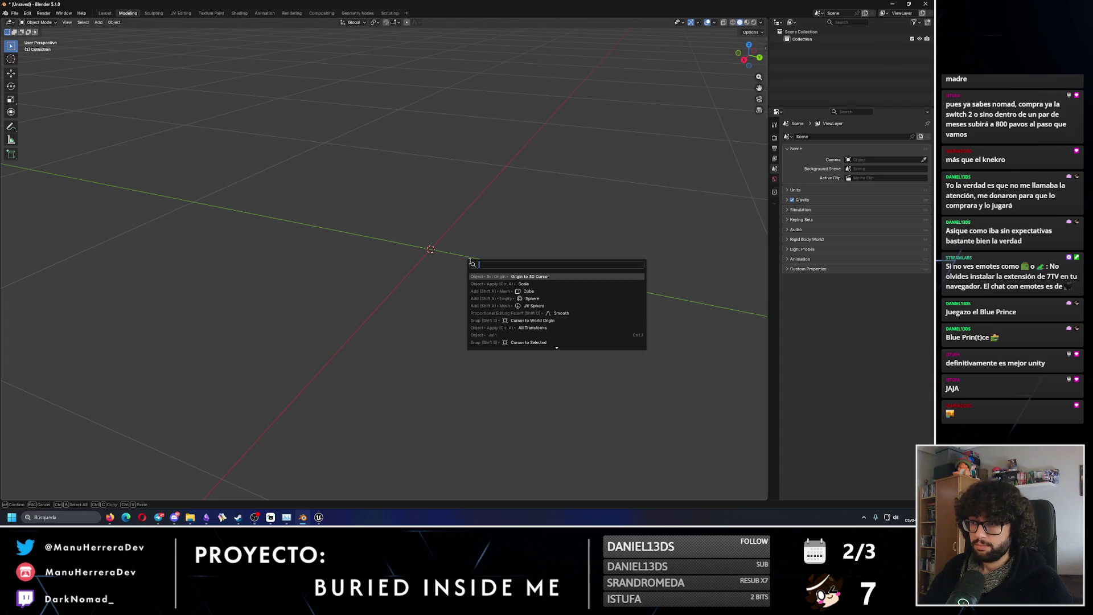
{"action": "type", "text": "cube"}
{"action": "key", "text": "Return"}
{"action": "scroll", "coordinate": [445, 261], "scroll_direction": "down", "scroll_amount": 4}
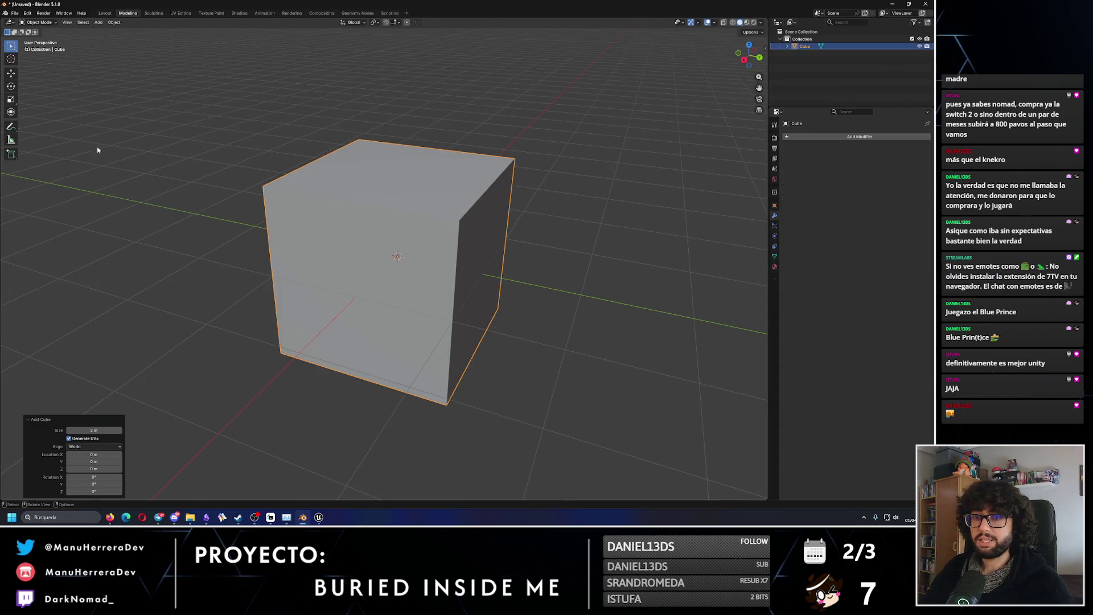
{"action": "key", "text": "alt+Tab"}
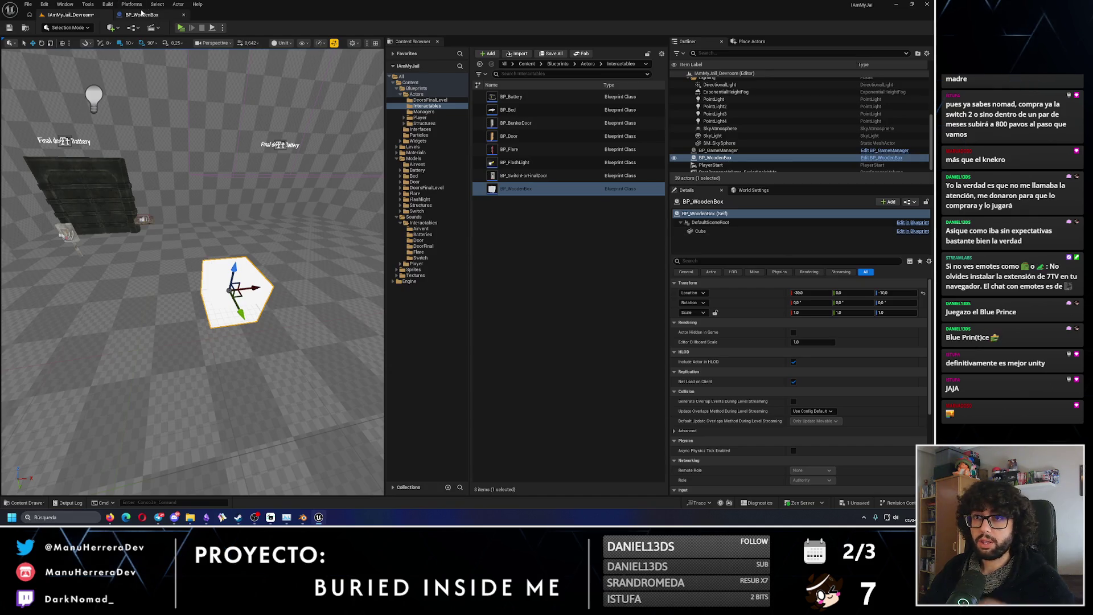
Scale the blueprint's cube to 0.8 on X and 0.9 on Y and Z, then save.
{"action": "left_click", "coordinate": [141, 14]}
{"action": "scroll", "coordinate": [780, 100], "scroll_direction": "up", "scroll_amount": 5}
{"action": "left_click", "coordinate": [778, 109]}
{"action": "type", "text": "8"}
{"action": "key", "text": "Return"}
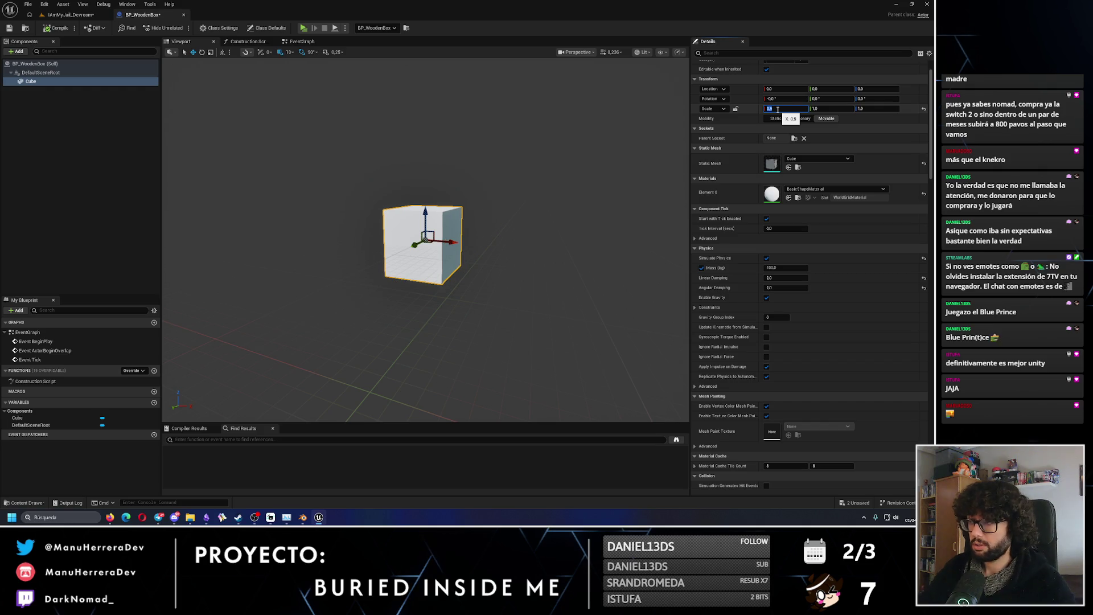
{"action": "type", "text": "0.9"}
{"action": "key", "text": "Tab"}
{"action": "type", "text": "0.9"}
{"action": "key", "text": "Return"}
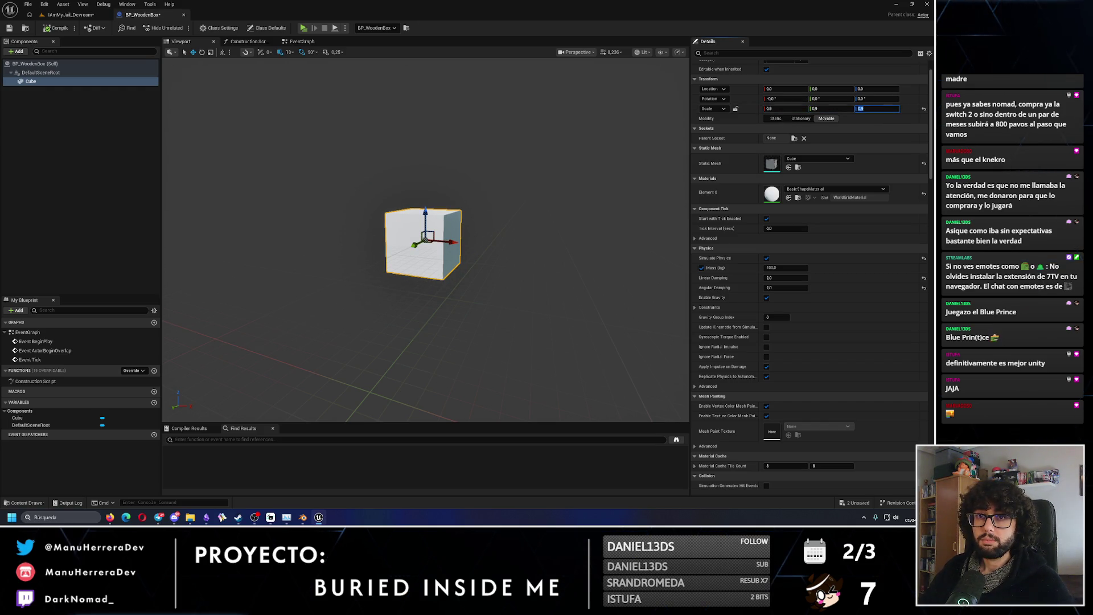
{"action": "left_click", "coordinate": [9, 28]}
Play-test the resized cube in the Devroom level, then return to BP_WoodenBox.
{"action": "left_click", "coordinate": [71, 15]}
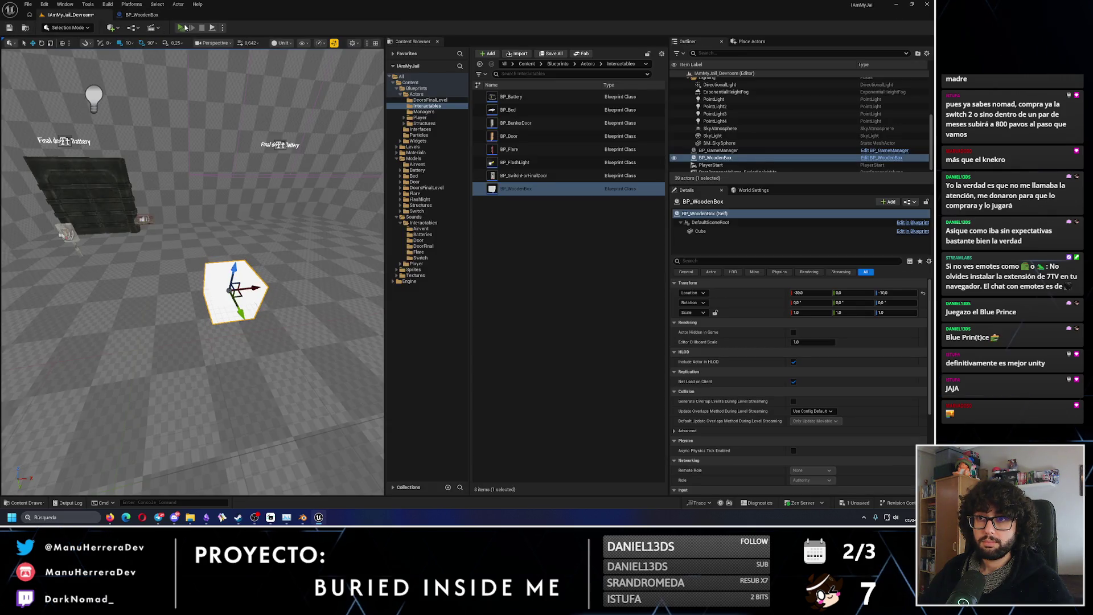
{"action": "left_click", "coordinate": [181, 27]}
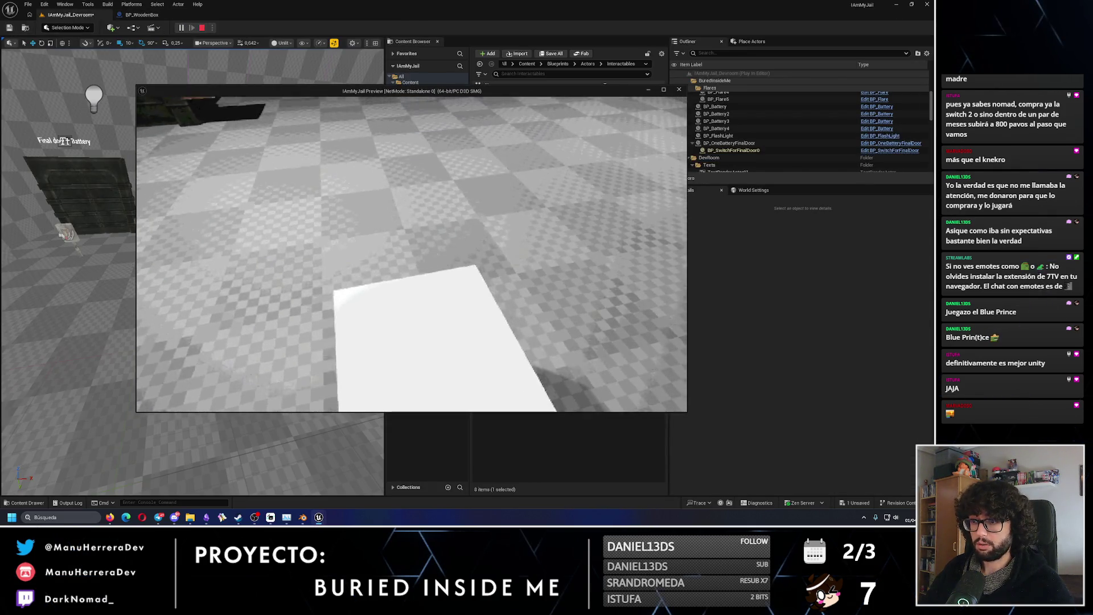
{"action": "key", "text": "s"}
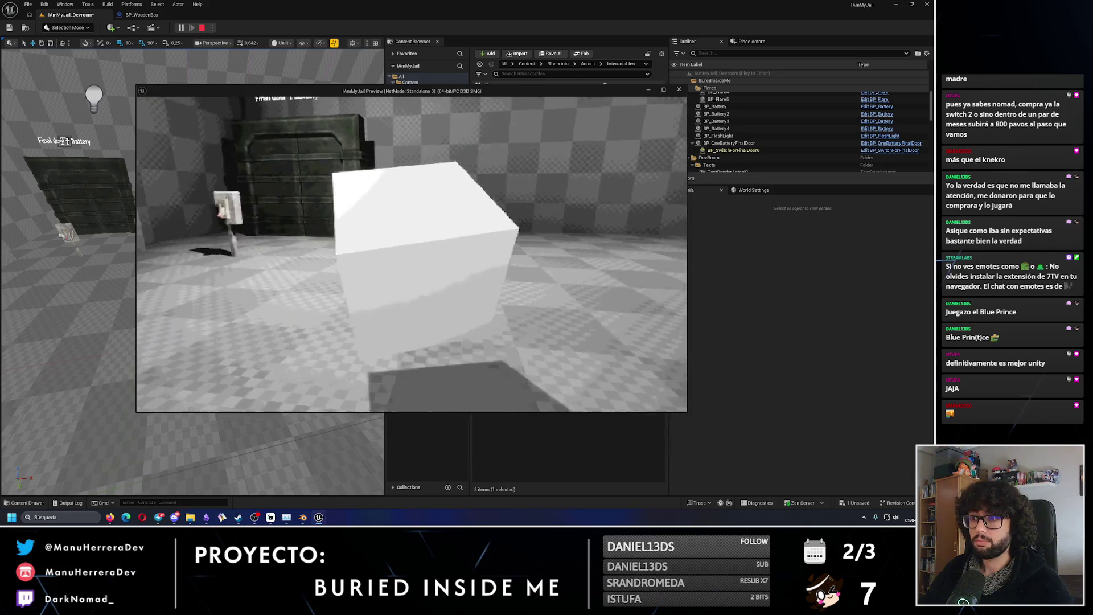
{"action": "key", "text": "w"}
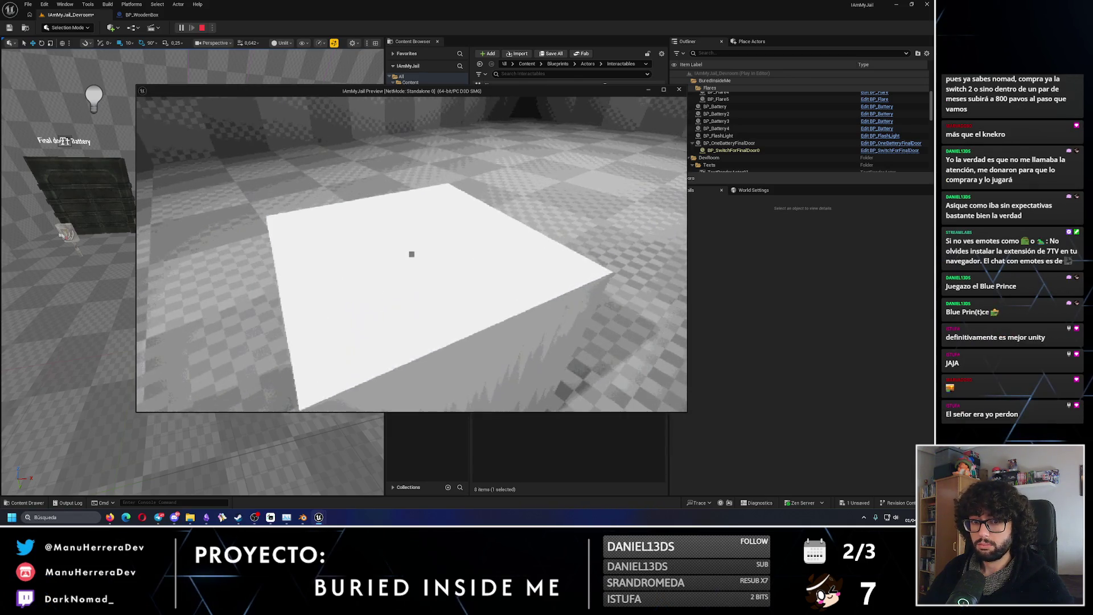
{"action": "key", "text": "a"}
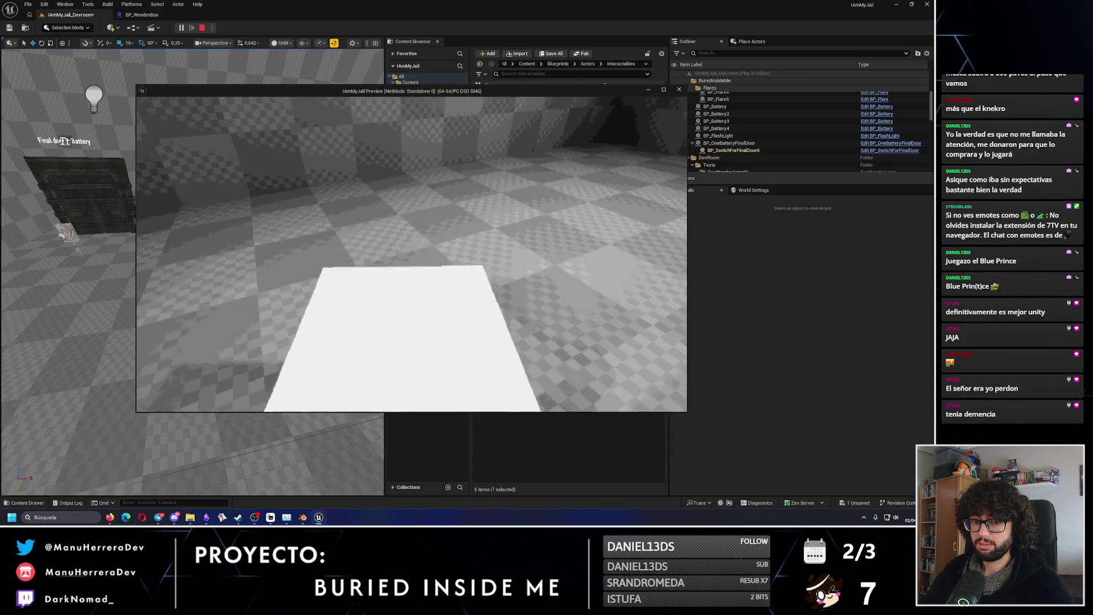
{"action": "key", "text": "s"}
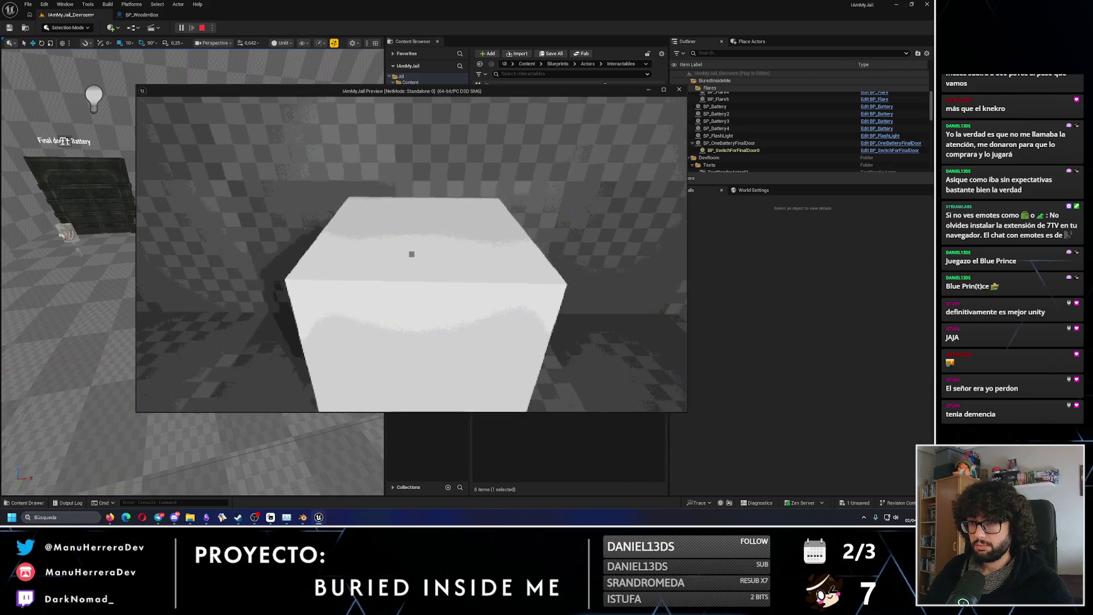
{"action": "key", "text": "Escape"}
{"action": "left_click", "coordinate": [139, 17]}
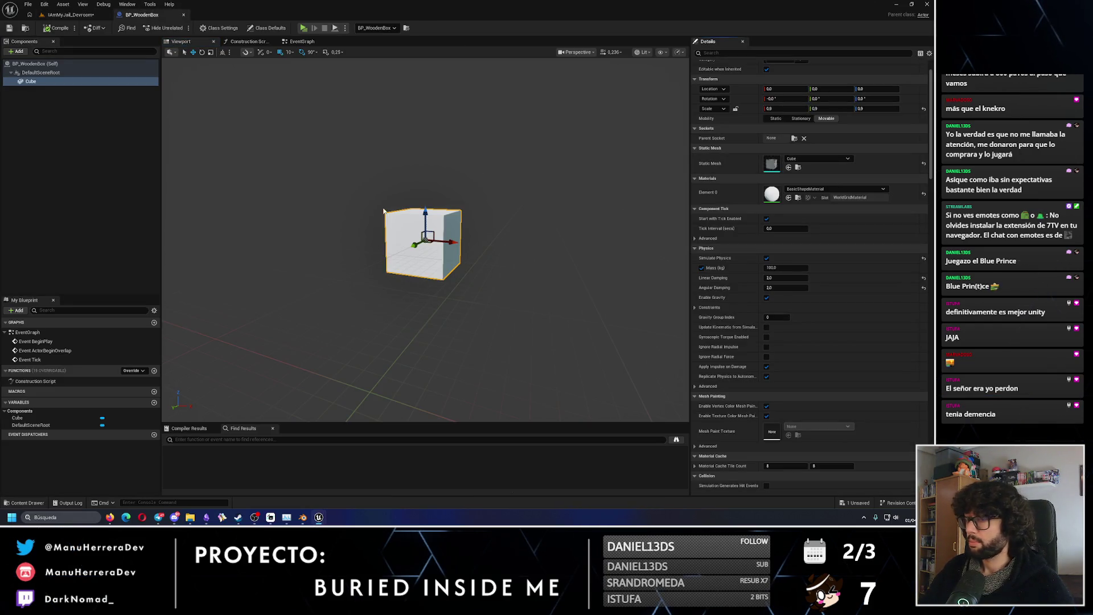
Set the Blender cube's Scale X, Y and Z each to 0.9 in Object properties.
{"action": "left_click", "coordinate": [303, 518]}
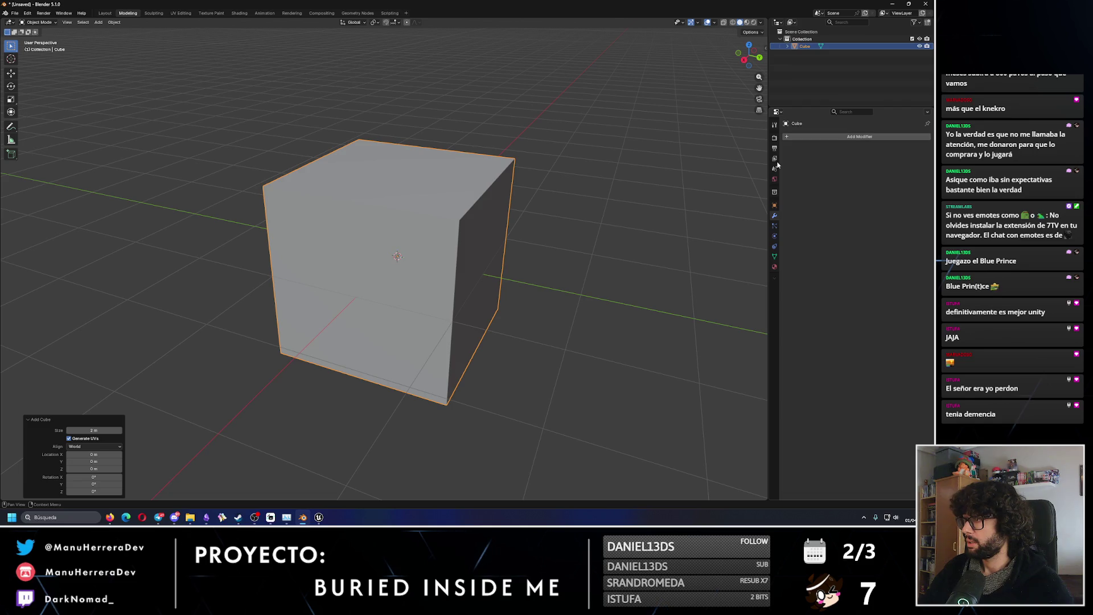
{"action": "left_click", "coordinate": [773, 207]}
{"action": "left_click", "coordinate": [883, 217]}
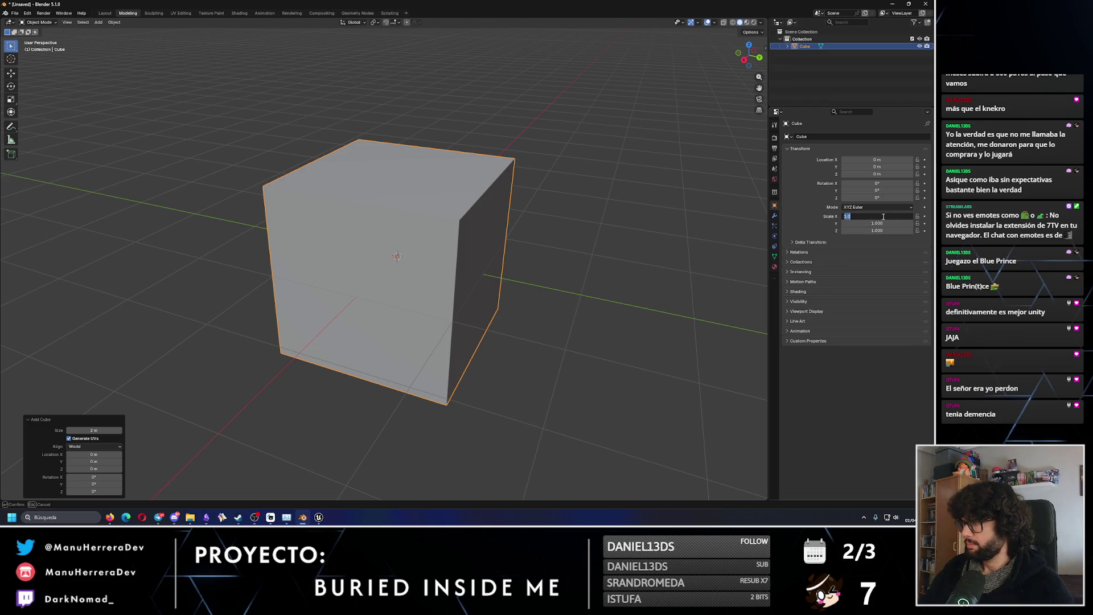
{"action": "type", "text": "0.9"}
{"action": "key", "text": "Return"}
{"action": "left_click", "coordinate": [883, 223]}
{"action": "type", "text": ".9"}
{"action": "key", "text": "Return"}
{"action": "left_click", "coordinate": [884, 231]}
{"action": "type", "text": ".9"}
{"action": "key", "text": "Return"}
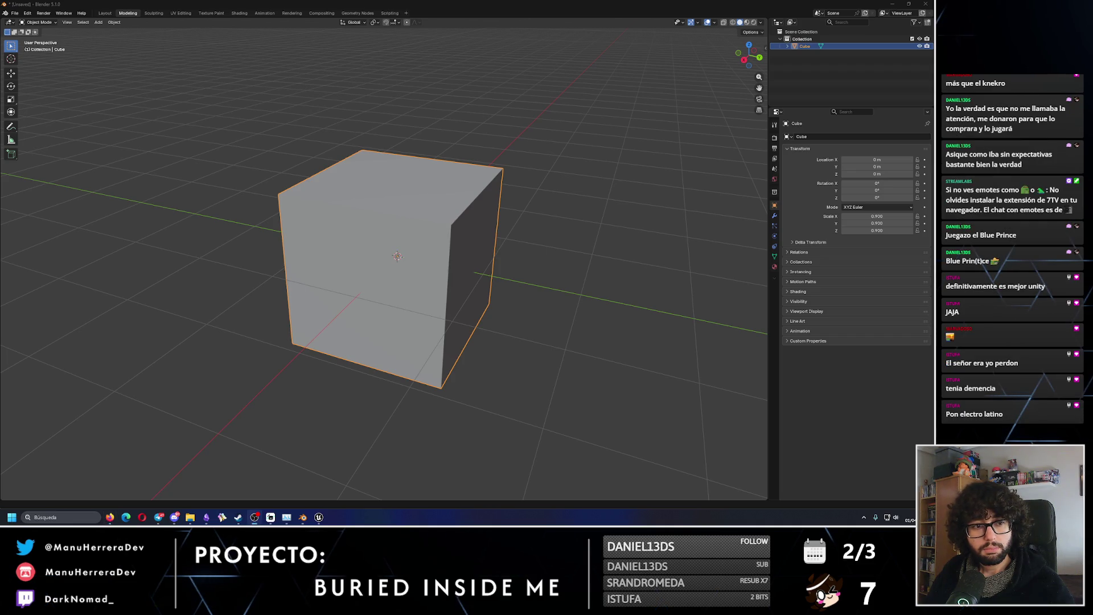
{"action": "right_click", "coordinate": [181, 317]}
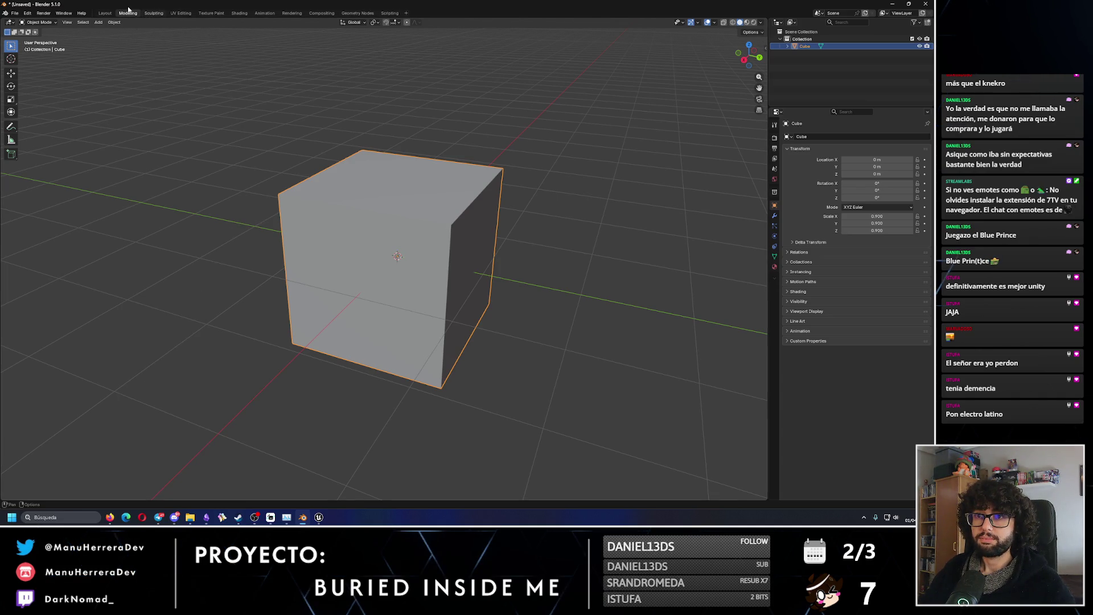
Inspect the cube mesh in Edit Mode, then return to Object Mode.
{"action": "key", "text": "Tab"}
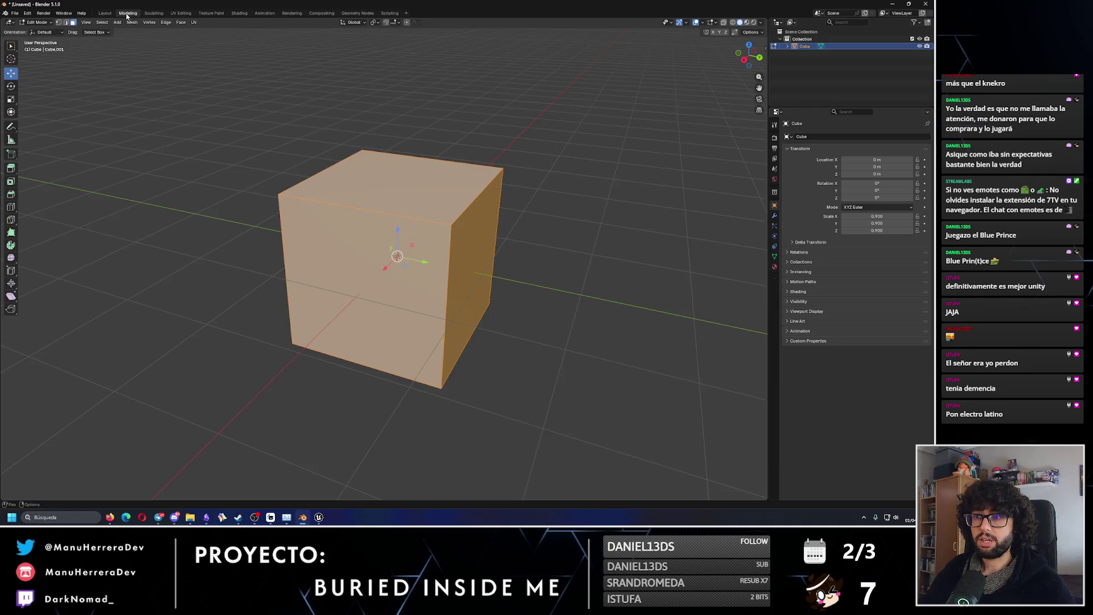
{"action": "left_click", "coordinate": [429, 283]}
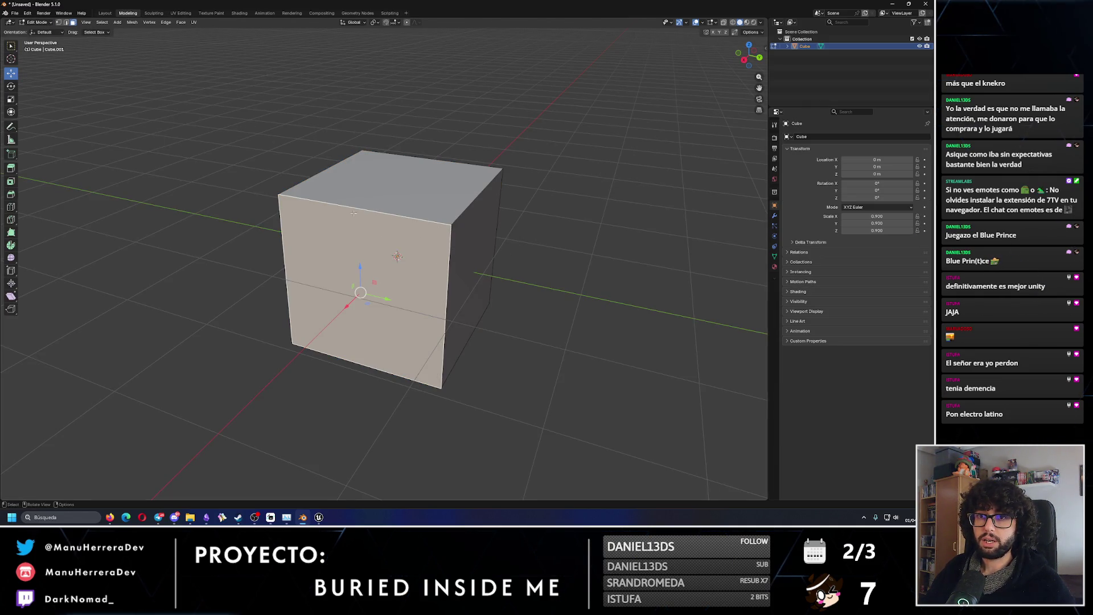
{"action": "key", "text": "a"}
{"action": "mouse_move", "coordinate": [426, 197]}
{"action": "middle_mouse_down"}
{"action": "mouse_move", "coordinate": [410, 245]}
{"action": "mouse_move", "coordinate": [422, 322]}
{"action": "middle_mouse_up"}
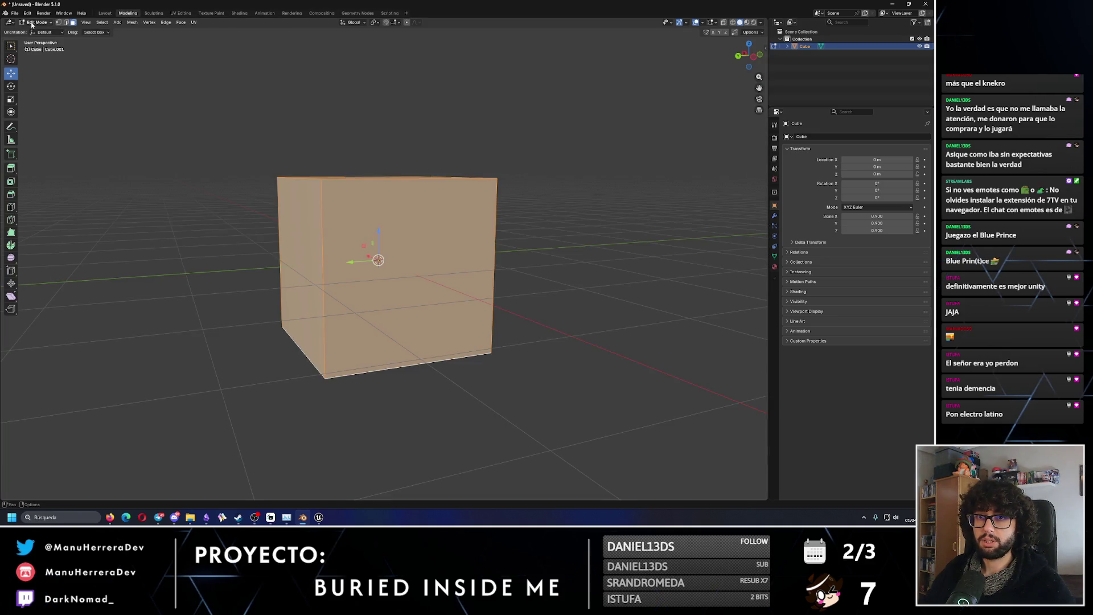
{"action": "left_click", "coordinate": [38, 23]}
{"action": "left_click", "coordinate": [41, 31]}
Apply the cube's scale via the F3 search so it reads 1.000.
{"action": "key", "text": "F3"}
{"action": "type", "text": "apply"}
{"action": "key", "text": "Escape"}
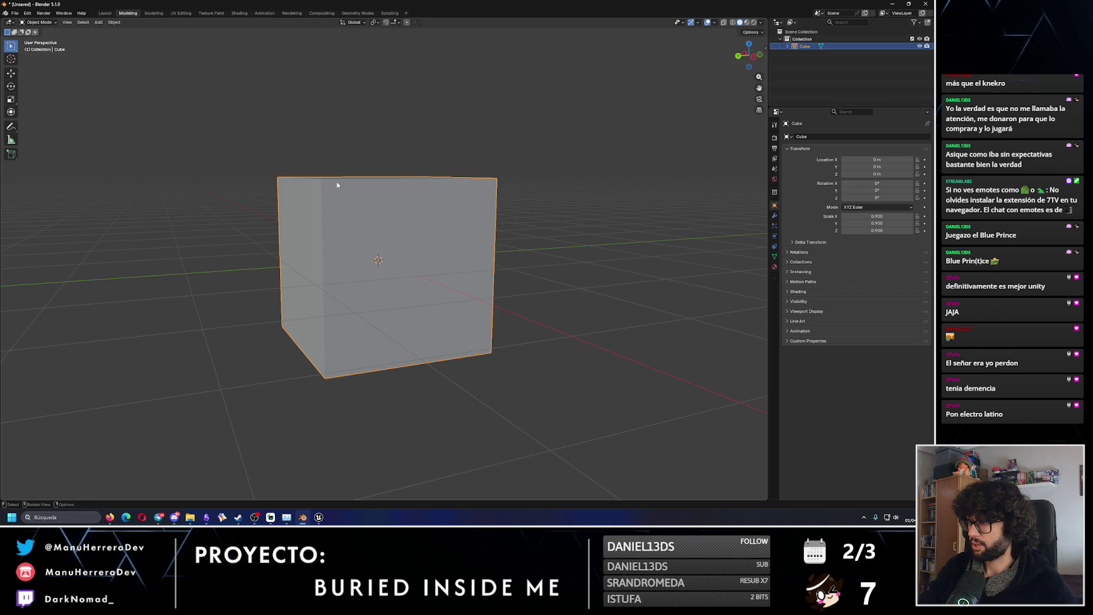
{"action": "key", "text": "F3"}
{"action": "type", "text": "appl"}
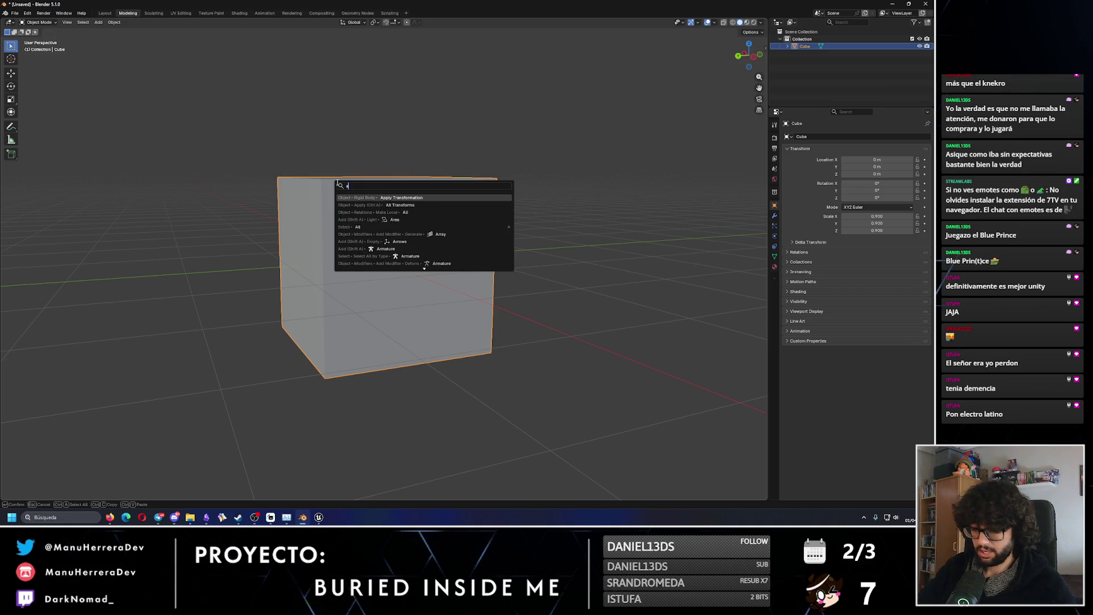
{"action": "key", "text": "Down"}
{"action": "key", "text": "Down"}
{"action": "key", "text": "Down"}
{"action": "key", "text": "Return"}
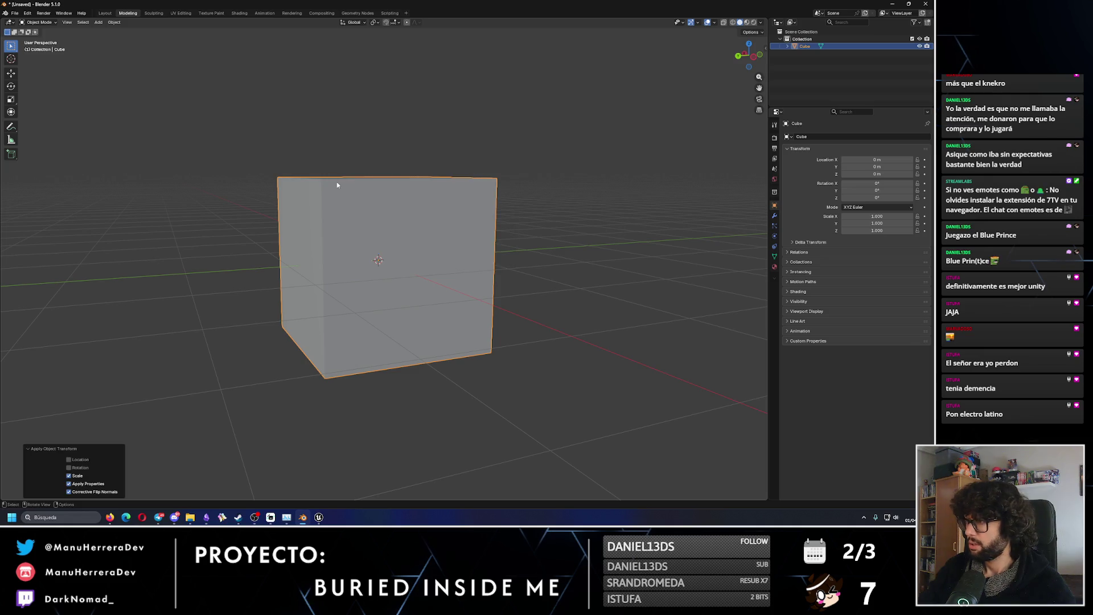
{"action": "middle_click_drag", "start_coordinate": [356, 239], "coordinate": [361, 261]}
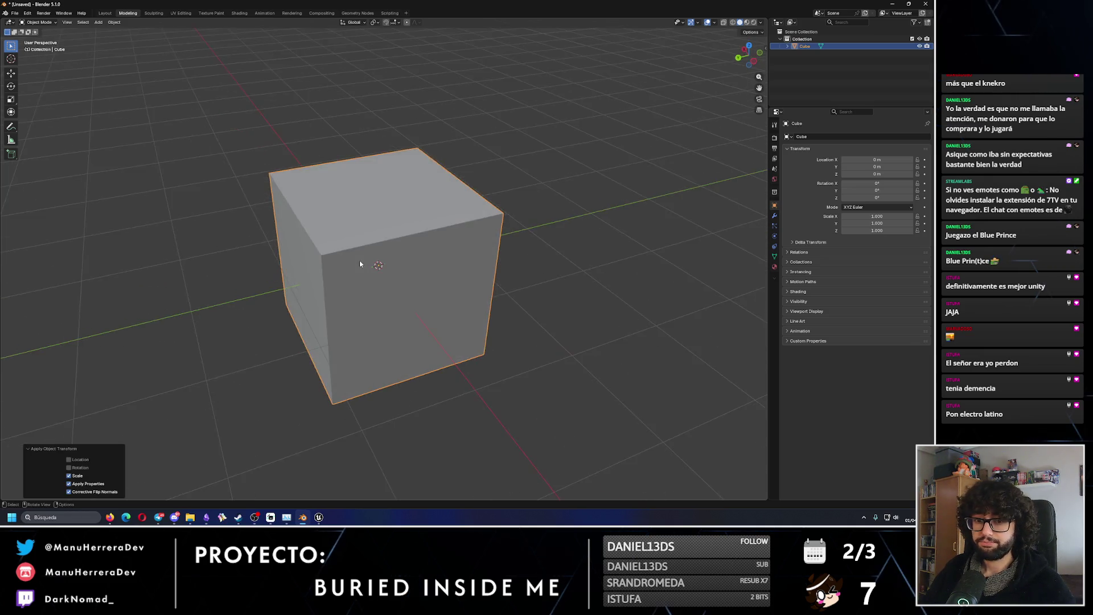
{"action": "scroll", "coordinate": [361, 261], "scroll_direction": "down", "scroll_amount": 3}
{"action": "scroll", "coordinate": [360, 261], "scroll_direction": "up", "scroll_amount": 4}
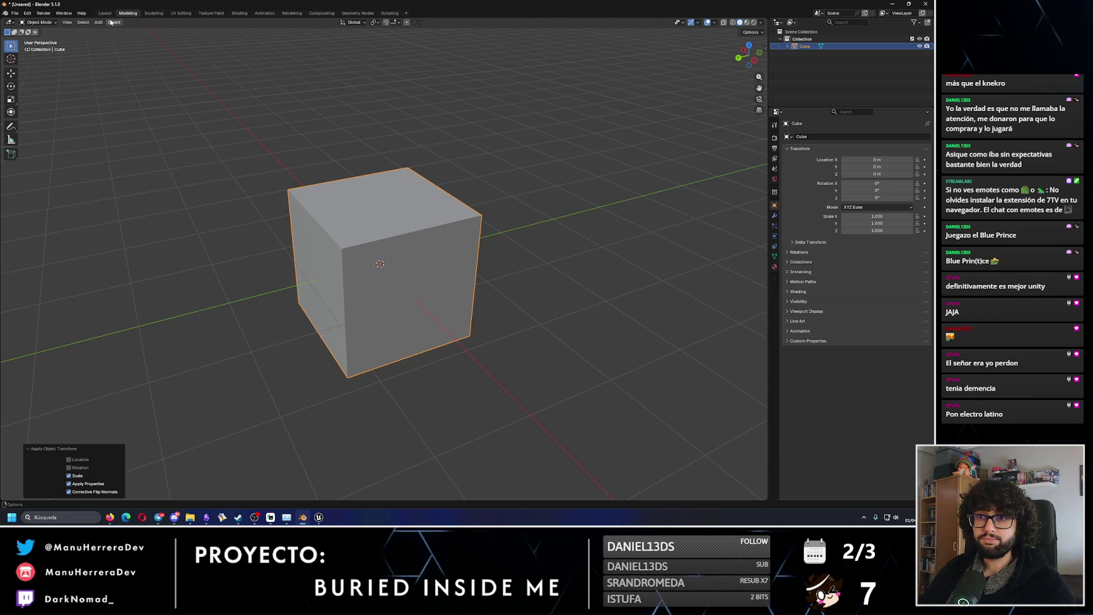
Switch the cube into Edit Mode and pick the Inset Faces tool.
{"action": "left_click", "coordinate": [44, 24]}
{"action": "left_click", "coordinate": [40, 37]}
{"action": "mouse_move", "coordinate": [378, 261]}
{"action": "middle_mouse_down"}
{"action": "mouse_move", "coordinate": [409, 204]}
{"action": "mouse_move", "coordinate": [352, 181]}
{"action": "middle_mouse_up"}
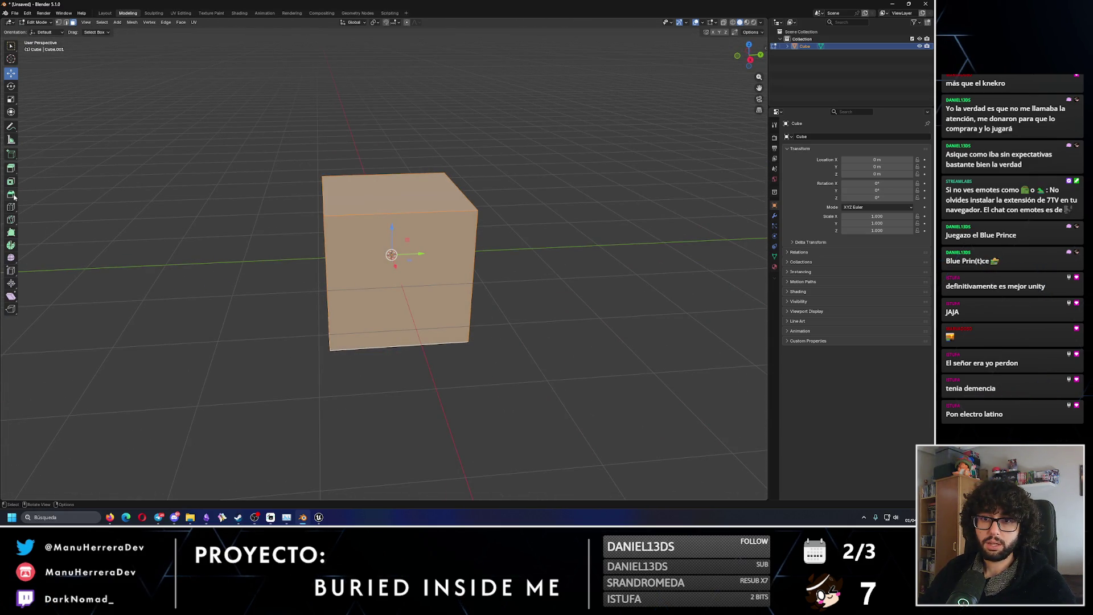
{"action": "left_click", "coordinate": [12, 185]}
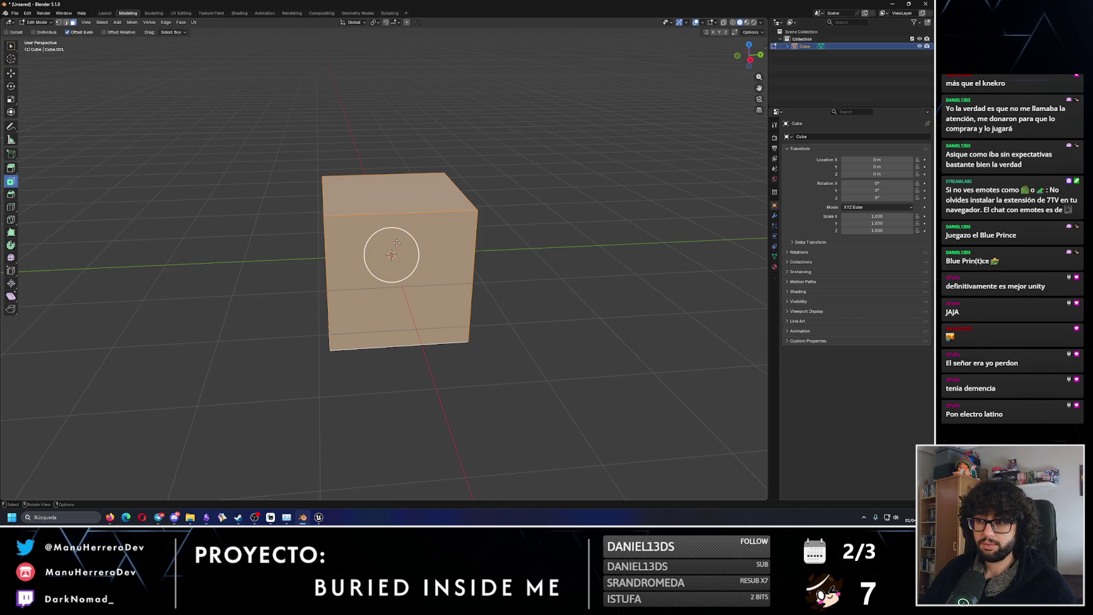
{"action": "mouse_move", "coordinate": [410, 239]}
{"action": "left_mouse_down"}
{"action": "mouse_move", "coordinate": [400, 247]}
{"action": "mouse_move", "coordinate": [427, 250]}
{"action": "left_mouse_up"}
{"action": "middle_click_drag", "start_coordinate": [427, 251], "coordinate": [424, 255]}
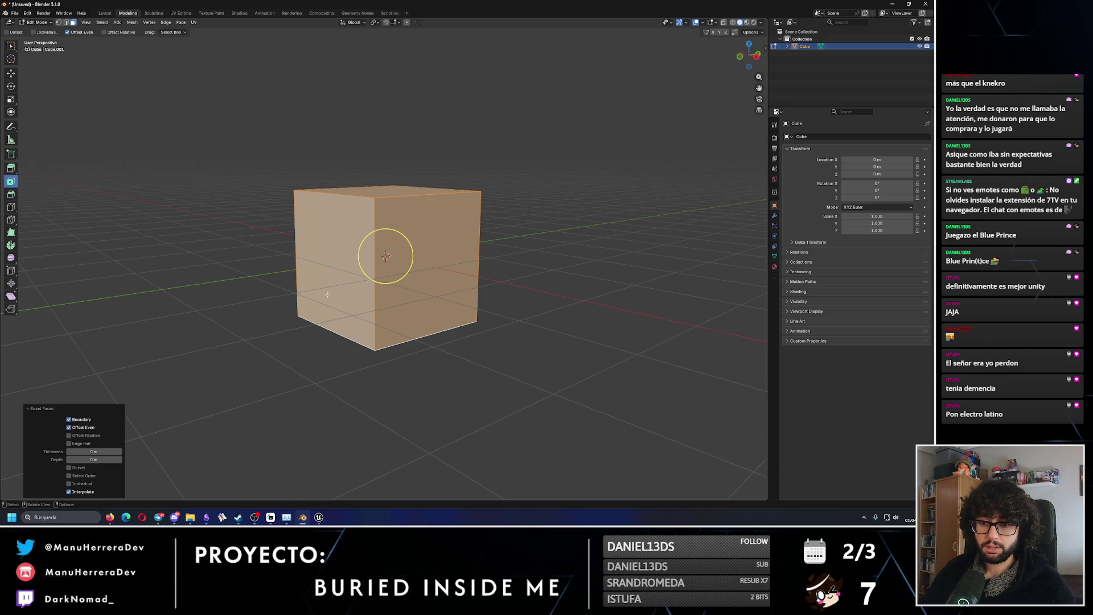
{"action": "mouse_move", "coordinate": [328, 294]}
{"action": "middle_mouse_down"}
{"action": "mouse_move", "coordinate": [365, 320]}
{"action": "mouse_move", "coordinate": [319, 353]}
{"action": "middle_mouse_up"}
Try an interactive inset on the front face, then undo it.
{"action": "key", "text": "i"}
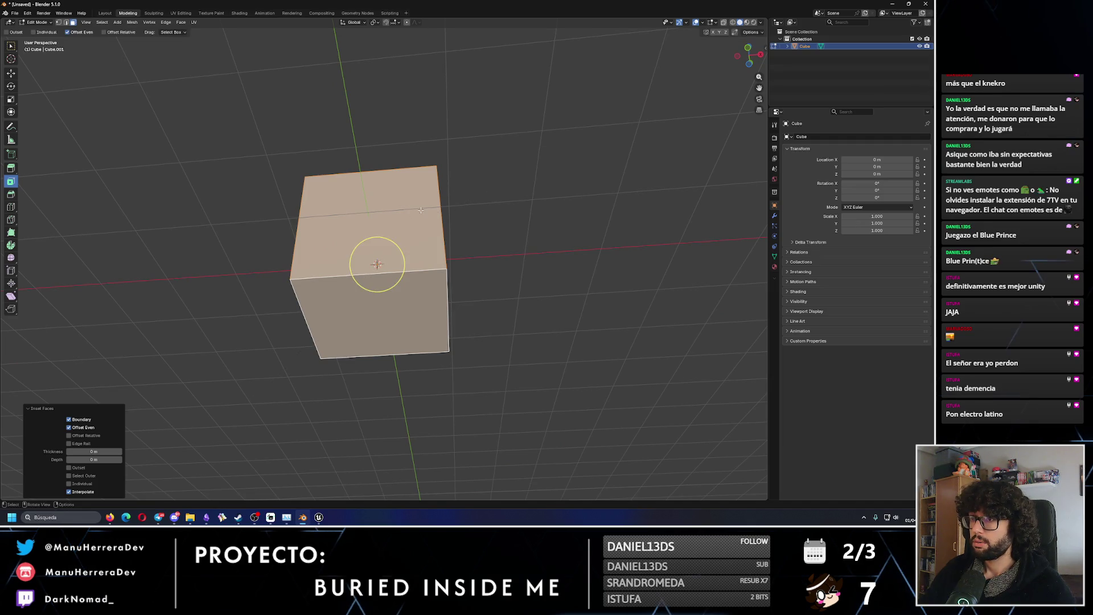
{"action": "middle_click_drag", "start_coordinate": [374, 268], "coordinate": [378, 251]}
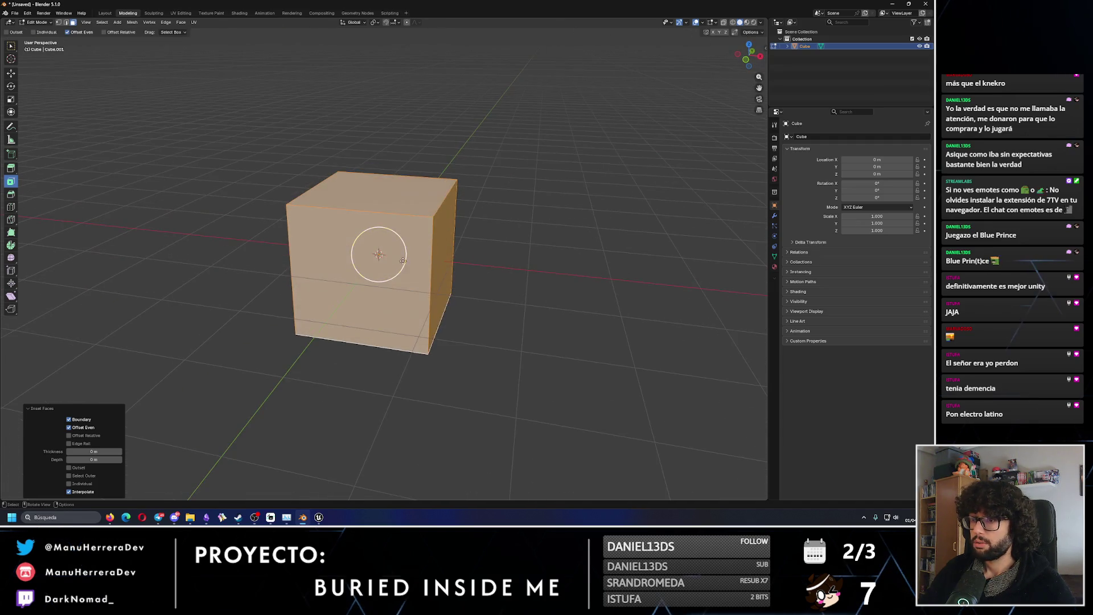
{"action": "left_click", "coordinate": [364, 280]}
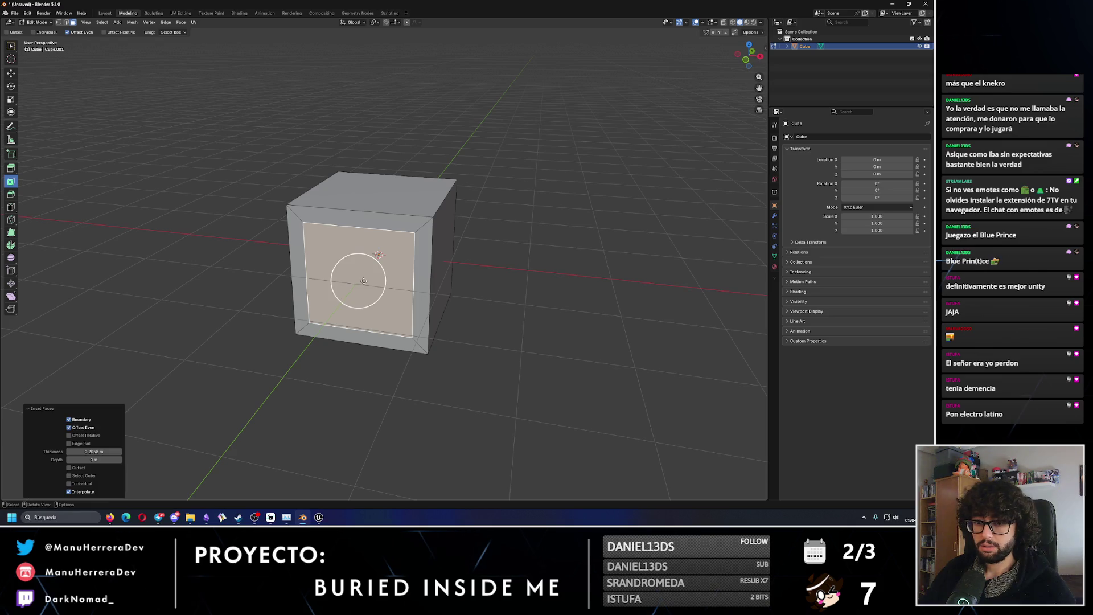
{"action": "key", "text": "ctrl+z"}
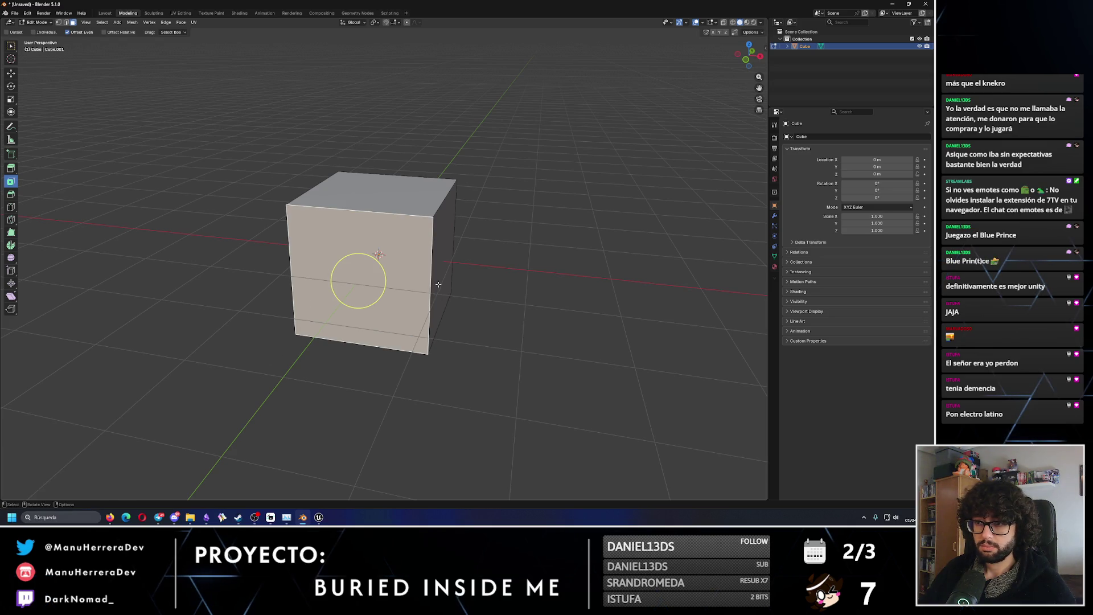
Select the whole mesh and inset all its faces at once.
{"action": "key", "text": "a"}
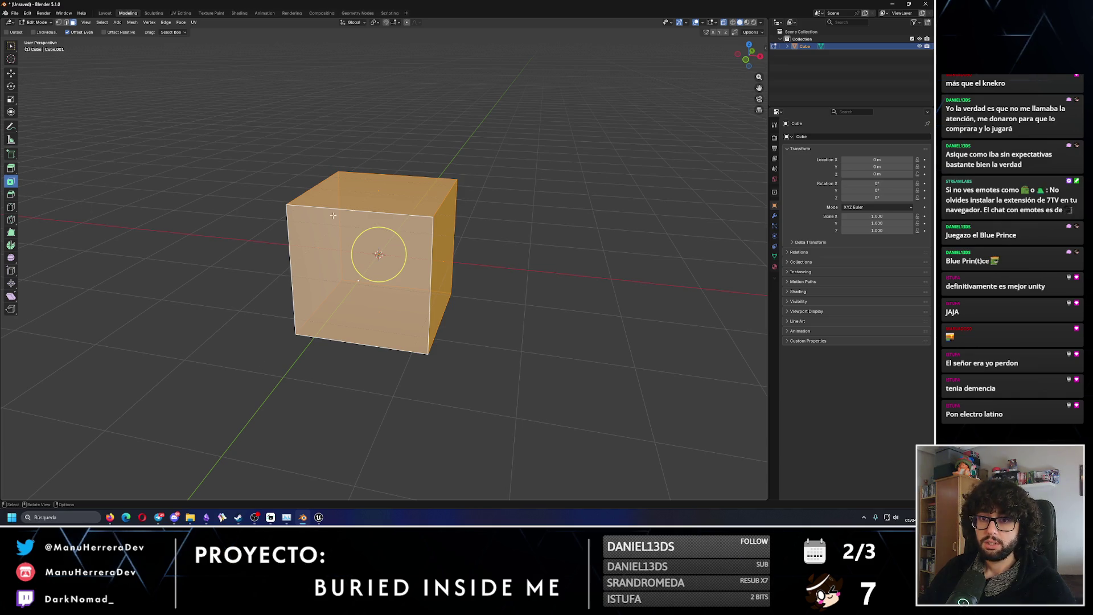
{"action": "left_click", "coordinate": [370, 264]}
{"action": "left_click", "coordinate": [439, 211]}
{"action": "middle_click_drag", "start_coordinate": [438, 211], "coordinate": [163, 377]}
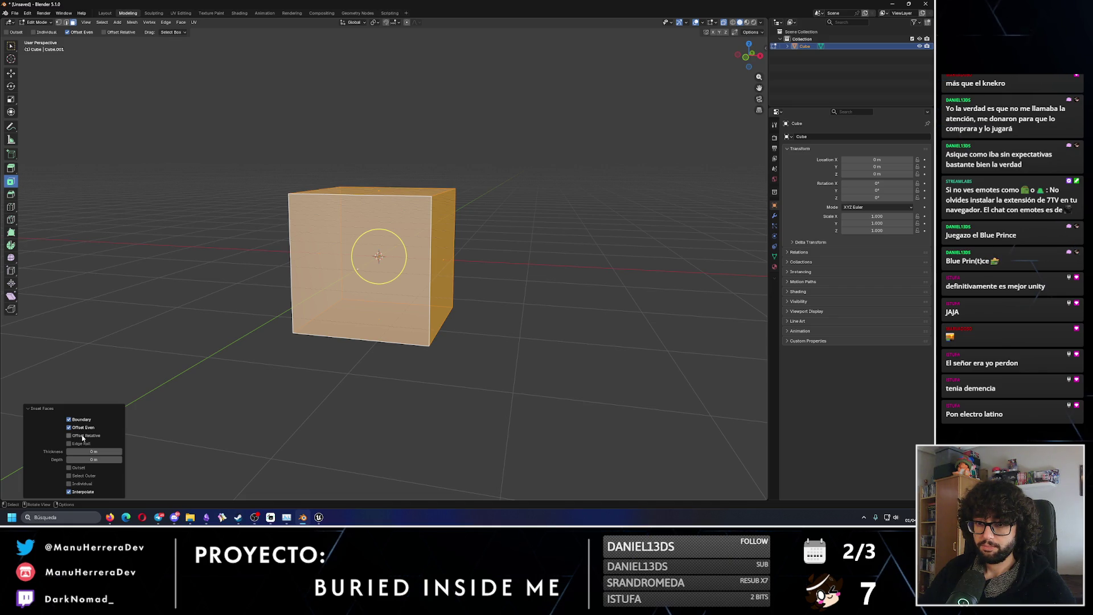
{"action": "middle_click_drag", "start_coordinate": [275, 398], "coordinate": [256, 353]}
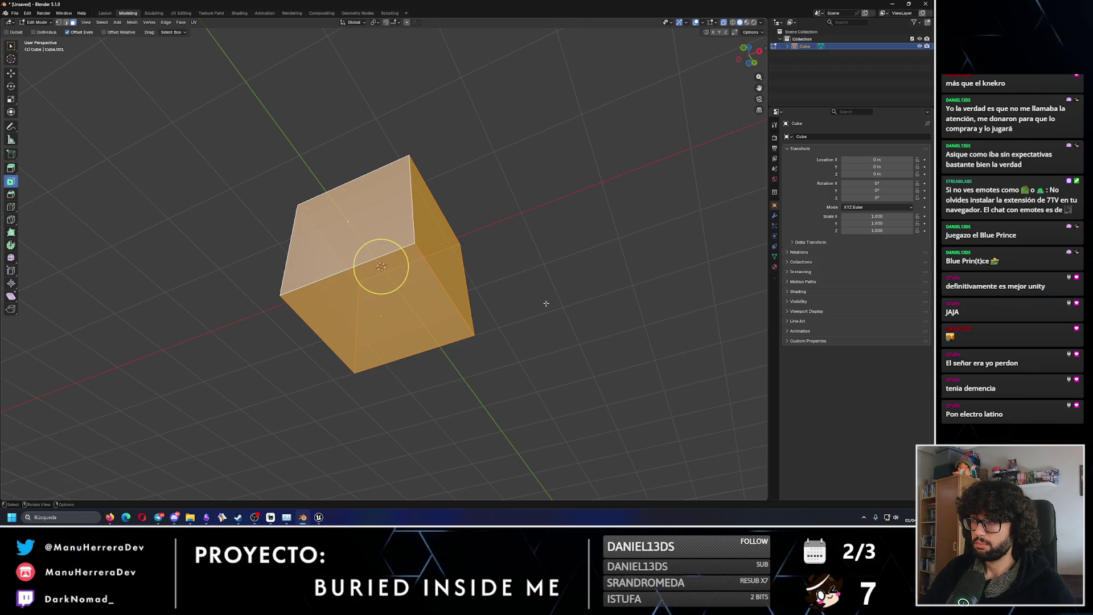
Inset the front-left face, setting thickness to 0.2 m, then 0.18 m.
{"action": "key", "text": "alt+a"}
{"action": "left_click", "coordinate": [370, 228]}
{"action": "middle_click_drag", "start_coordinate": [370, 228], "coordinate": [363, 288]}
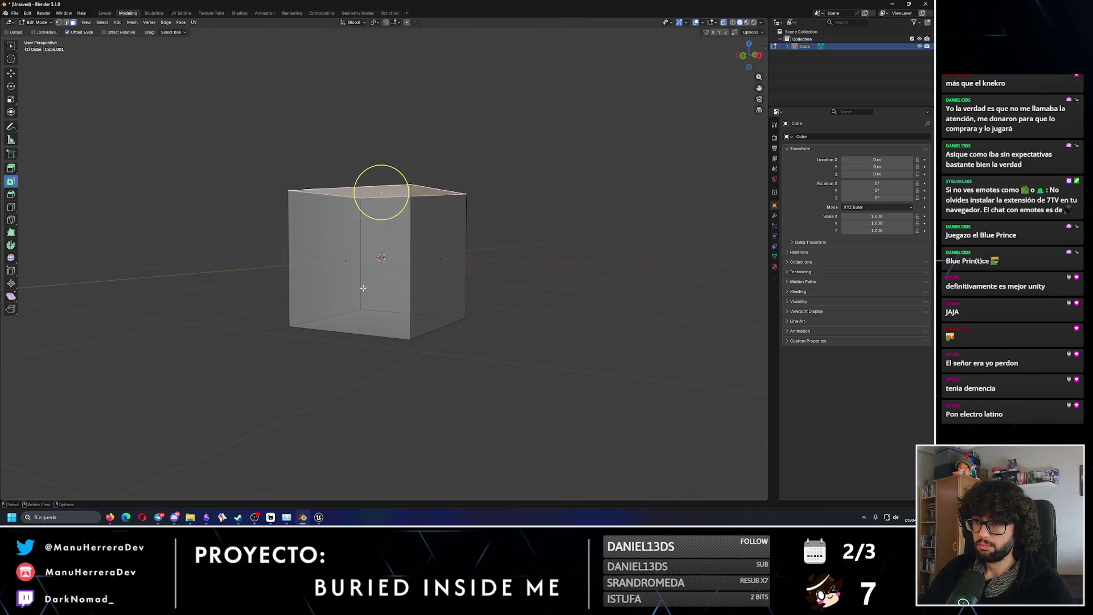
{"action": "left_click", "coordinate": [345, 261]}
{"action": "left_click_drag", "start_coordinate": [364, 243], "coordinate": [349, 252]}
{"action": "left_click", "coordinate": [111, 451]}
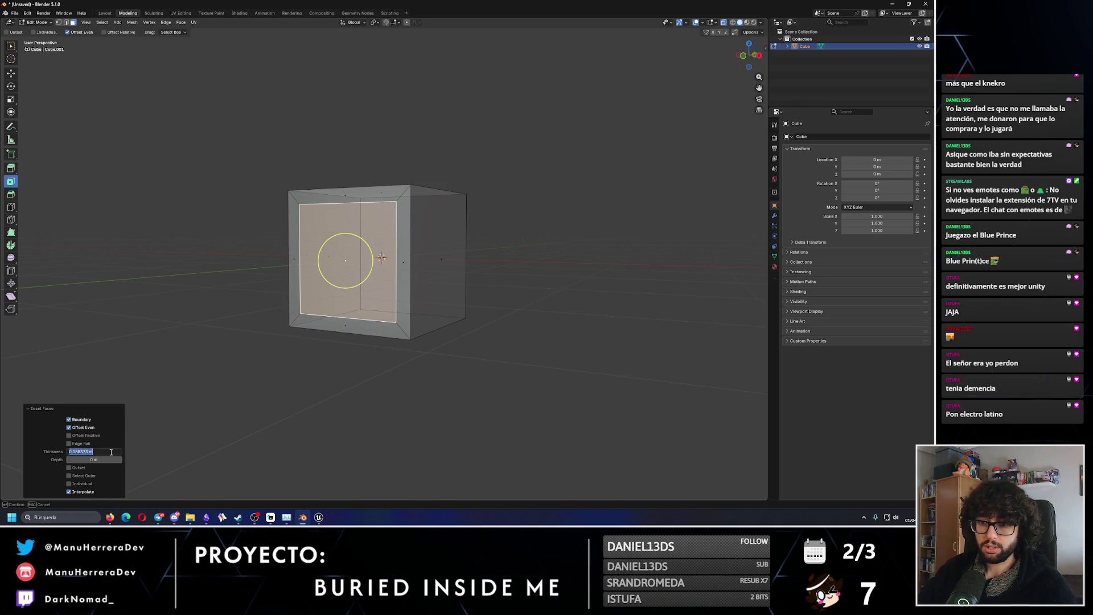
{"action": "type", "text": "0.2"}
{"action": "key", "text": "Return"}
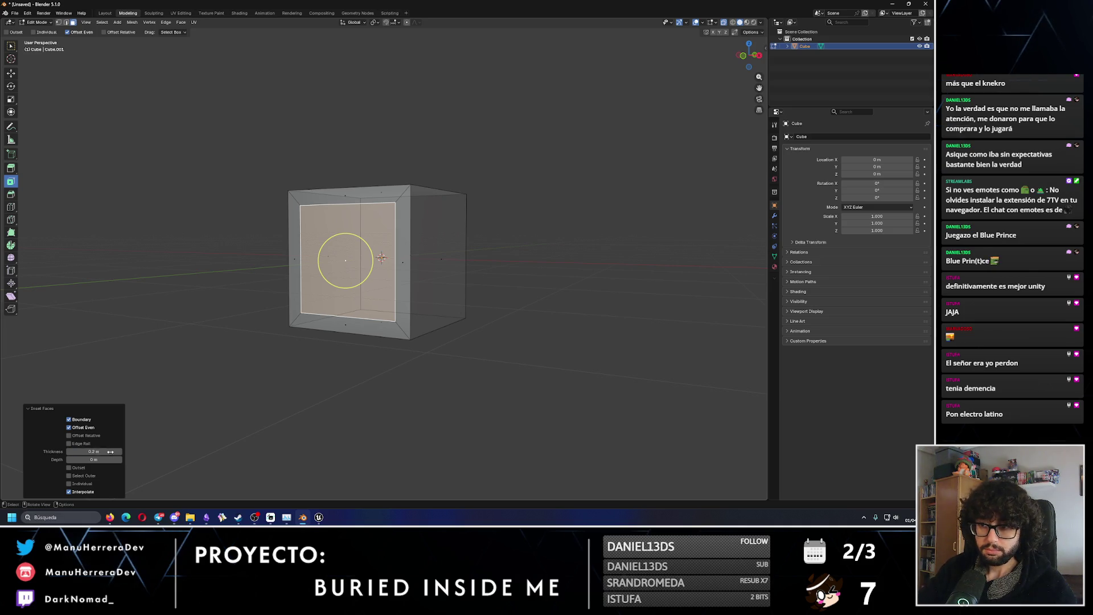
{"action": "mouse_move", "coordinate": [349, 389]}
{"action": "middle_mouse_down"}
{"action": "mouse_move", "coordinate": [307, 393]}
{"action": "mouse_move", "coordinate": [427, 344]}
{"action": "mouse_move", "coordinate": [400, 356]}
{"action": "middle_mouse_up"}
{"action": "left_click", "coordinate": [98, 450]}
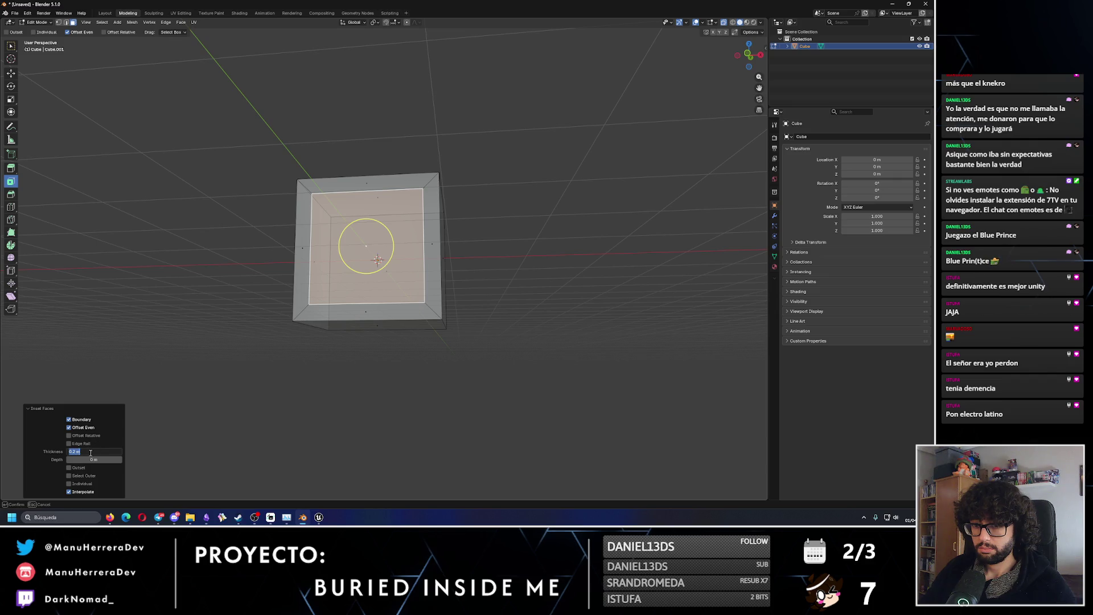
{"action": "key", "text": "Return"}
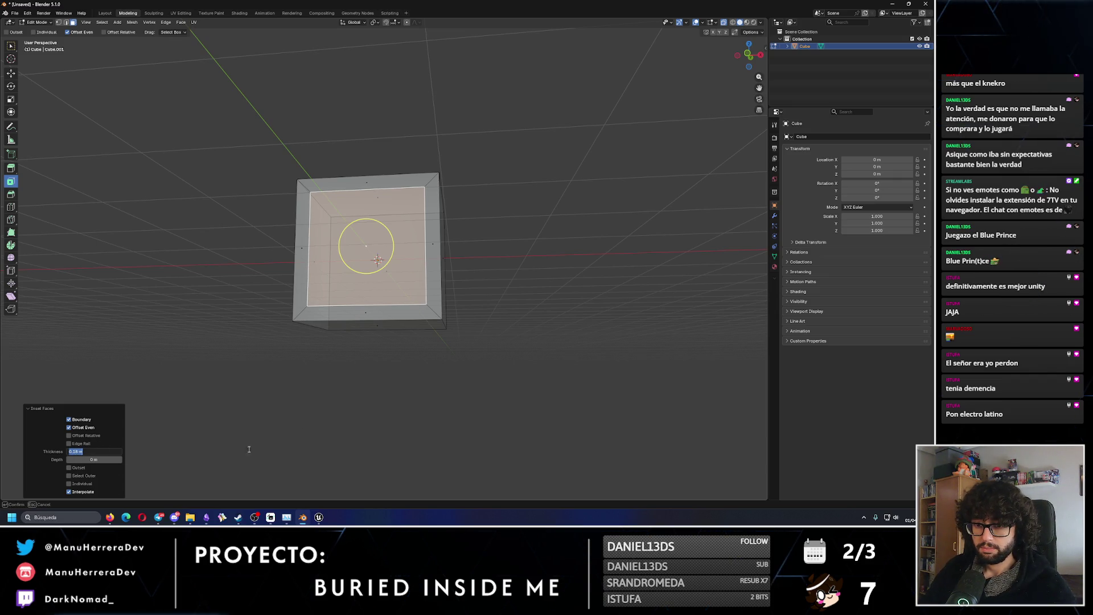
Inset the front face with a 0.18 m thickness.
{"action": "middle_click_drag", "start_coordinate": [480, 380], "coordinate": [453, 380]}
{"action": "left_click", "coordinate": [423, 273]}
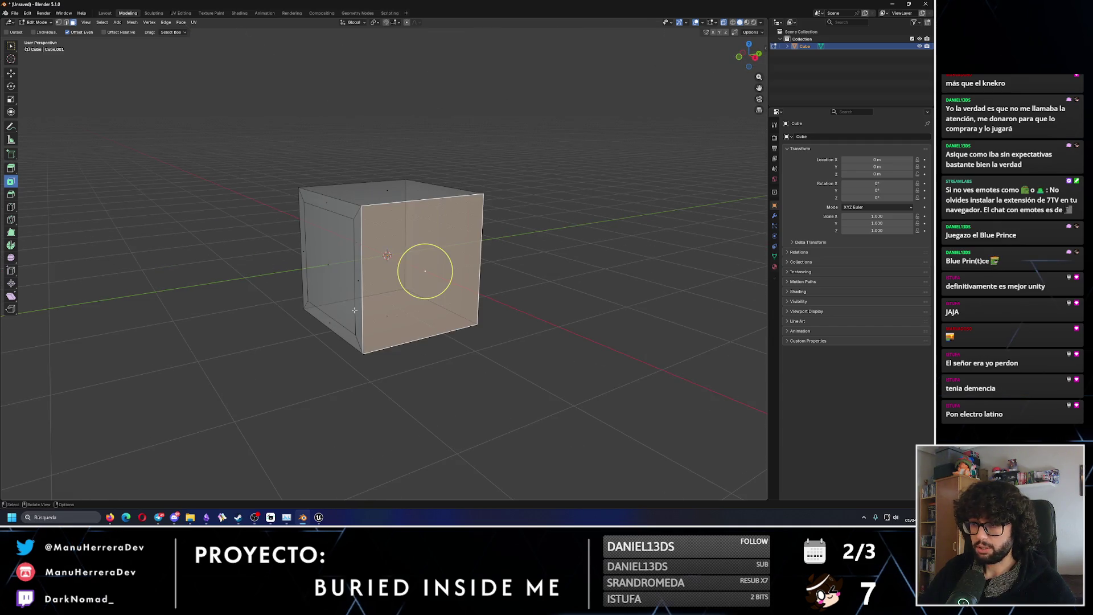
{"action": "key", "text": "i"}
{"action": "left_click", "coordinate": [422, 273]}
{"action": "left_click", "coordinate": [93, 450]}
{"action": "type", "text": "0.18"}
{"action": "key", "text": "Return"}
Inset the cube's top face and confirm its thickness value.
{"action": "middle_click_drag", "start_coordinate": [427, 295], "coordinate": [396, 340]}
{"action": "left_click", "coordinate": [387, 208]}
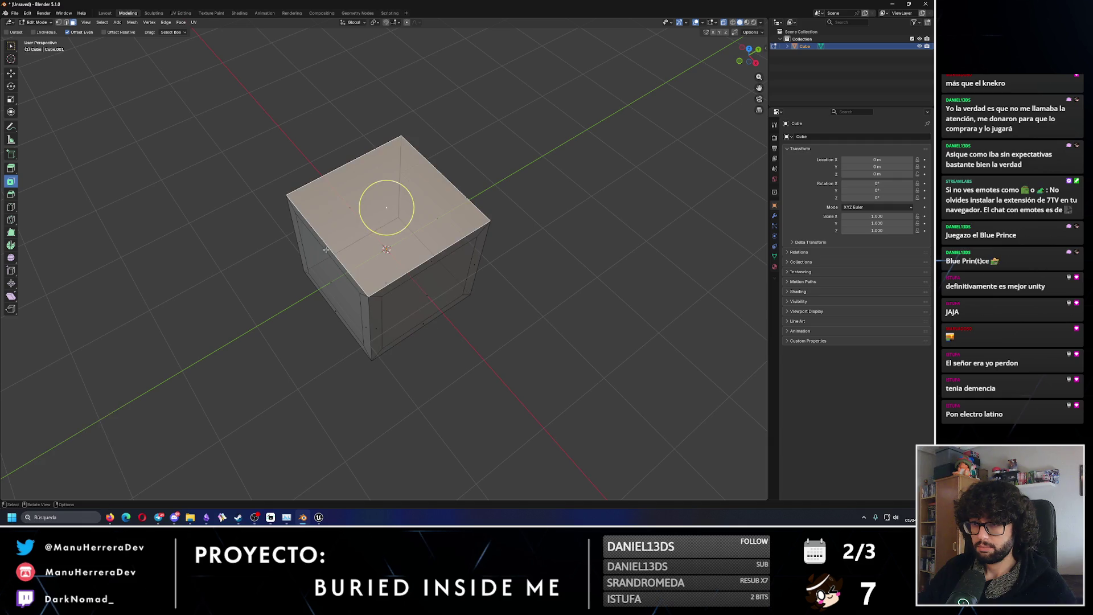
{"action": "key", "text": "F2"}
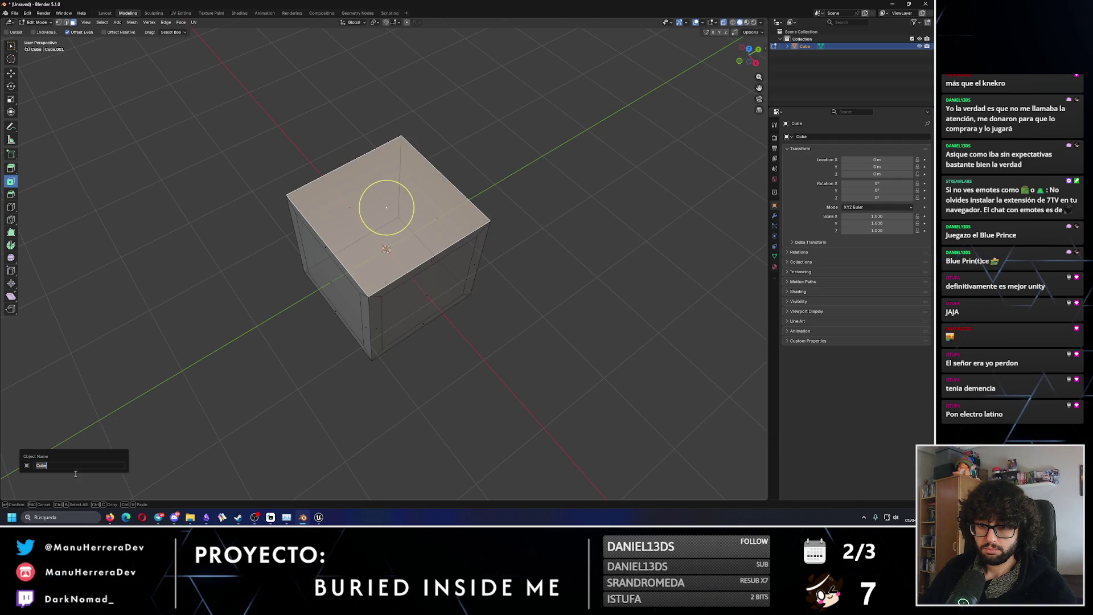
{"action": "key", "text": "Escape"}
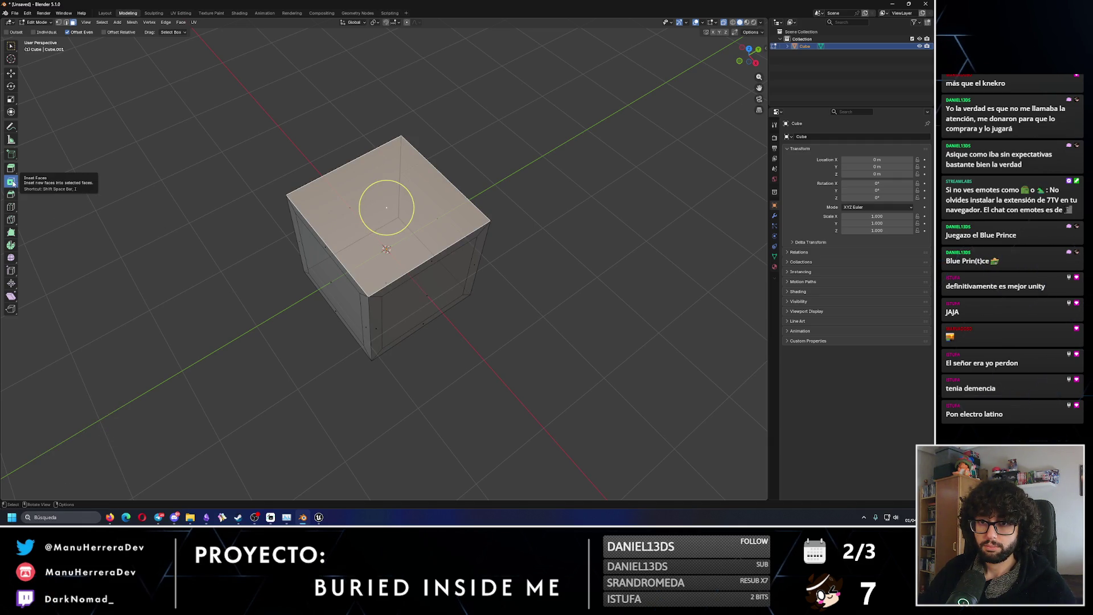
{"action": "left_click_drag", "start_coordinate": [413, 194], "coordinate": [399, 205]}
{"action": "double_click", "coordinate": [100, 452]}
{"action": "key", "text": "Return"}
Inset the front face again at 0.18 m thickness.
{"action": "middle_click_drag", "start_coordinate": [294, 317], "coordinate": [383, 244]}
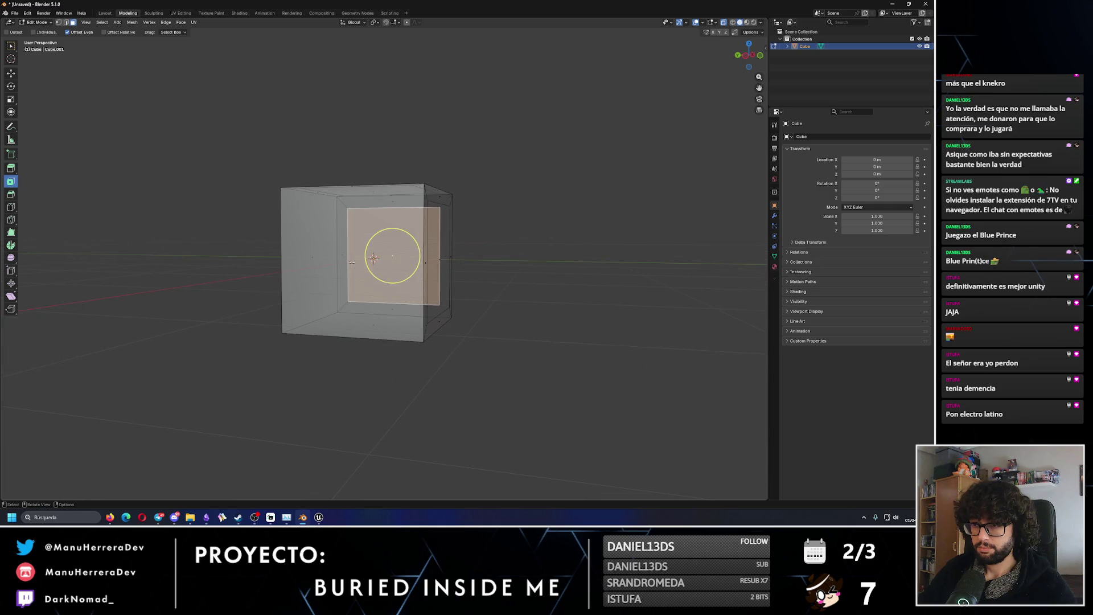
{"action": "left_click", "coordinate": [388, 258]}
{"action": "left_click_drag", "start_coordinate": [350, 261], "coordinate": [206, 361]}
{"action": "double_click", "coordinate": [94, 451]}
{"action": "type", "text": "0.18"}
{"action": "key", "text": "Return"}
Inset another face, then undo the insets back toward the plain cube.
{"action": "middle_click_drag", "start_coordinate": [319, 296], "coordinate": [372, 289]}
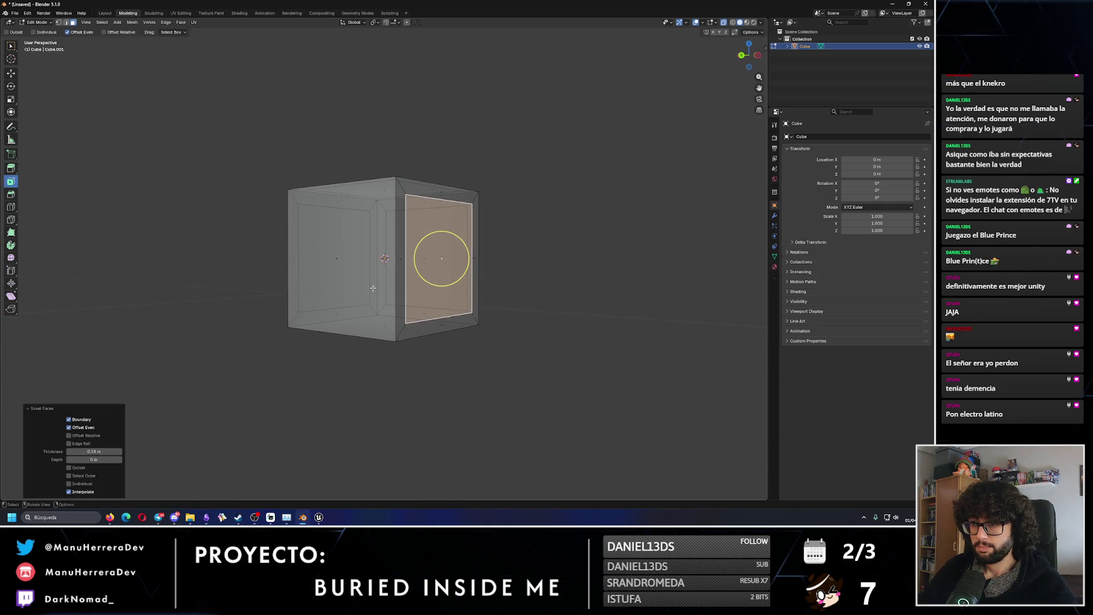
{"action": "left_click", "coordinate": [373, 288]}
{"action": "left_click_drag", "start_coordinate": [364, 293], "coordinate": [290, 333]}
{"action": "key", "text": "ctrl+z"}
{"action": "middle_click_drag", "start_coordinate": [290, 333], "coordinate": [545, 205]}
{"action": "key", "text": "ctrl+z"}
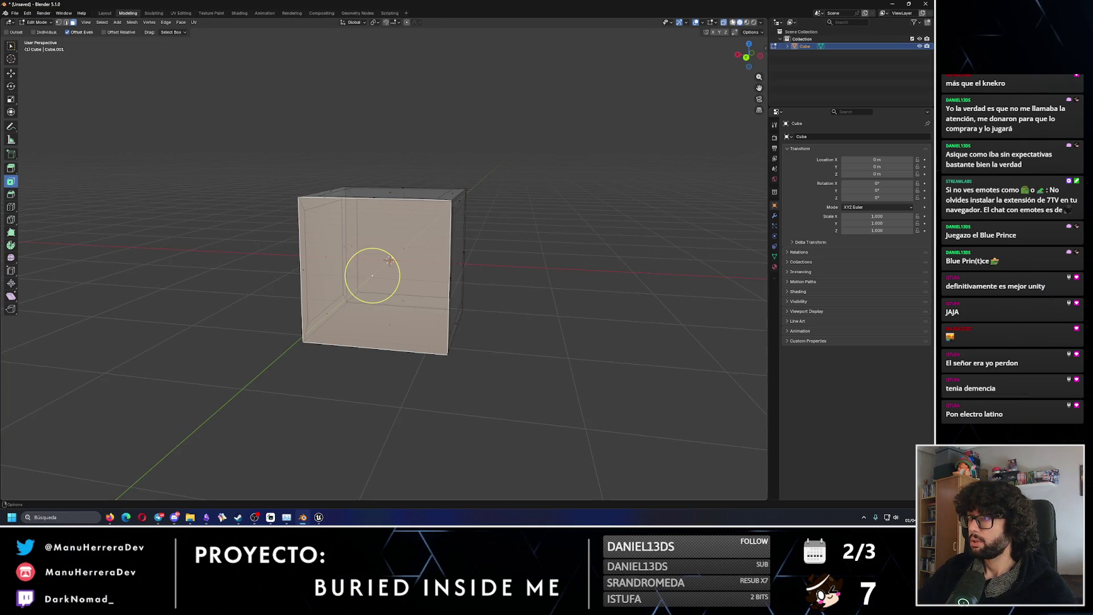
{"action": "key", "text": "ctrl+z"}
Redo the front face inset at 0.18 m and select the inset front panel.
{"action": "left_click_drag", "start_coordinate": [386, 268], "coordinate": [370, 274]}
{"action": "double_click", "coordinate": [91, 450]}
{"action": "middle_click_drag", "start_coordinate": [94, 449], "coordinate": [135, 428]}
{"action": "key", "text": "ctrl+z"}
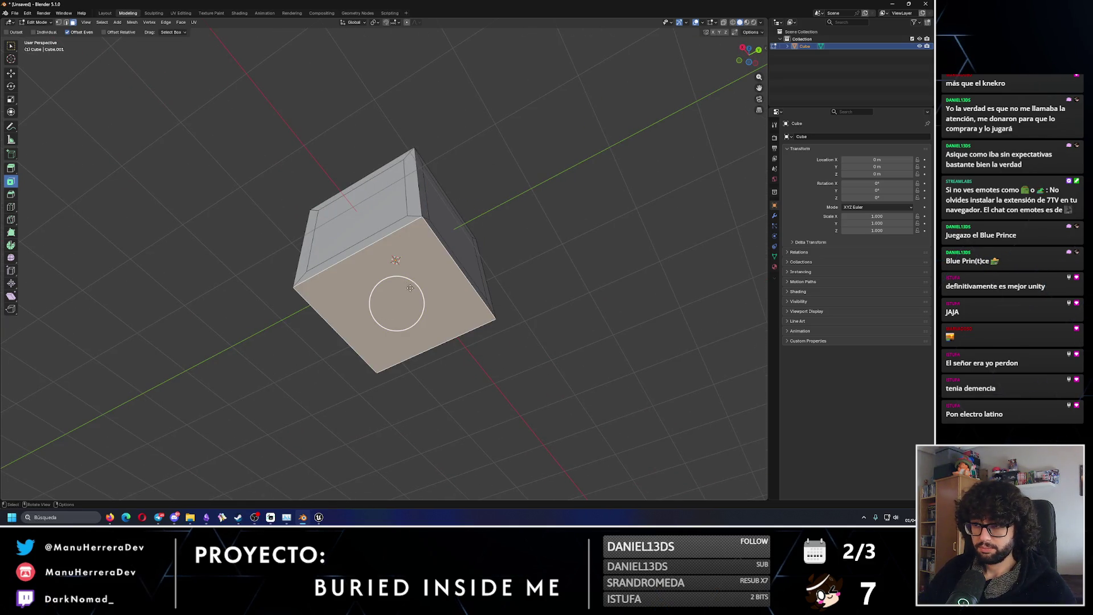
{"action": "key", "text": "ctrl+shift+z"}
{"action": "mouse_move", "coordinate": [128, 480]}
{"action": "middle_mouse_down"}
{"action": "mouse_move", "coordinate": [296, 399]}
{"action": "mouse_move", "coordinate": [454, 298]}
{"action": "mouse_move", "coordinate": [511, 299]}
{"action": "mouse_move", "coordinate": [514, 290]}
{"action": "middle_mouse_up"}
{"action": "left_click", "coordinate": [403, 273]}
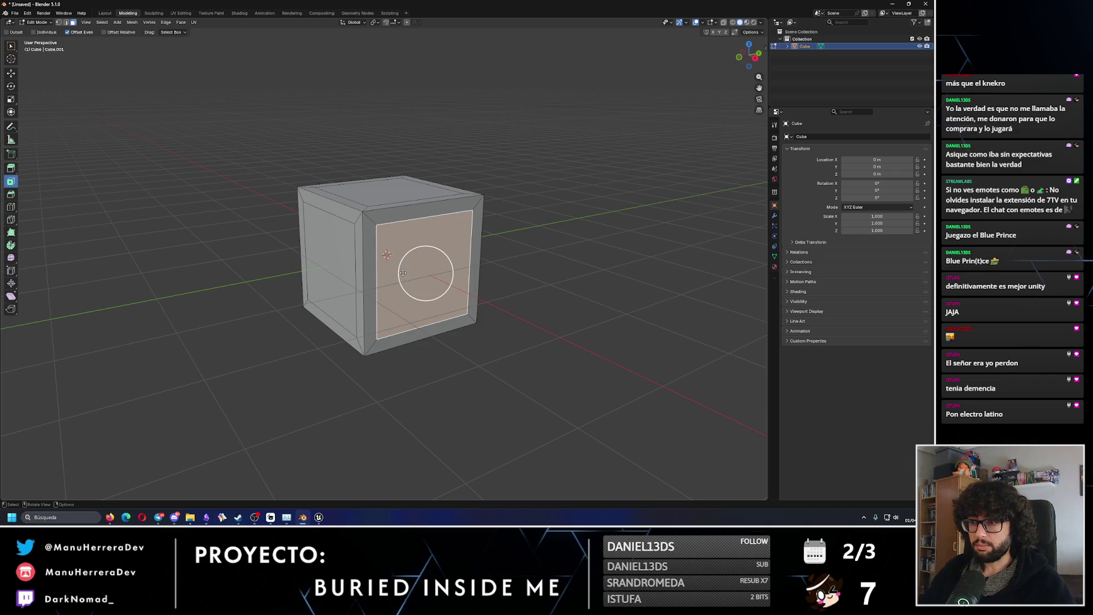
{"action": "middle_click_drag", "start_coordinate": [403, 273], "coordinate": [429, 270]}
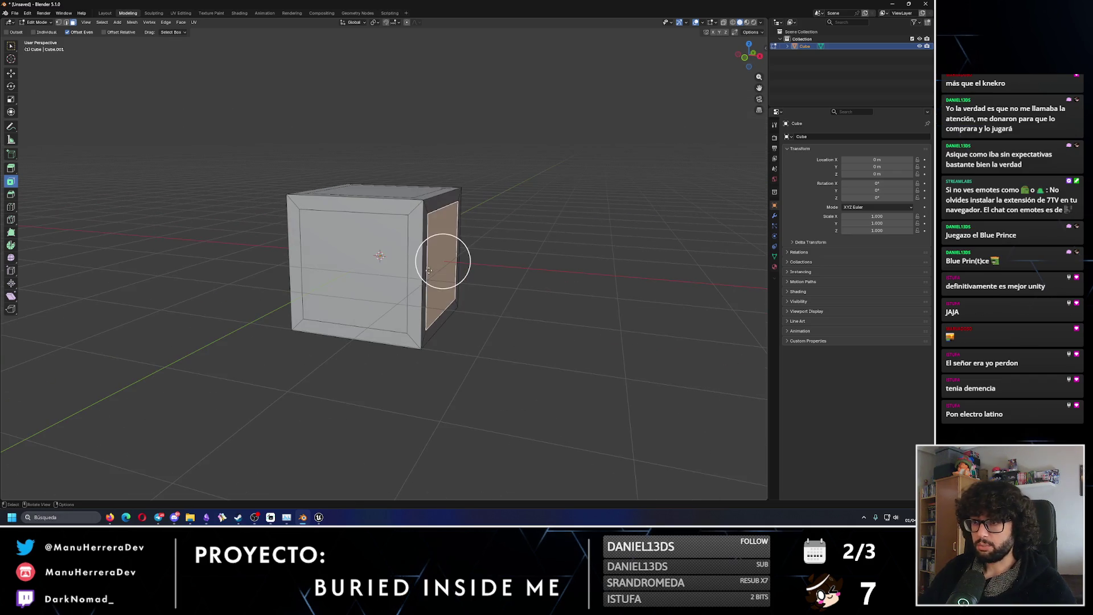
Select the front and right inset panels with the Extrude Region tool.
{"action": "left_click", "coordinate": [10, 168]}
{"action": "left_click", "coordinate": [398, 265], "text": "shift"}
{"action": "middle_click_drag", "start_coordinate": [411, 272], "coordinate": [427, 281]}
{"action": "left_click", "coordinate": [403, 236], "text": "shift"}
{"action": "mouse_move", "coordinate": [403, 237]}
{"action": "middle_mouse_down"}
{"action": "mouse_move", "coordinate": [410, 227]}
{"action": "mouse_move", "coordinate": [381, 251]}
{"action": "middle_mouse_up"}
{"action": "left_click", "coordinate": [405, 221], "text": "shift"}
{"action": "left_click", "coordinate": [378, 251], "text": "shift"}
Switch to Extrude Along Normals and push the selected panels inward.
{"action": "left_click", "coordinate": [12, 170]}
{"action": "left_click", "coordinate": [12, 169]}
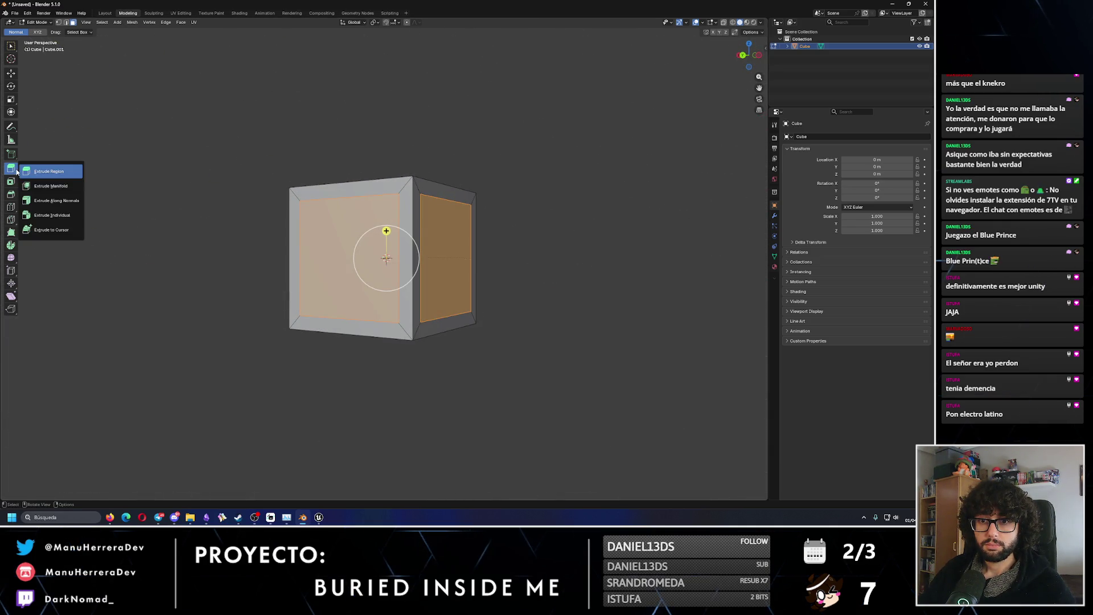
{"action": "left_click", "coordinate": [56, 200]}
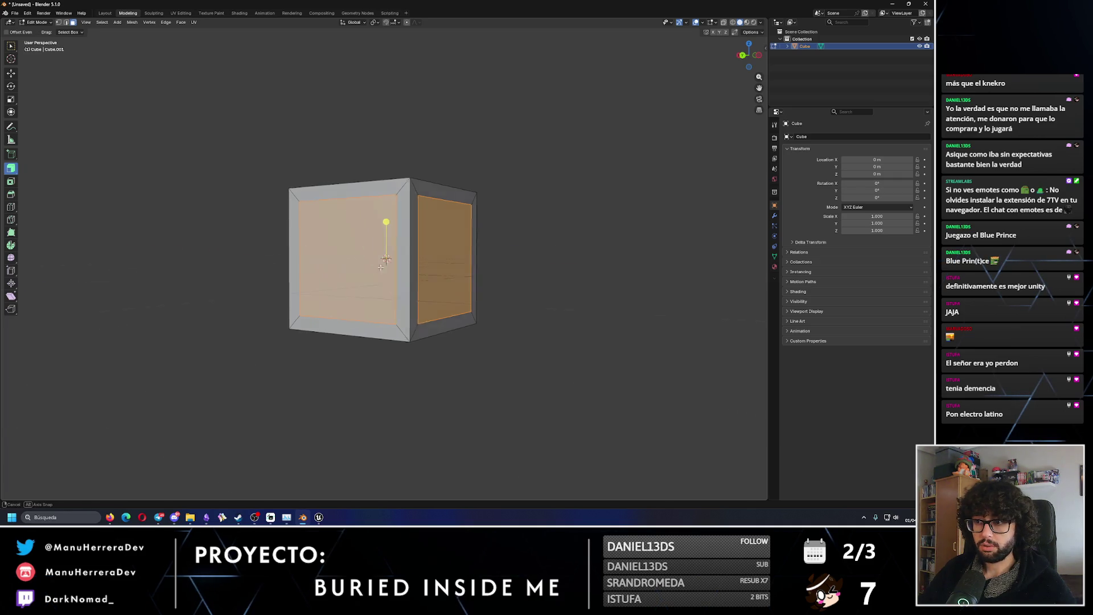
{"action": "middle_click_drag", "start_coordinate": [365, 230], "coordinate": [371, 248]}
{"action": "left_click_drag", "start_coordinate": [378, 228], "coordinate": [380, 245]}
{"action": "mouse_move", "coordinate": [379, 245]}
{"action": "middle_mouse_down"}
{"action": "mouse_move", "coordinate": [383, 220]}
{"action": "mouse_move", "coordinate": [473, 206]}
{"action": "middle_mouse_up"}
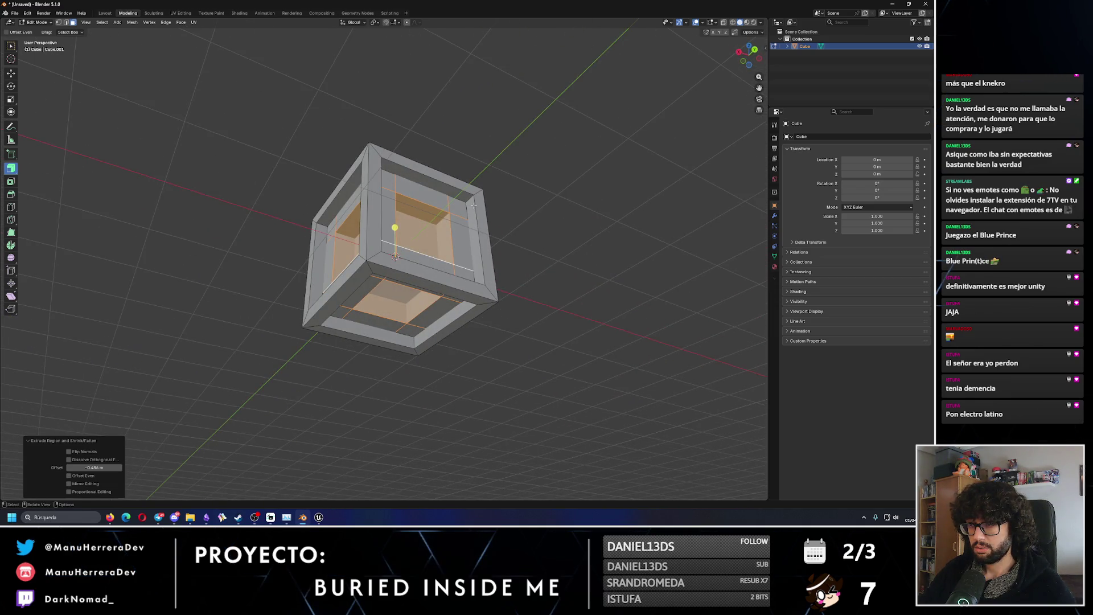
Push the panels deeper, undo the too-deep extrusion, and extrude inward again.
{"action": "left_click_drag", "start_coordinate": [394, 227], "coordinate": [396, 223]}
{"action": "middle_click_drag", "start_coordinate": [395, 225], "coordinate": [396, 223]}
{"action": "left_click_drag", "start_coordinate": [395, 223], "coordinate": [396, 222]}
{"action": "middle_click_drag", "start_coordinate": [395, 223], "coordinate": [396, 222]}
{"action": "left_click_drag", "start_coordinate": [395, 222], "coordinate": [398, 247]}
{"action": "mouse_move", "coordinate": [398, 247]}
{"action": "middle_mouse_down"}
{"action": "mouse_move", "coordinate": [404, 296]}
{"action": "mouse_move", "coordinate": [394, 224]}
{"action": "middle_mouse_up"}
{"action": "key", "text": "ctrl+z"}
{"action": "key", "text": "ctrl+z"}
{"action": "left_click_drag", "start_coordinate": [395, 224], "coordinate": [395, 232]}
{"action": "scroll", "coordinate": [399, 228], "scroll_direction": "up", "scroll_amount": 2}
{"action": "scroll", "coordinate": [416, 236], "scroll_direction": "up", "scroll_amount": 5}
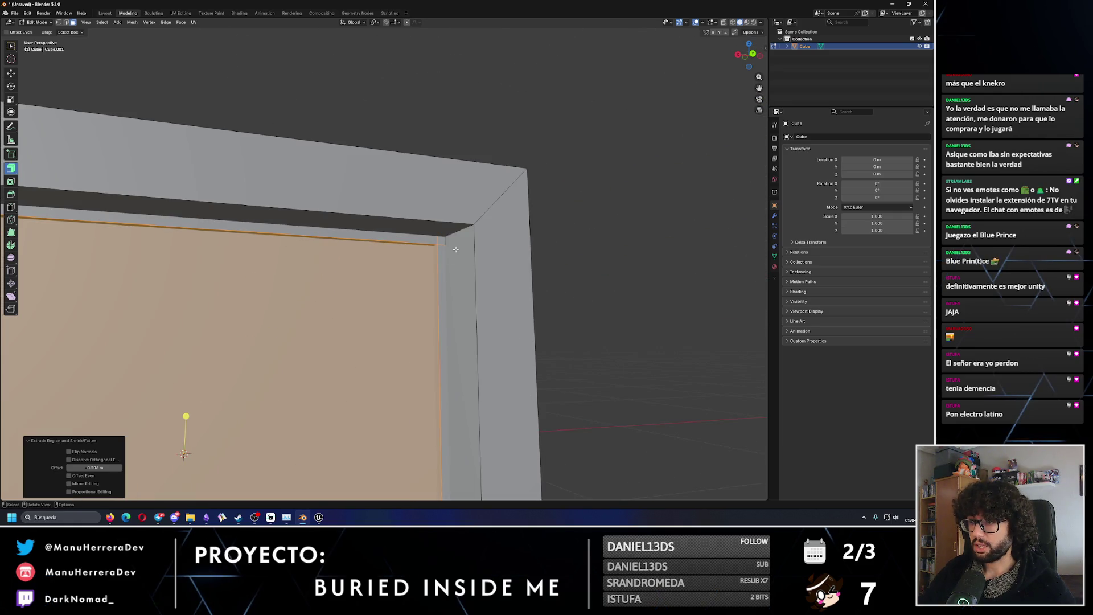
{"action": "scroll", "coordinate": [444, 262], "scroll_direction": "down", "scroll_amount": 8}
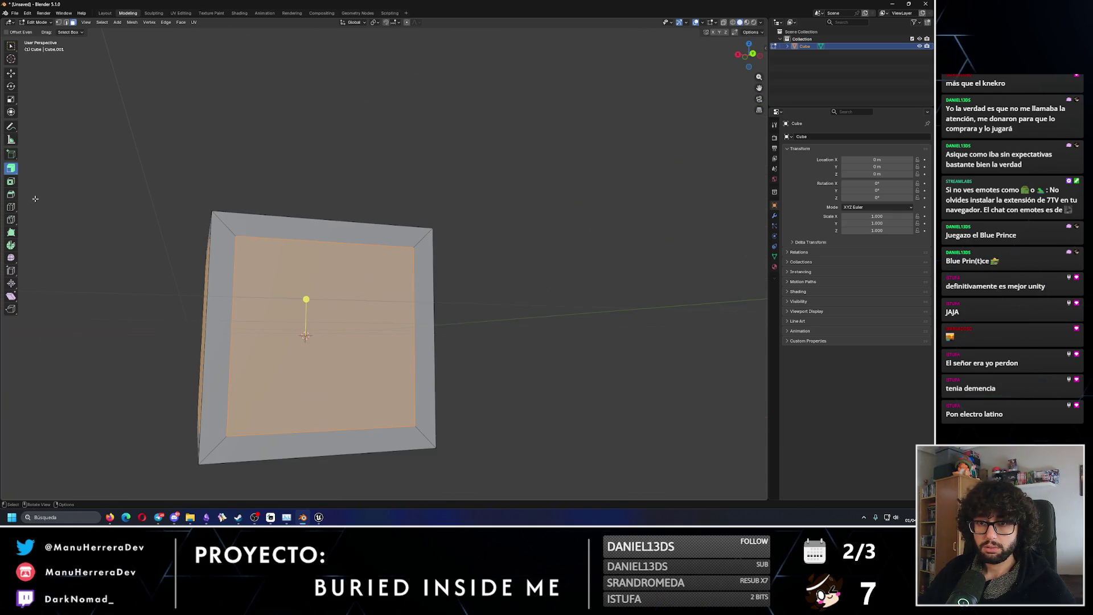
Try plain region and manifold extrusions on the panel, undoing each.
{"action": "left_click_drag", "start_coordinate": [12, 169], "coordinate": [40, 175]}
{"action": "left_click_drag", "start_coordinate": [269, 303], "coordinate": [276, 292]}
{"action": "key", "text": "ctrl+z"}
{"action": "mouse_move", "coordinate": [13, 172]}
{"action": "left_mouse_down"}
{"action": "mouse_move", "coordinate": [51, 185]}
{"action": "mouse_move", "coordinate": [26, 173]}
{"action": "mouse_move", "coordinate": [46, 218]}
{"action": "left_mouse_up"}
{"action": "left_click_drag", "start_coordinate": [306, 300], "coordinate": [306, 319]}
{"action": "key", "text": "ctrl+z"}
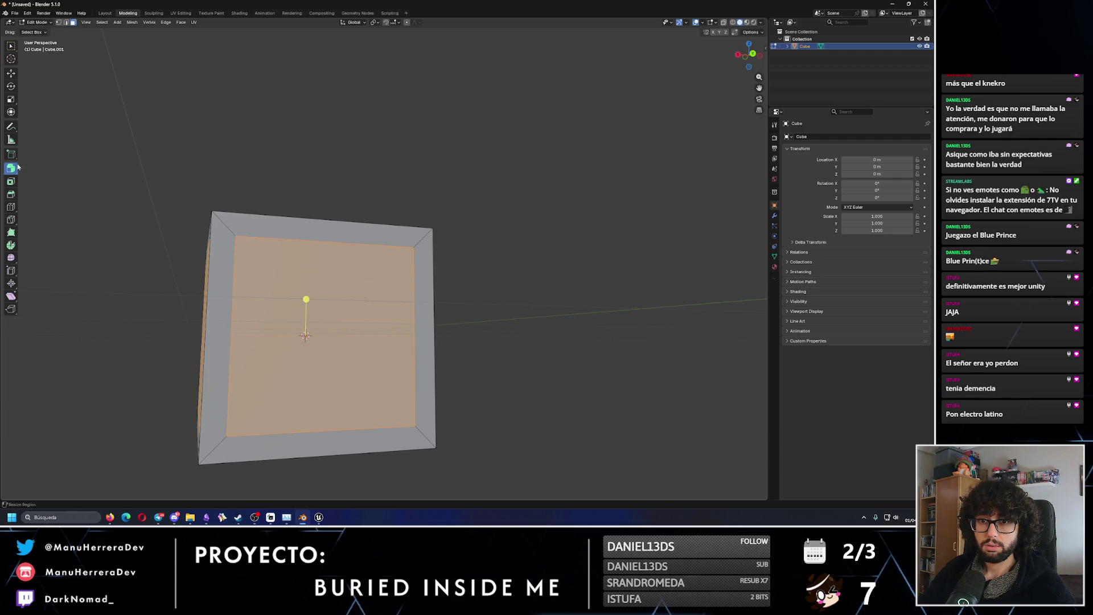
Recess the panel along its normals to a -0.42 m offset.
{"action": "left_click_drag", "start_coordinate": [11, 169], "coordinate": [43, 197]}
{"action": "middle_click_drag", "start_coordinate": [187, 239], "coordinate": [379, 313]}
{"action": "mouse_move", "coordinate": [396, 324]}
{"action": "left_mouse_down"}
{"action": "mouse_move", "coordinate": [370, 324]}
{"action": "mouse_move", "coordinate": [378, 319]}
{"action": "mouse_move", "coordinate": [364, 302]}
{"action": "mouse_move", "coordinate": [581, 349]}
{"action": "left_mouse_up"}
{"action": "mouse_move", "coordinate": [581, 350]}
{"action": "middle_mouse_down"}
{"action": "mouse_move", "coordinate": [556, 387]}
{"action": "mouse_move", "coordinate": [515, 389]}
{"action": "middle_mouse_up"}
{"action": "left_click", "coordinate": [96, 467]}
Tune the extrusion offset through -0.1, -0.15 and -0.2 m, settling on -0.175 m.
{"action": "key", "text": "End"}
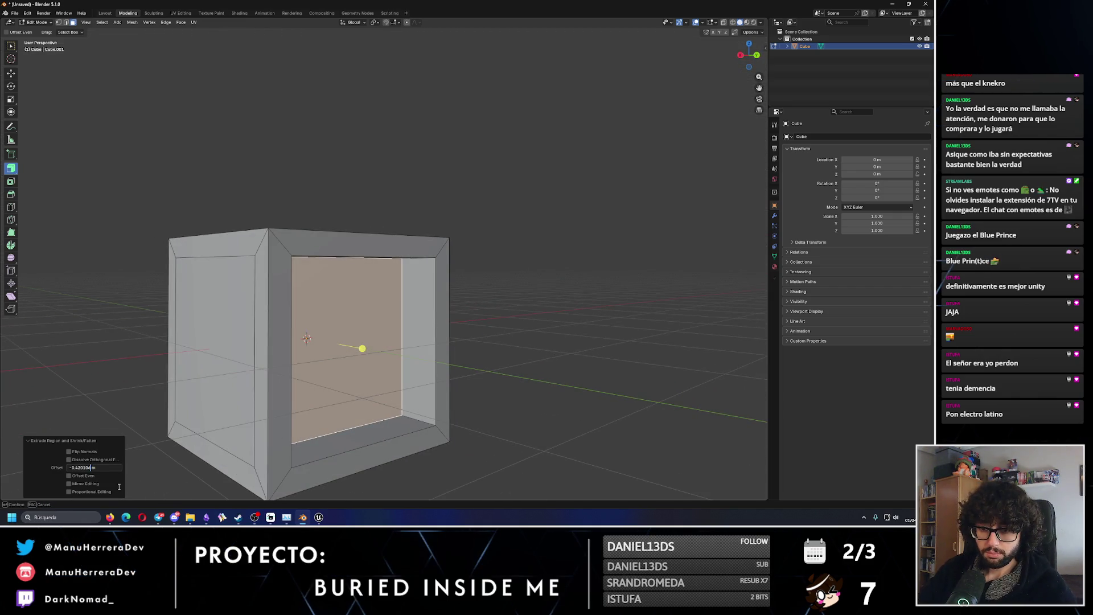
{"action": "key", "text": "Return"}
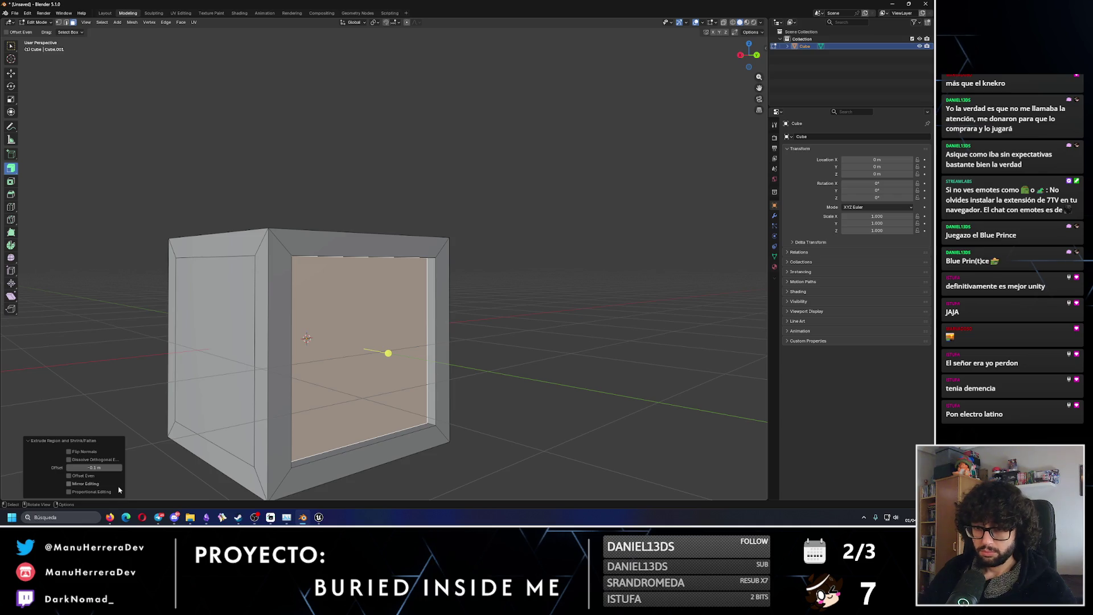
{"action": "left_click", "coordinate": [84, 467]}
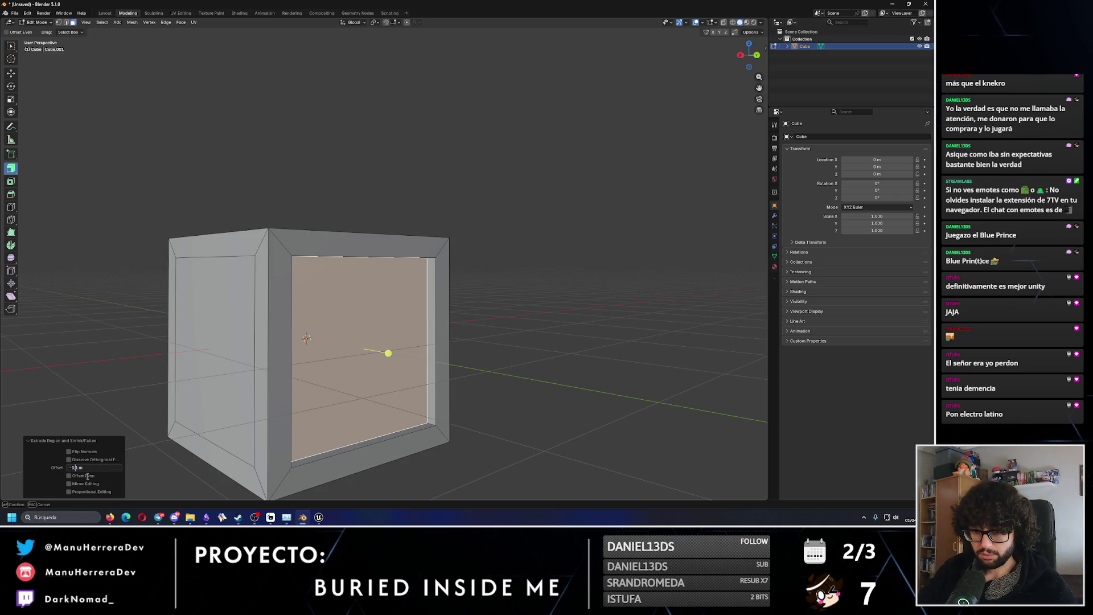
{"action": "key", "text": "Return"}
{"action": "middle_click_drag", "start_coordinate": [212, 464], "coordinate": [424, 436]}
{"action": "left_click", "coordinate": [96, 467]}
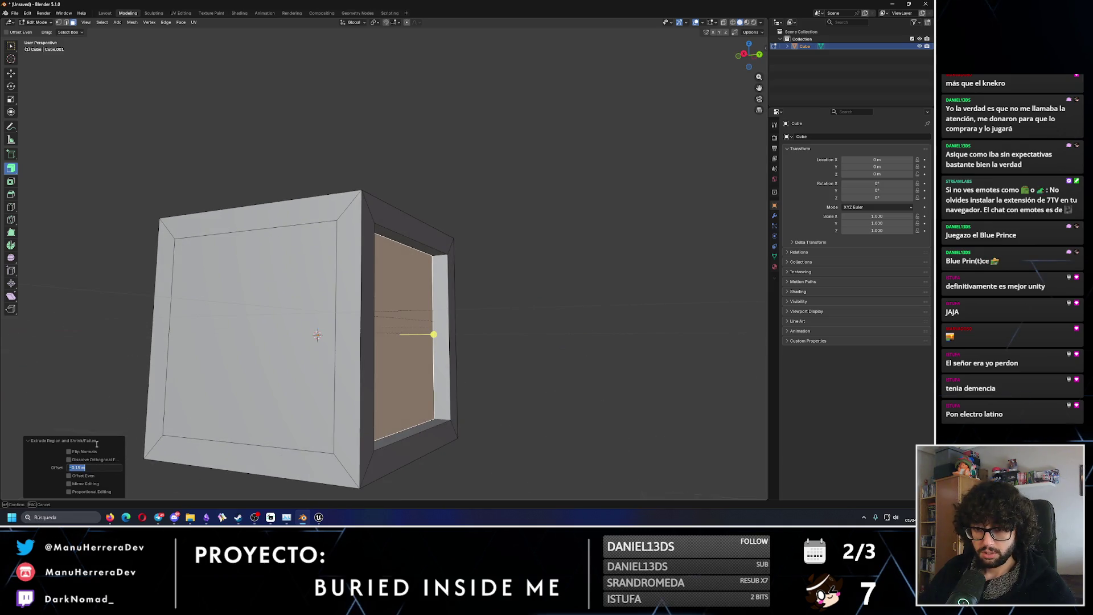
{"action": "key", "text": "Right"}
{"action": "key", "text": "Left"}
{"action": "key", "text": "Left"}
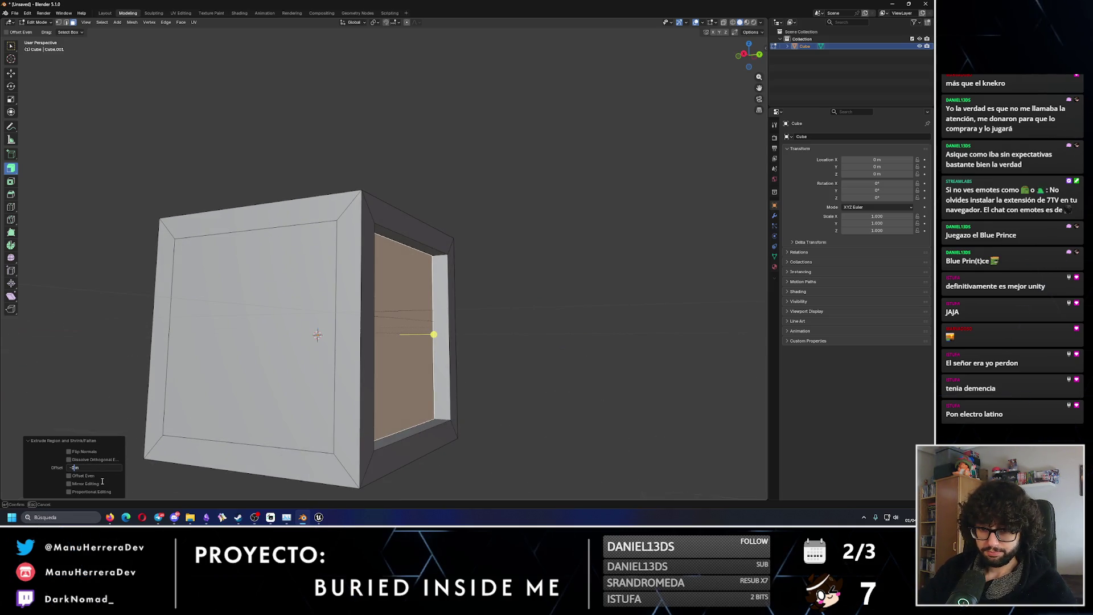
{"action": "type", "text": ".2"}
{"action": "key", "text": "Return"}
{"action": "mouse_move", "coordinate": [433, 399]}
{"action": "middle_mouse_down"}
{"action": "mouse_move", "coordinate": [468, 311]}
{"action": "mouse_move", "coordinate": [292, 376]}
{"action": "middle_mouse_up"}
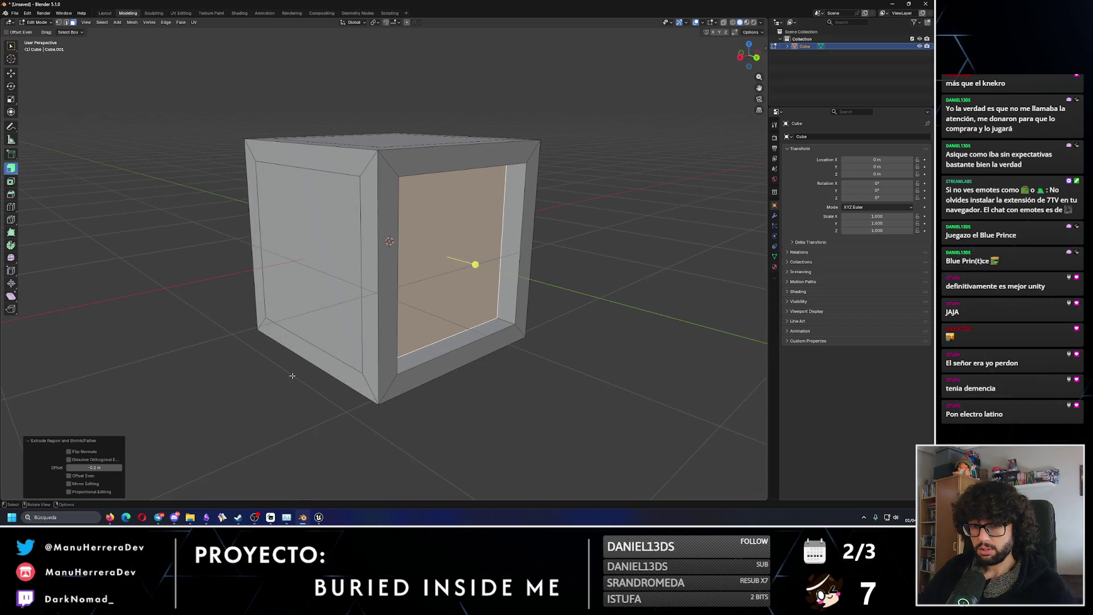
{"action": "left_click", "coordinate": [85, 468]}
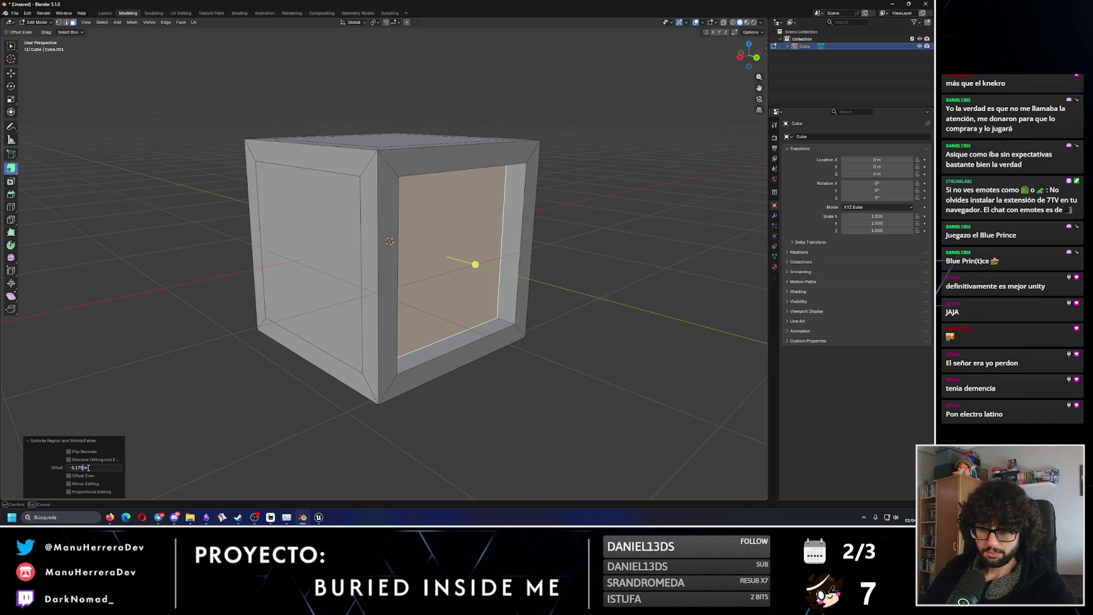
{"action": "key", "text": "Return"}
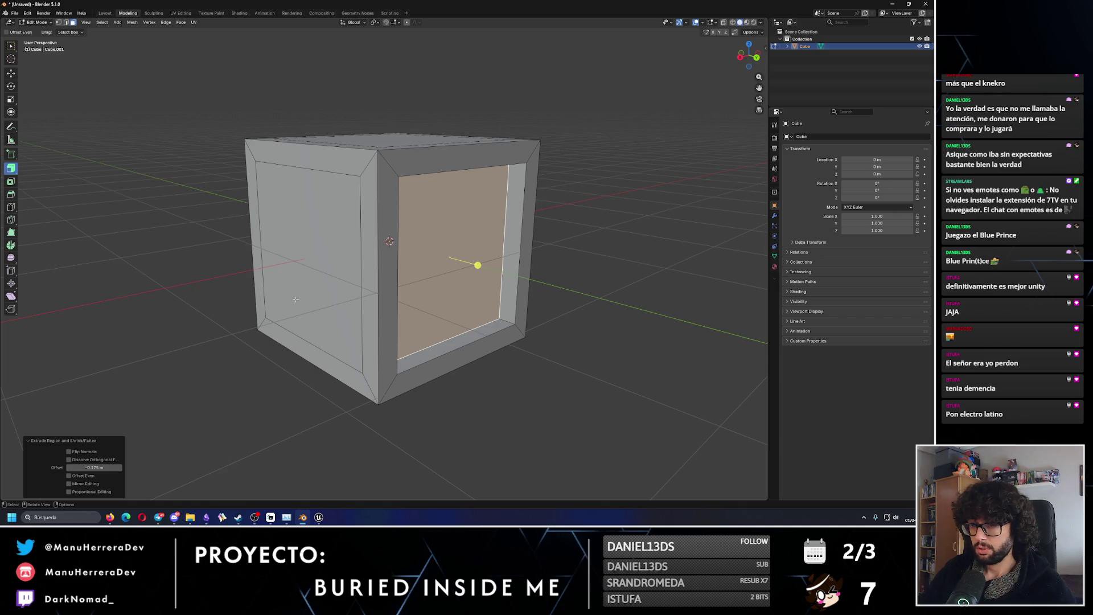
Recess the left face and the top panel inward by -0.175 m.
{"action": "left_click", "coordinate": [296, 299]}
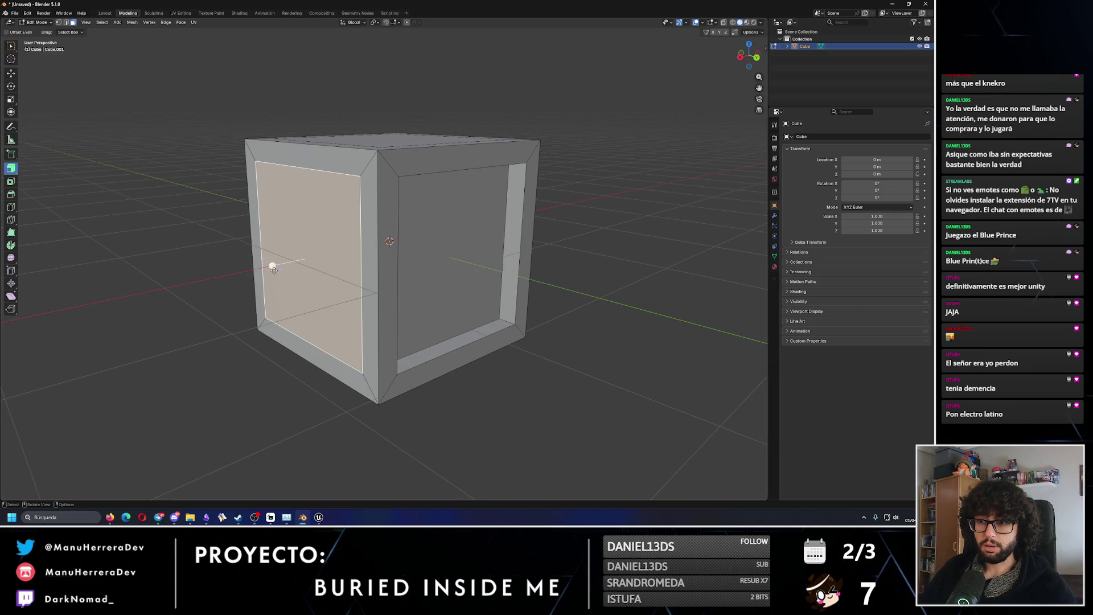
{"action": "left_click_drag", "start_coordinate": [272, 267], "coordinate": [283, 263]}
{"action": "left_click", "coordinate": [95, 467]}
{"action": "key", "text": "Return"}
{"action": "middle_click_drag", "start_coordinate": [364, 274], "coordinate": [411, 216]}
{"action": "left_click", "coordinate": [411, 210]}
{"action": "left_click_drag", "start_coordinate": [396, 157], "coordinate": [396, 178]}
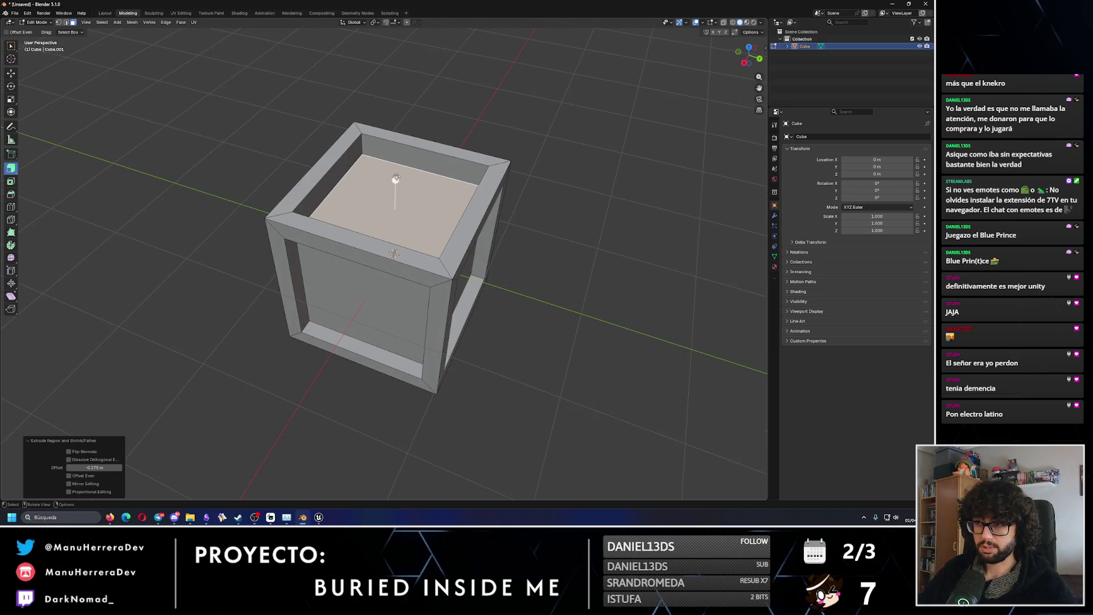
{"action": "left_click", "coordinate": [94, 467]}
{"action": "type", "text": "-0.175"}
{"action": "key", "text": "Return"}
Extrude the left inner panel and another side face inward at -0.175 m.
{"action": "middle_click_drag", "start_coordinate": [364, 256], "coordinate": [391, 221]}
{"action": "left_click", "coordinate": [324, 238]}
{"action": "left_click_drag", "start_coordinate": [308, 252], "coordinate": [304, 260]}
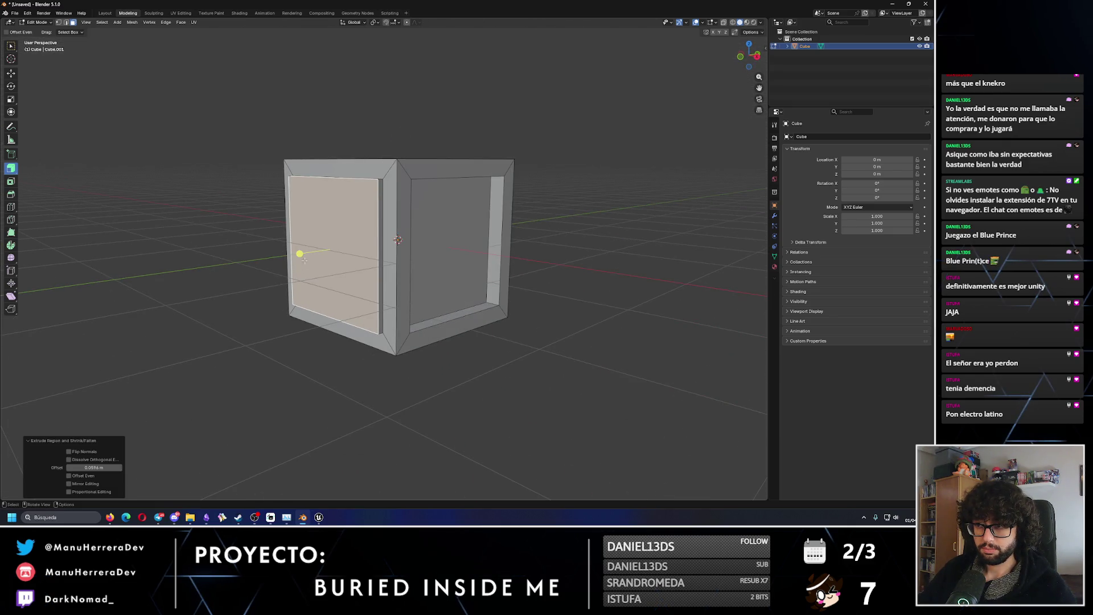
{"action": "left_click", "coordinate": [89, 467]}
{"action": "type", "text": "-0.175"}
{"action": "key", "text": "Return"}
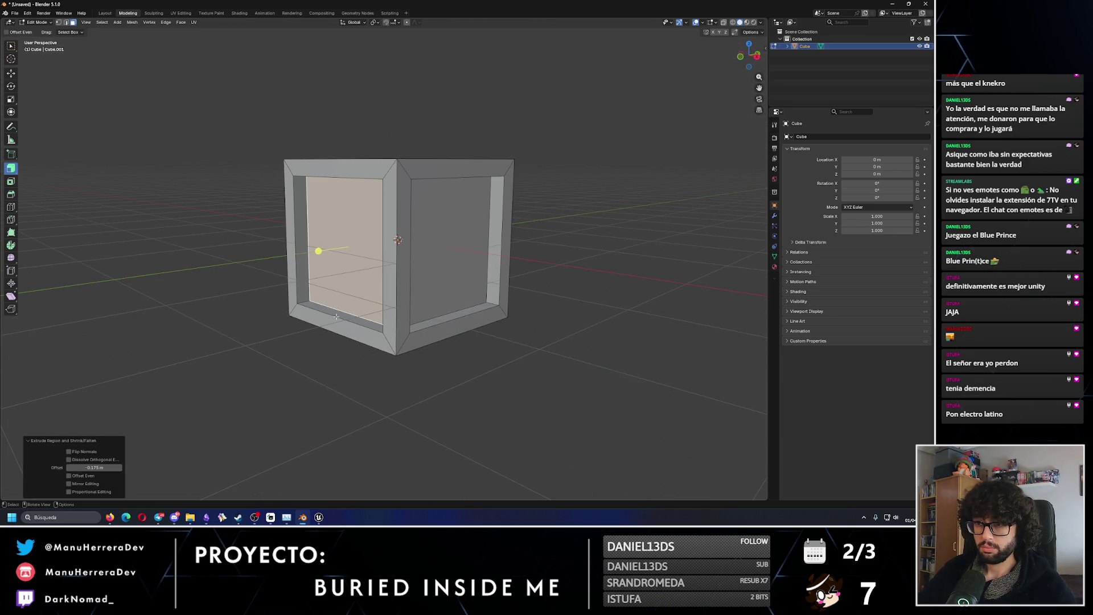
{"action": "middle_click_drag", "start_coordinate": [336, 317], "coordinate": [318, 284]}
{"action": "left_click", "coordinate": [333, 268]}
{"action": "left_click_drag", "start_coordinate": [300, 255], "coordinate": [303, 259]}
{"action": "left_click", "coordinate": [90, 467]}
{"action": "type", "text": "-0.175"}
{"action": "key", "text": "Return"}
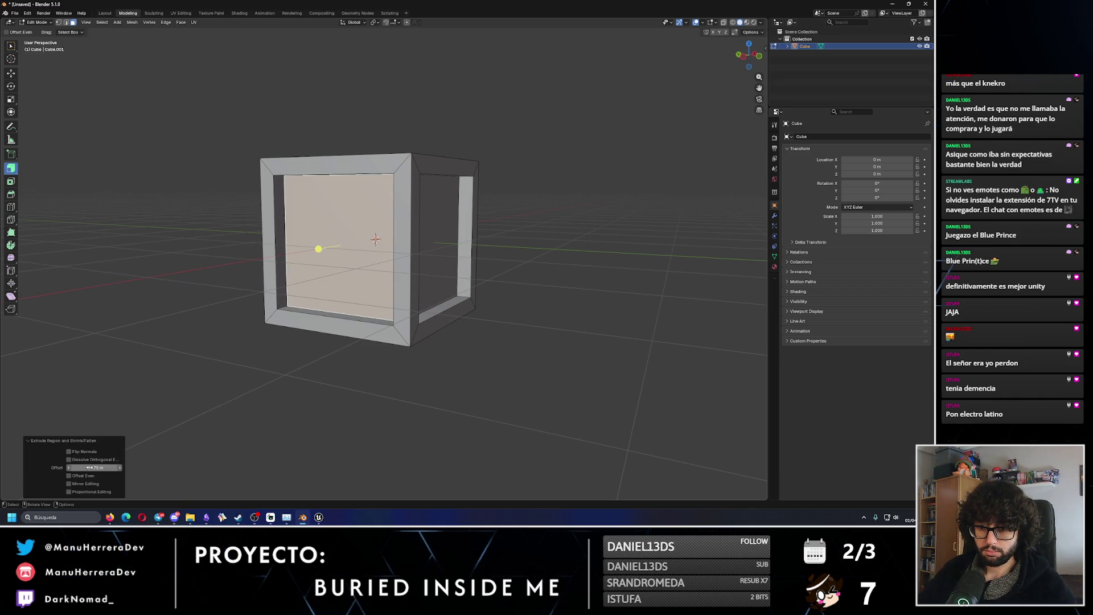
Recess the bottom panel by -0.175 m and deselect the finished cube.
{"action": "middle_click_drag", "start_coordinate": [94, 472], "coordinate": [107, 484]}
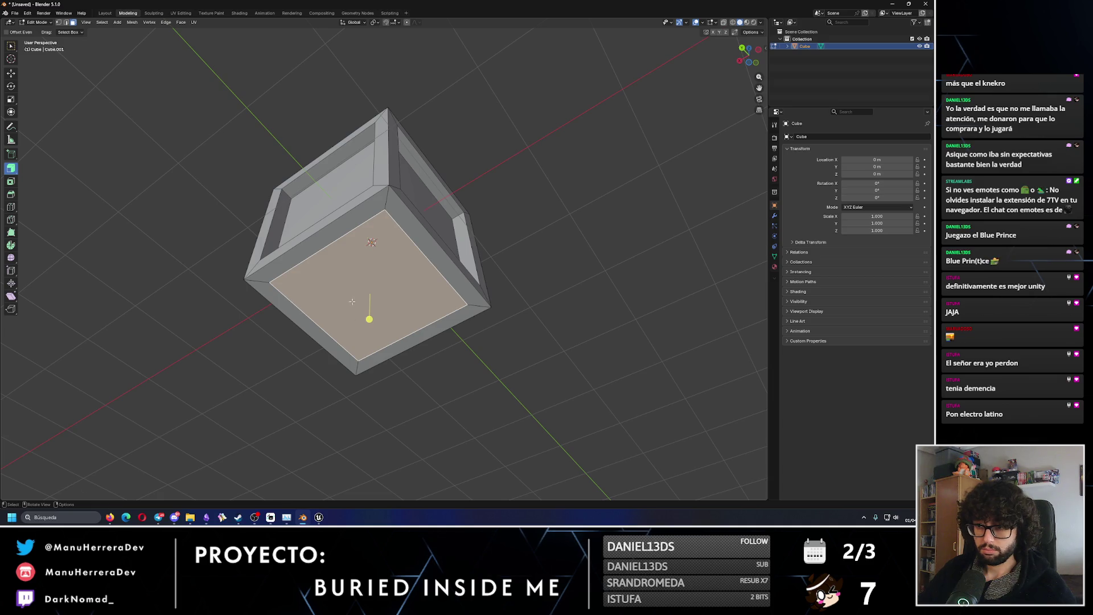
{"action": "left_click_drag", "start_coordinate": [352, 302], "coordinate": [352, 291]}
{"action": "key", "text": "minus"}
{"action": "mouse_move", "coordinate": [512, 216]}
{"action": "middle_mouse_down"}
{"action": "mouse_move", "coordinate": [535, 283]}
{"action": "mouse_move", "coordinate": [593, 300]}
{"action": "mouse_move", "coordinate": [524, 264]}
{"action": "mouse_move", "coordinate": [571, 256]}
{"action": "mouse_move", "coordinate": [563, 239]}
{"action": "middle_mouse_up"}
{"action": "scroll", "coordinate": [399, 256], "scroll_direction": "up", "scroll_amount": 2}
{"action": "mouse_move", "coordinate": [399, 268]}
{"action": "middle_mouse_down", "text": "shift"}
{"action": "mouse_move", "coordinate": [387, 255]}
{"action": "mouse_move", "coordinate": [359, 275]}
{"action": "middle_mouse_up", "text": "shift"}
{"action": "left_click", "coordinate": [843, 88]}
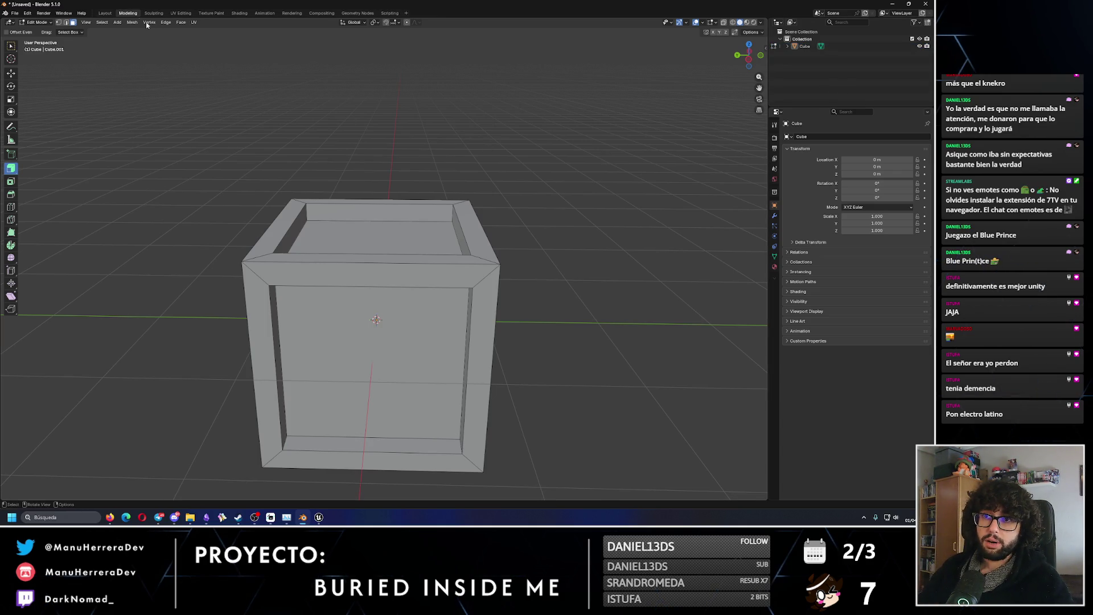
In the Layout workspace, add a new cube through the F3 'cube' search.
{"action": "left_click", "coordinate": [105, 12]}
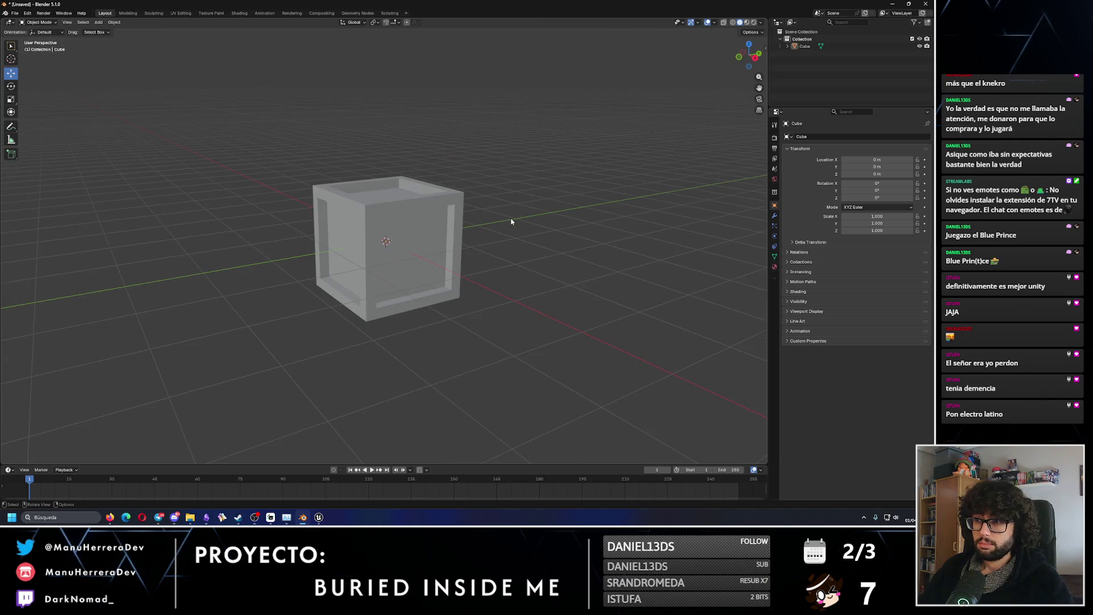
{"action": "middle_click_drag", "start_coordinate": [500, 232], "coordinate": [503, 254]}
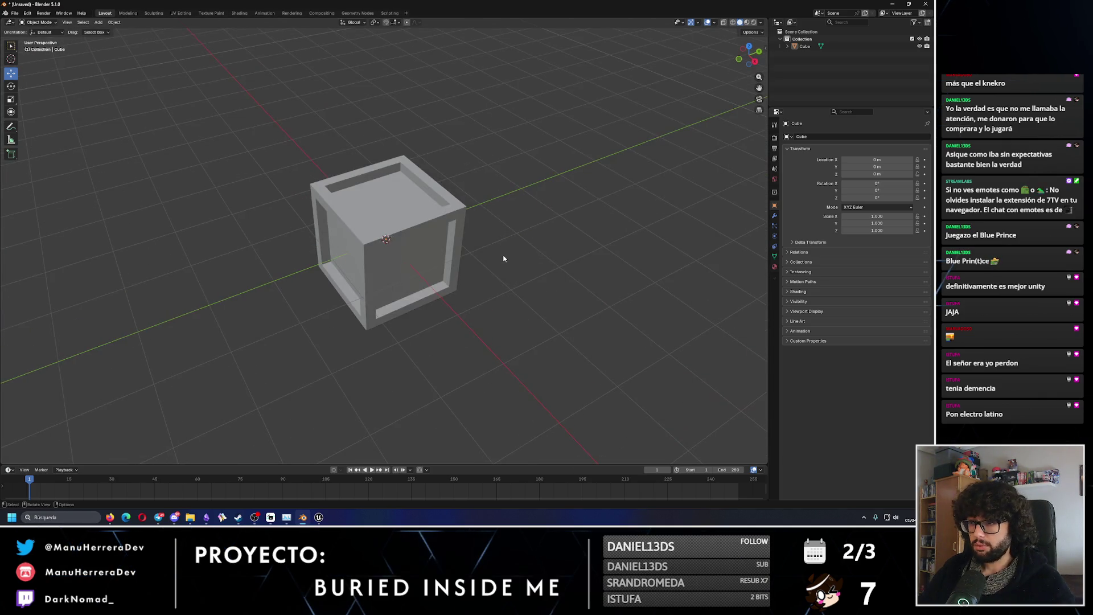
{"action": "key", "text": "F3"}
{"action": "key", "text": "Escape"}
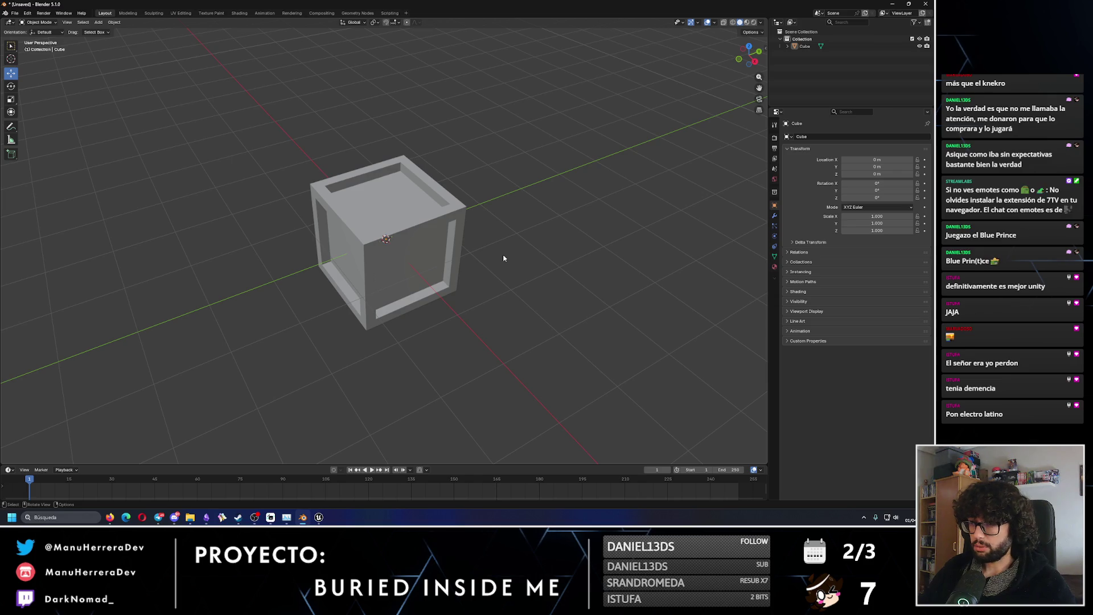
{"action": "key", "text": "F3"}
{"action": "type", "text": "cube"}
{"action": "key", "text": "Return"}
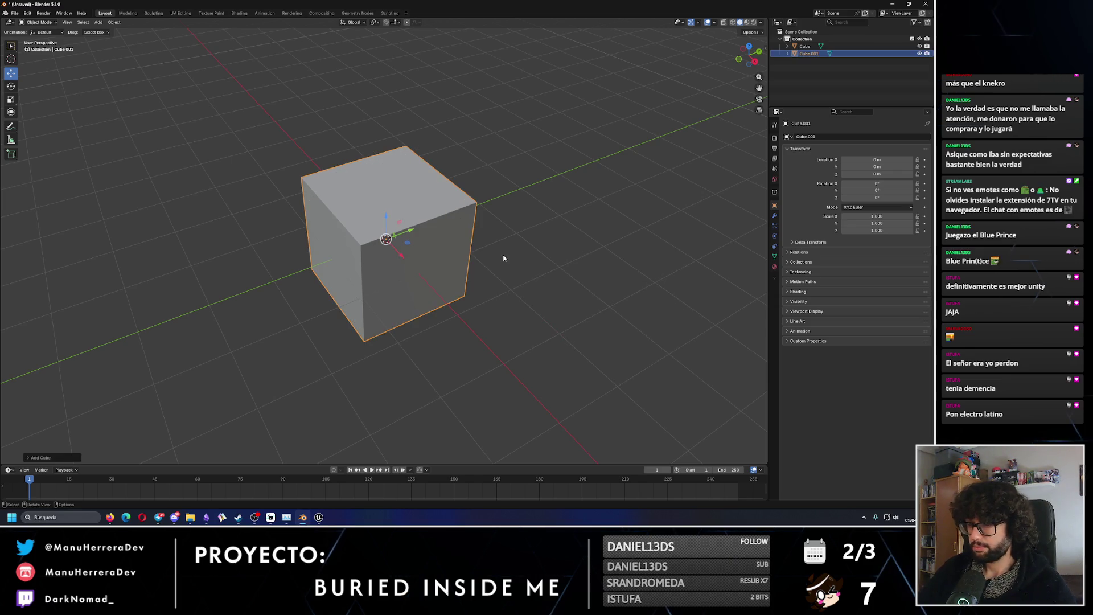
Move the new cube along X beside the frame and reset its rotation to zero.
{"action": "left_click_drag", "start_coordinate": [402, 254], "coordinate": [444, 288]}
{"action": "key", "text": "r"}
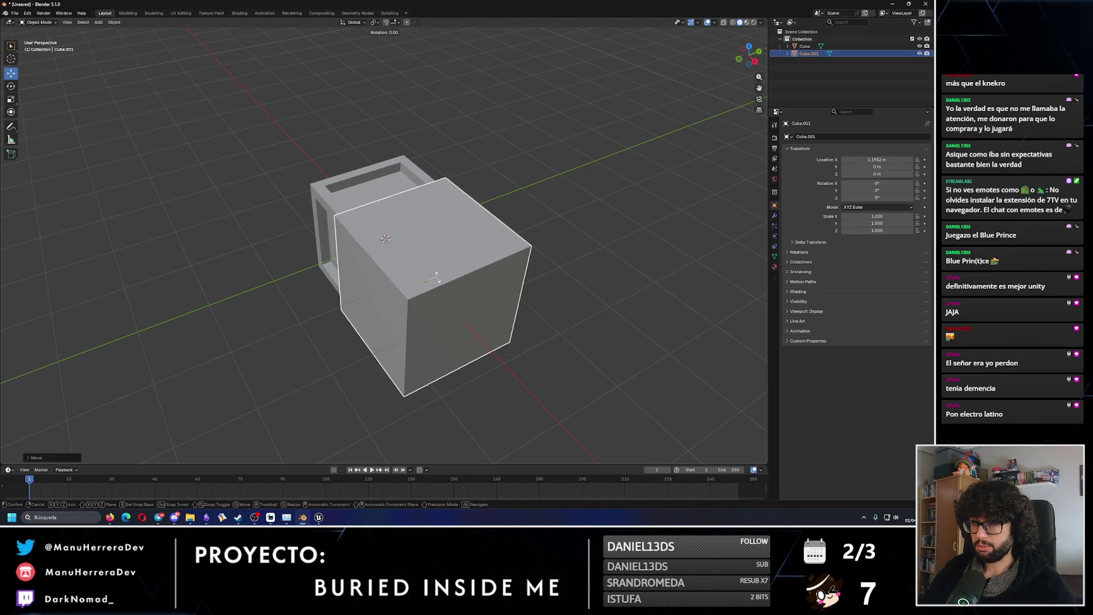
{"action": "left_click", "coordinate": [341, 203]}
{"action": "key", "text": "alt+r"}
Flatten the cube along its Z height into a slab.
{"action": "key", "text": "shift+space"}
{"action": "key", "text": "s"}
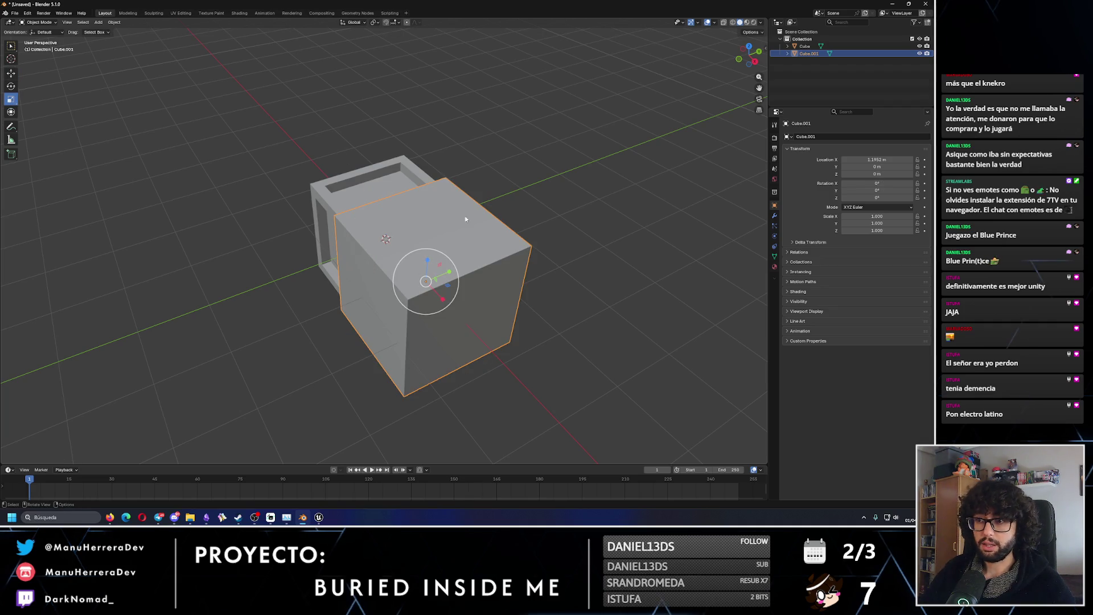
{"action": "left_click_drag", "start_coordinate": [426, 262], "coordinate": [427, 281]}
{"action": "key", "text": "alt+s"}
{"action": "key", "text": "s"}
{"action": "key", "text": "z"}
{"action": "left_click", "coordinate": [428, 283]}
Narrow the slab to 0.201 in X, thin it in Z, and shorten Y to 0.867.
{"action": "key", "text": "s"}
{"action": "key", "text": "x"}
{"action": "left_click", "coordinate": [428, 282]}
{"action": "key", "text": "s"}
{"action": "key", "text": "z"}
{"action": "left_click", "coordinate": [447, 289]}
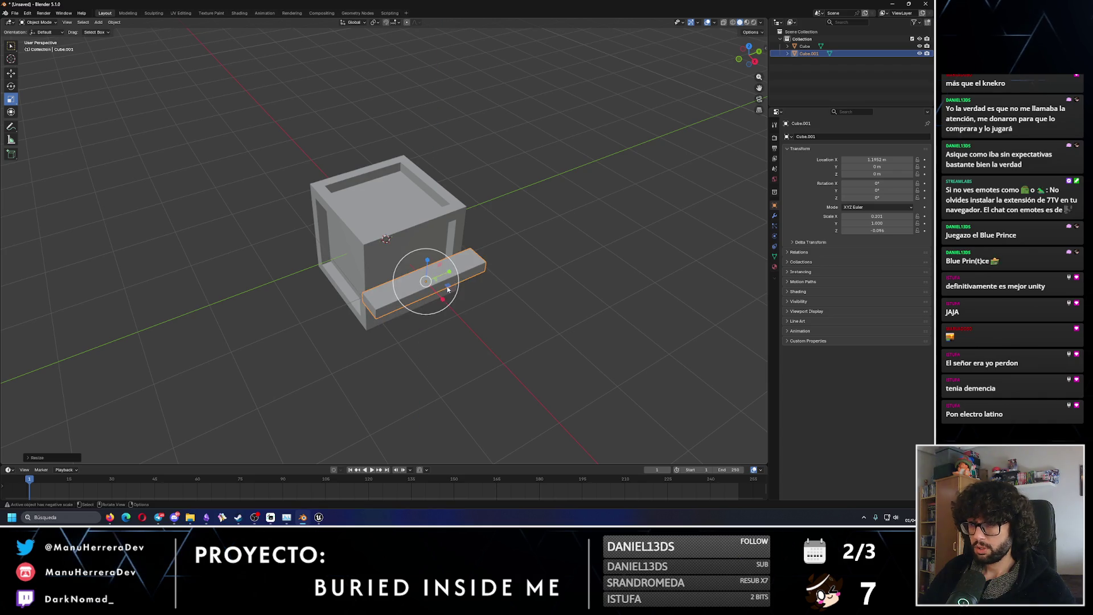
{"action": "left_click_drag", "start_coordinate": [449, 275], "coordinate": [392, 239]}
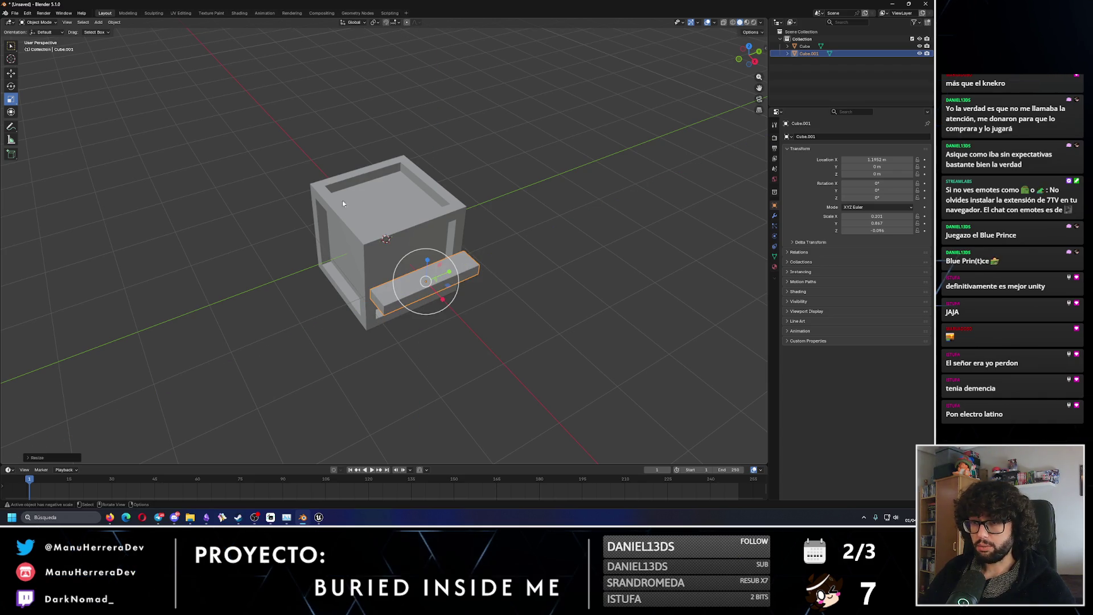
Set the rotation snap increment to 45° and rotate the slab exactly 45° about Z.
{"action": "left_click", "coordinate": [10, 86]}
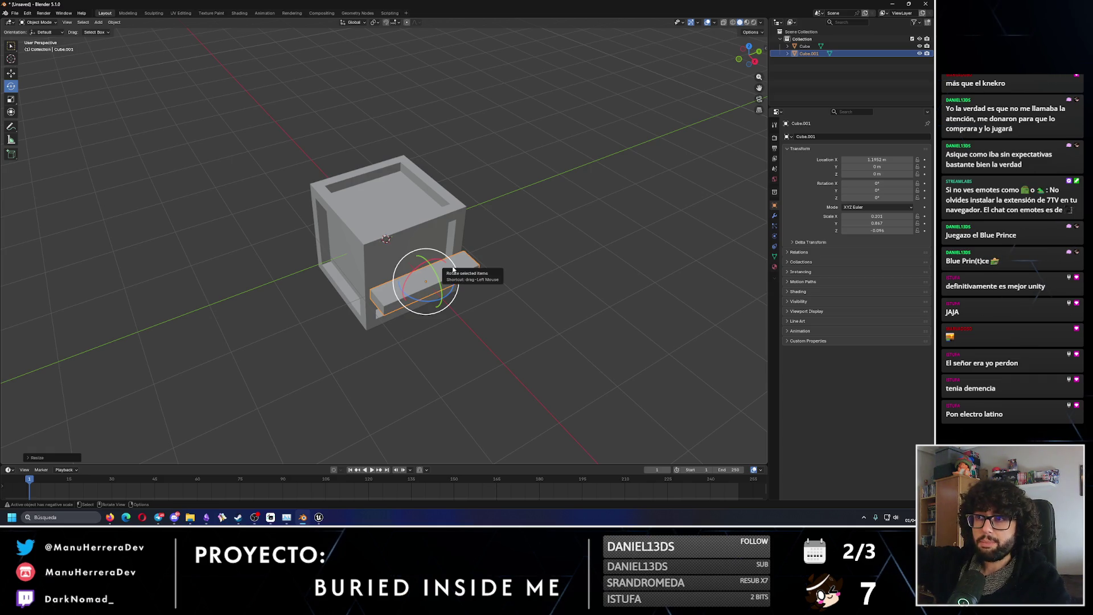
{"action": "left_click", "coordinate": [393, 23]}
{"action": "left_click", "coordinate": [405, 223]}
{"action": "type", "text": "45"}
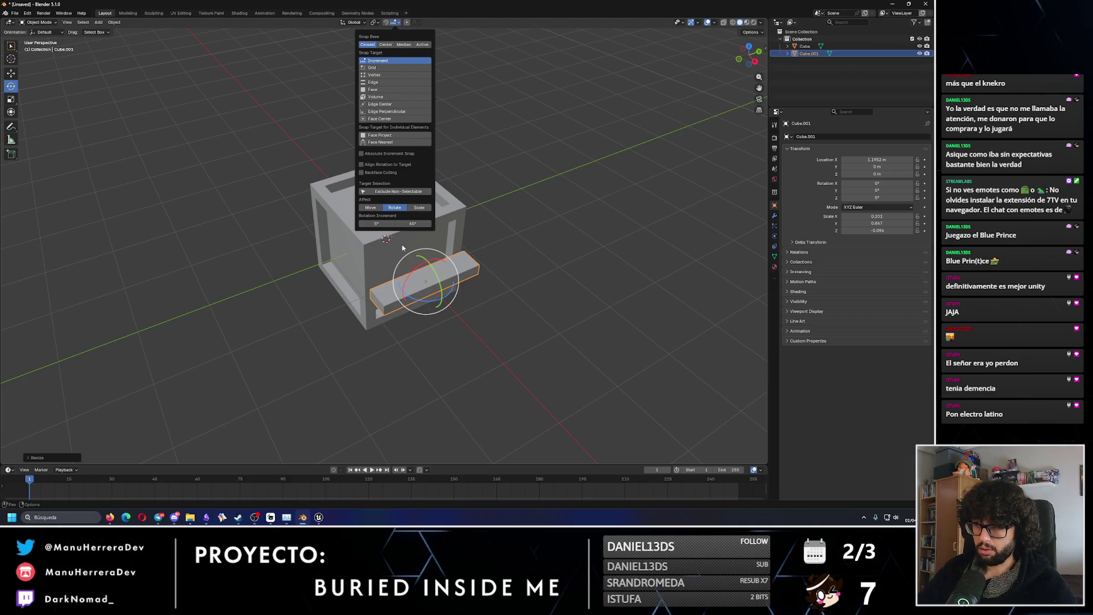
{"action": "key", "text": "Return"}
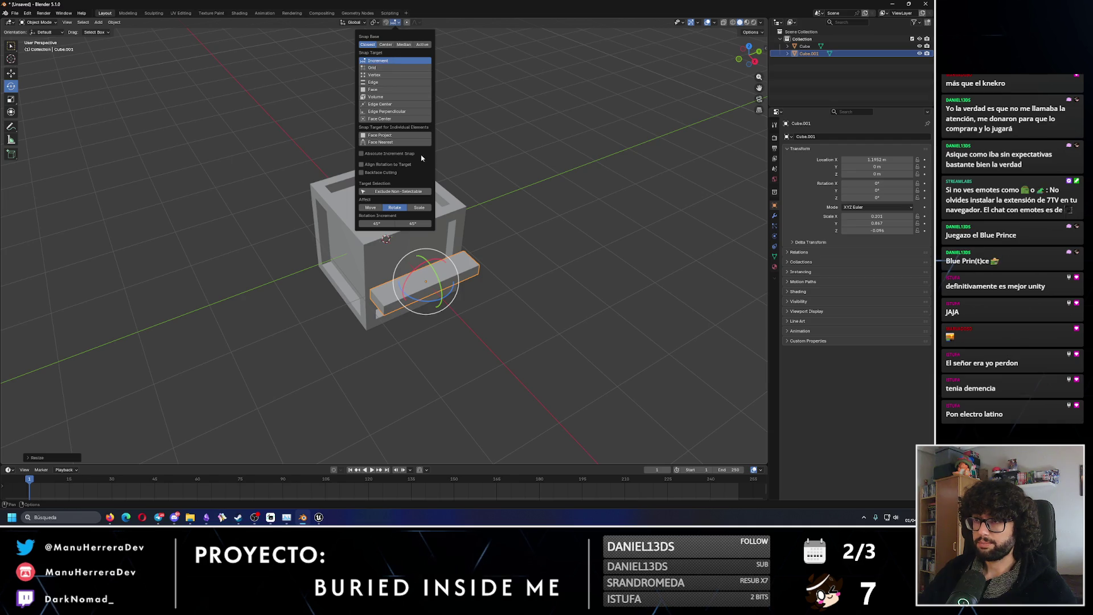
{"action": "mouse_move", "coordinate": [435, 295]}
{"action": "left_mouse_down"}
{"action": "mouse_move", "coordinate": [445, 259]}
{"action": "mouse_move", "coordinate": [426, 222]}
{"action": "left_mouse_up"}
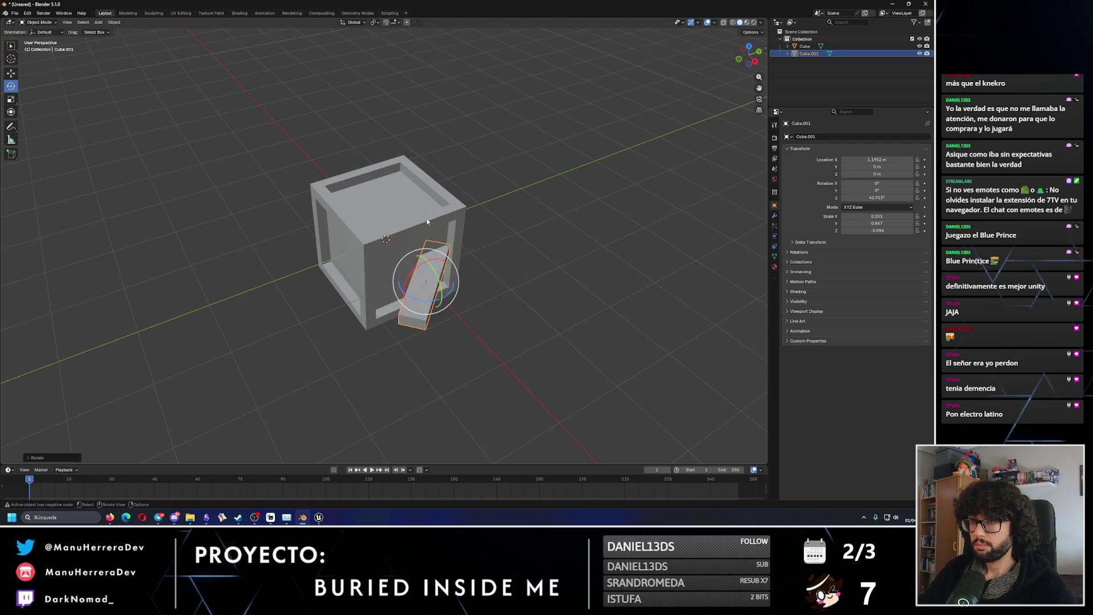
{"action": "key", "text": "ctrl+z"}
{"action": "left_click", "coordinate": [385, 22]}
{"action": "mouse_move", "coordinate": [425, 306]}
{"action": "left_mouse_down"}
{"action": "mouse_move", "coordinate": [416, 311]}
{"action": "mouse_move", "coordinate": [445, 308]}
{"action": "left_mouse_up"}
{"action": "key", "text": "w"}
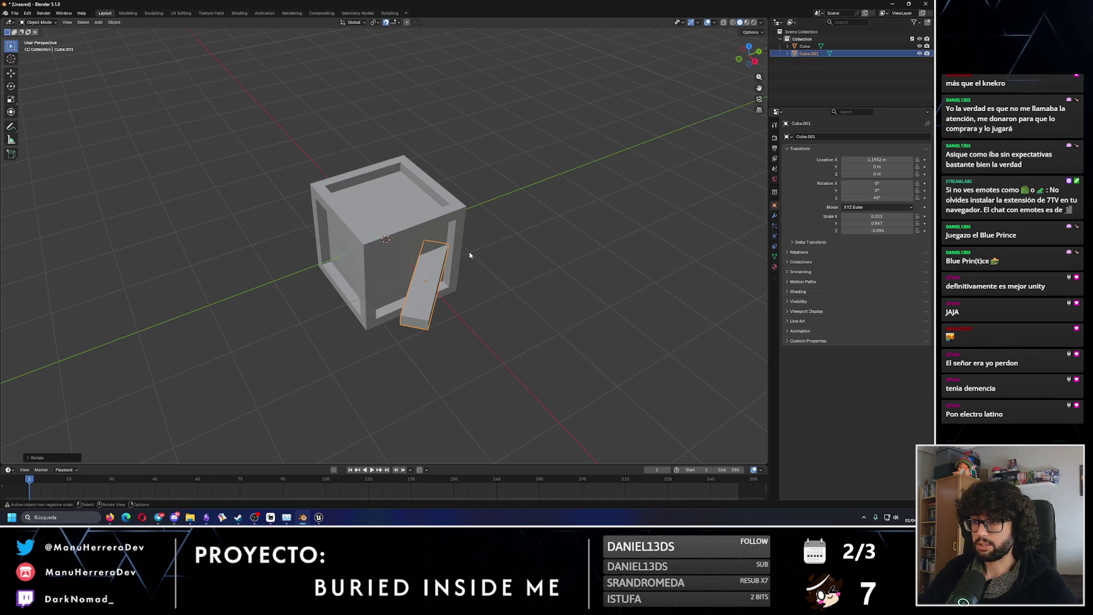
Centre the slab at Location X 0 and Y 0, then raise it to the frame's top.
{"action": "left_click", "coordinate": [12, 73]}
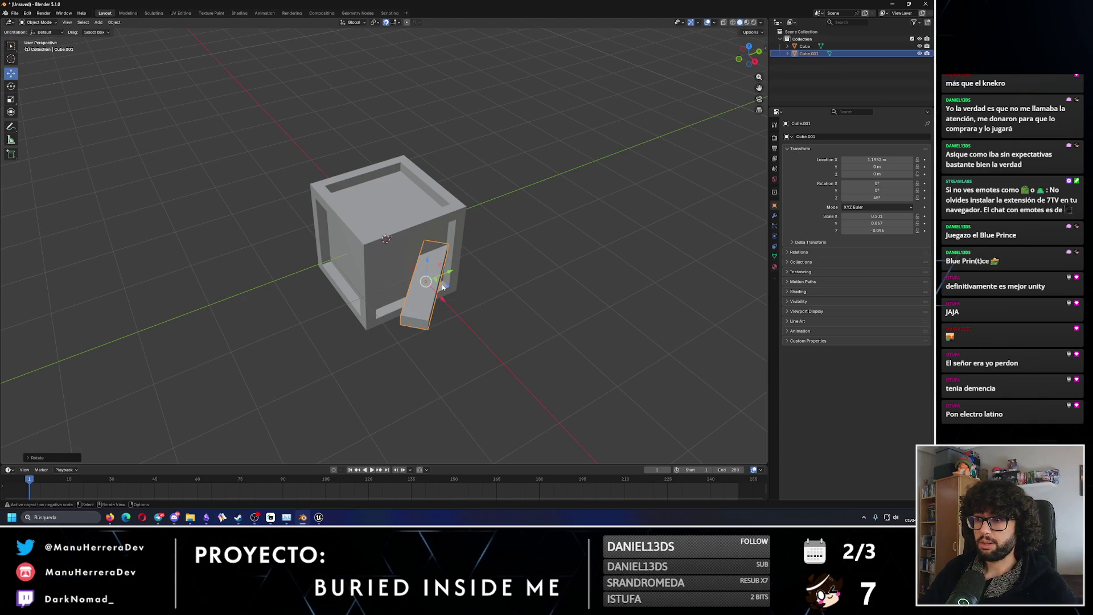
{"action": "left_click_drag", "start_coordinate": [447, 276], "coordinate": [398, 297]}
{"action": "left_click", "coordinate": [888, 160]}
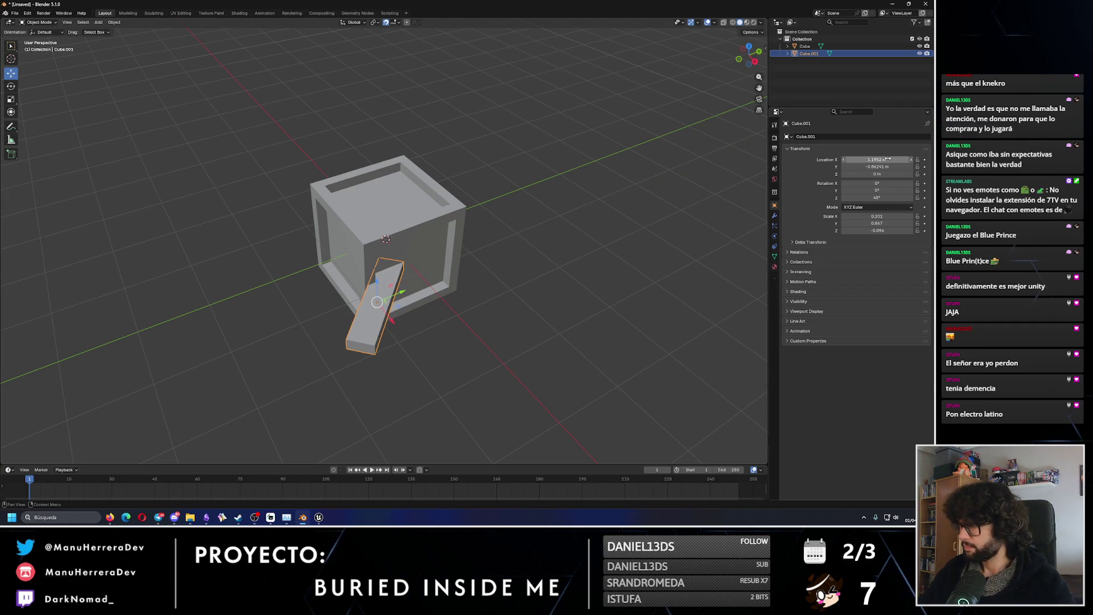
{"action": "type", "text": "0"}
{"action": "key", "text": "Return"}
{"action": "left_click", "coordinate": [877, 166]}
{"action": "type", "text": "0"}
{"action": "key", "text": "Return"}
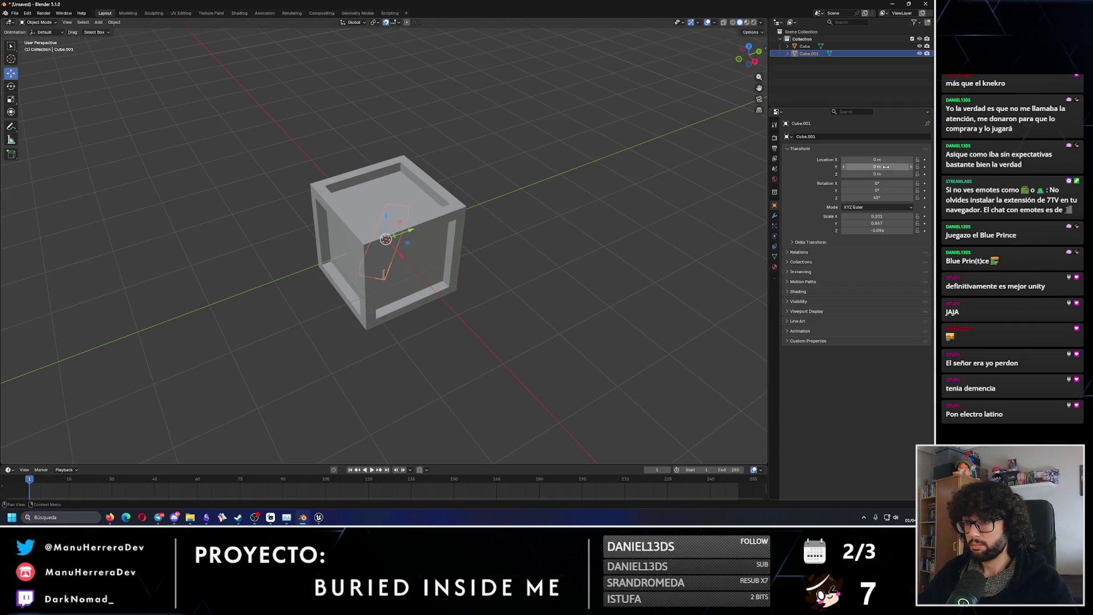
{"action": "left_click_drag", "start_coordinate": [385, 221], "coordinate": [379, 163]}
Set the slab's scale to exactly X 0.2, Y 0.85, Z 0.2.
{"action": "scroll", "coordinate": [378, 158], "scroll_direction": "up", "scroll_amount": 3}
{"action": "scroll", "coordinate": [435, 233], "scroll_direction": "up", "scroll_amount": 5}
{"action": "middle_click_drag", "start_coordinate": [434, 233], "coordinate": [394, 182]}
{"action": "left_click_drag", "start_coordinate": [353, 205], "coordinate": [362, 260]}
{"action": "middle_click_drag", "start_coordinate": [362, 260], "coordinate": [387, 265]}
{"action": "left_click", "coordinate": [889, 216]}
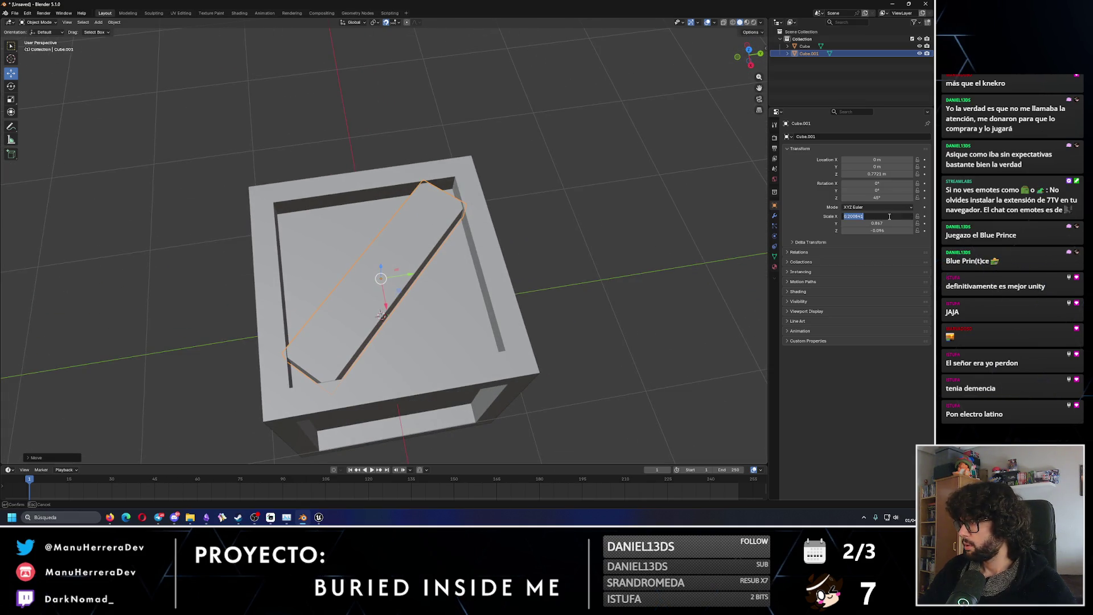
{"action": "key", "text": "Return"}
{"action": "left_click", "coordinate": [885, 224]}
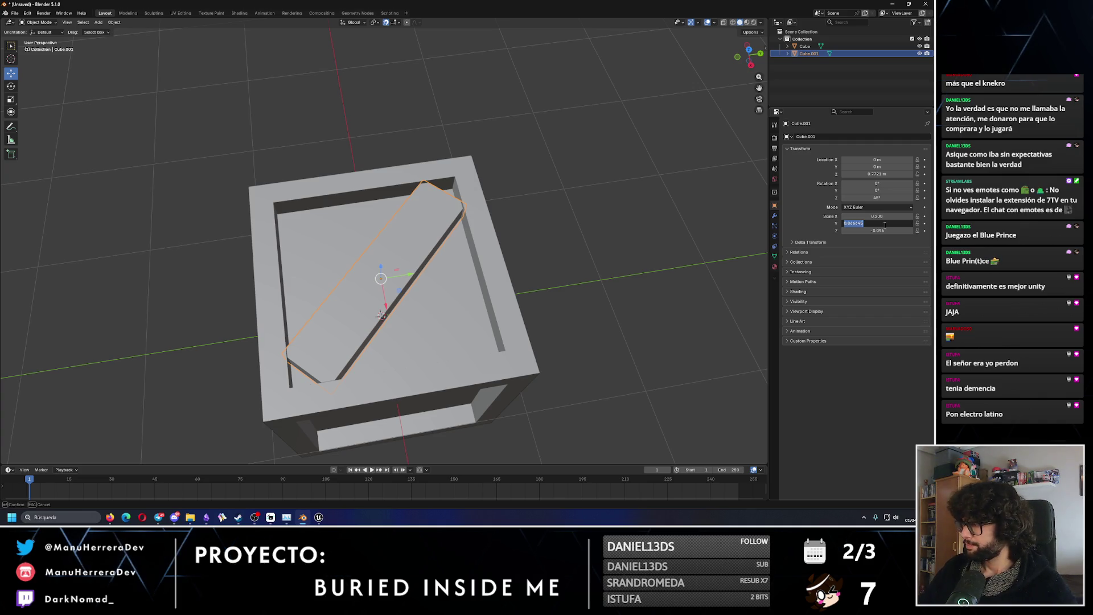
{"action": "key", "text": "BackSpace"}
{"action": "key", "text": "BackSpace"}
{"action": "type", "text": "5"}
{"action": "key", "text": "Return"}
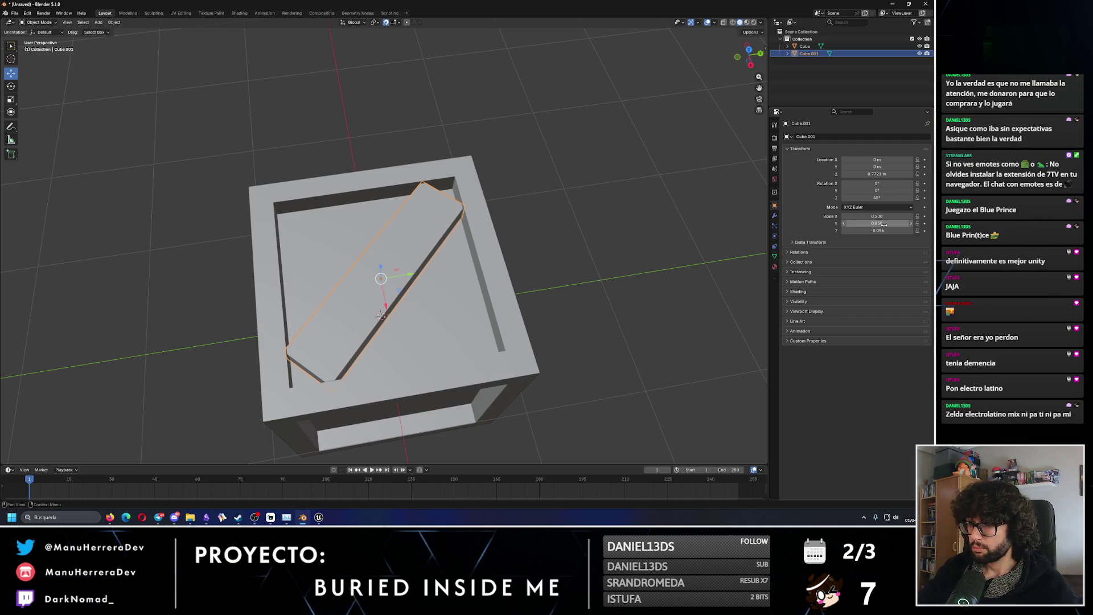
{"action": "left_click", "coordinate": [884, 231]}
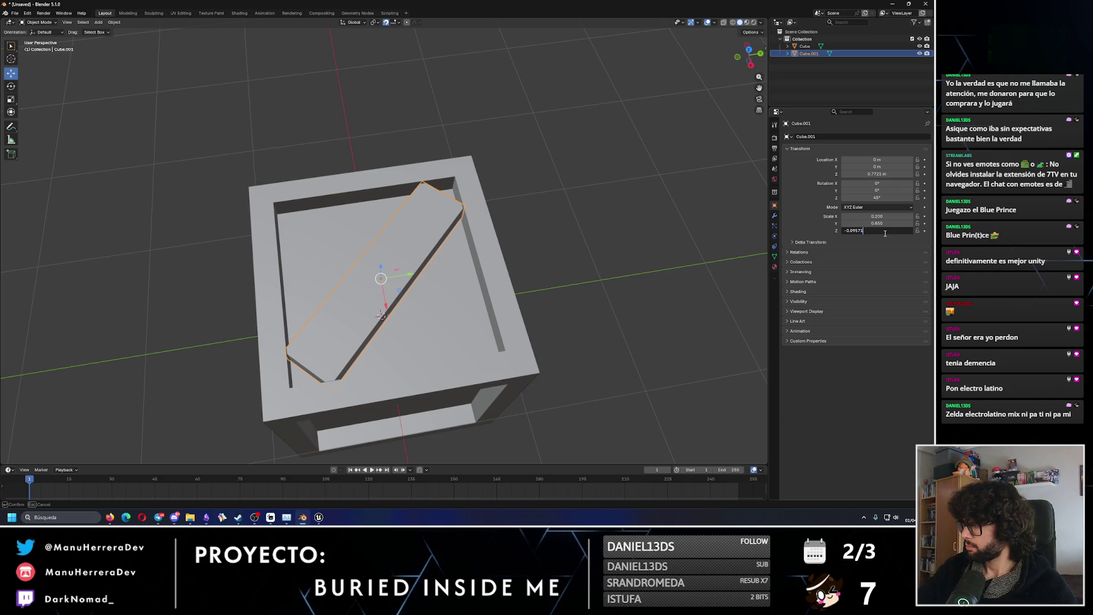
{"action": "key", "text": "BackSpace"}
{"action": "key", "text": "BackSpace"}
{"action": "key", "text": "BackSpace"}
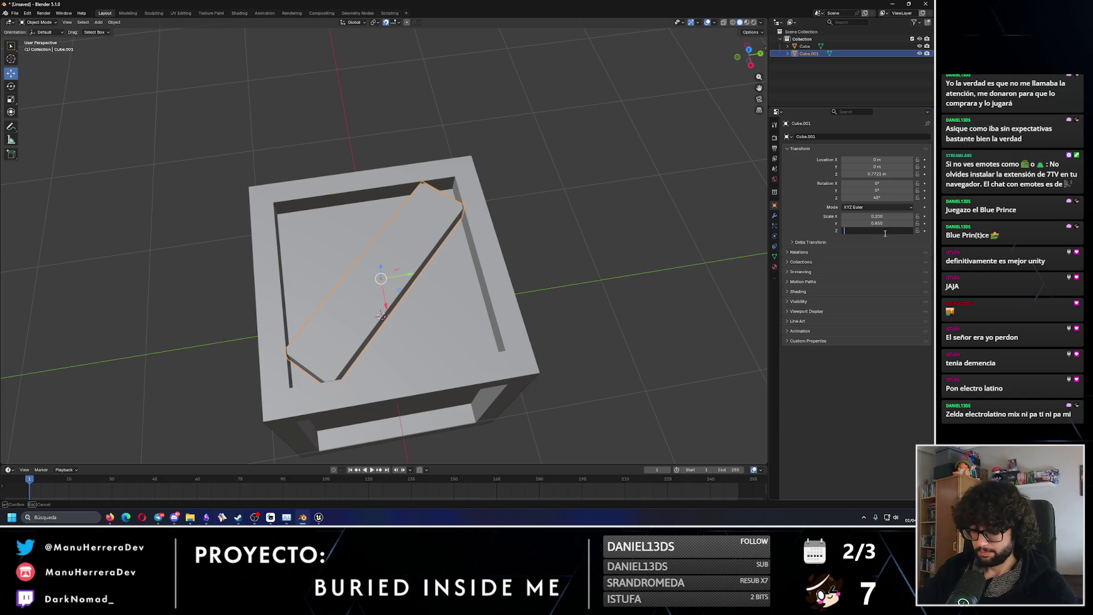
{"action": "type", "text": "0.2"}
{"action": "key", "text": "Return"}
{"action": "middle_click_drag", "start_coordinate": [399, 296], "coordinate": [399, 245]}
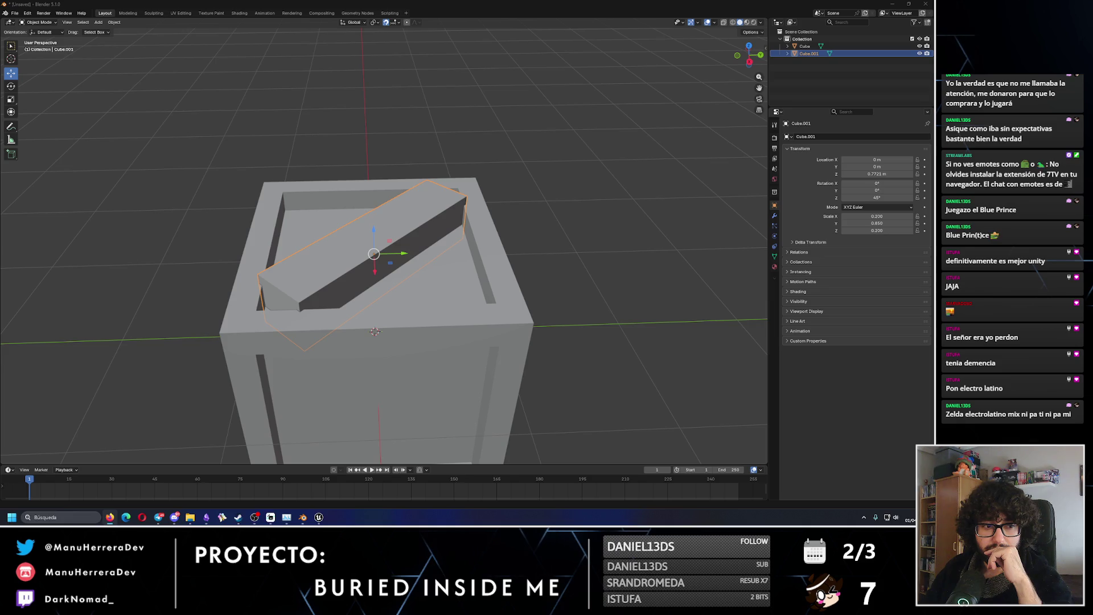
Thin the plank by setting its Z scale to 0.08.
{"action": "left_click", "coordinate": [14, 101]}
{"action": "left_click_drag", "start_coordinate": [375, 231], "coordinate": [375, 244]}
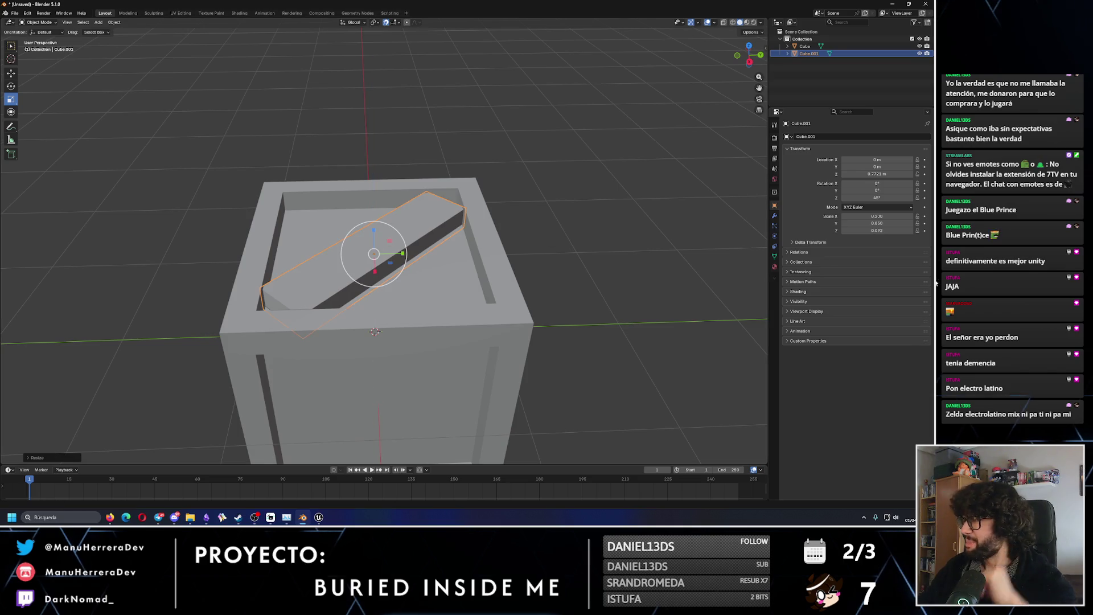
{"action": "left_click", "coordinate": [886, 230]}
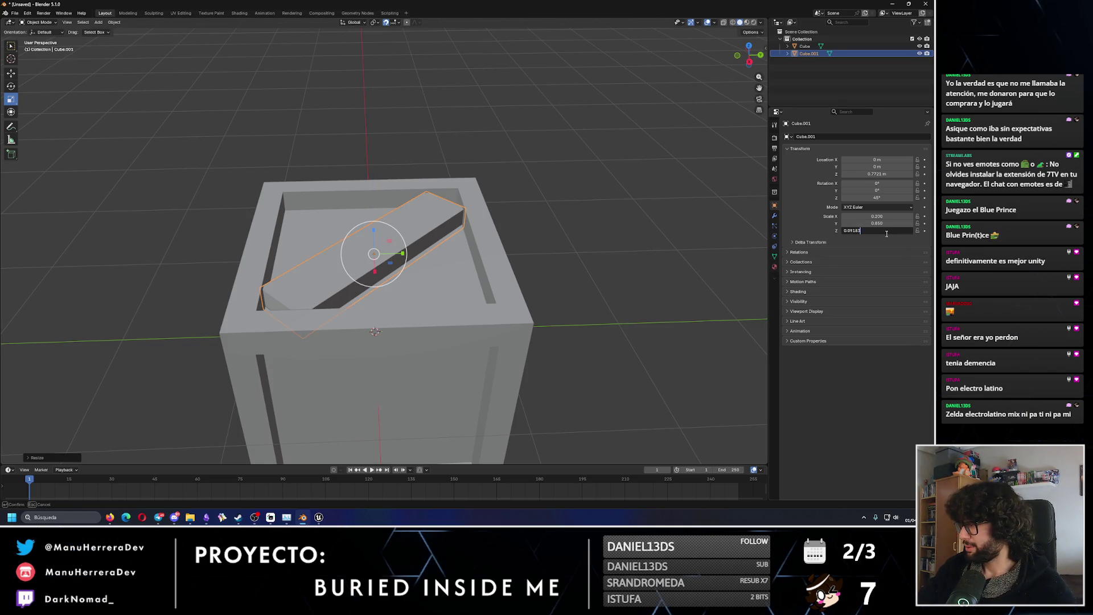
{"action": "type", "text": "8"}
{"action": "key", "text": "Return"}
{"action": "mouse_move", "coordinate": [409, 267]}
{"action": "middle_mouse_down"}
{"action": "mouse_move", "coordinate": [457, 233]}
{"action": "mouse_move", "coordinate": [387, 284]}
{"action": "mouse_move", "coordinate": [366, 328]}
{"action": "middle_mouse_up"}
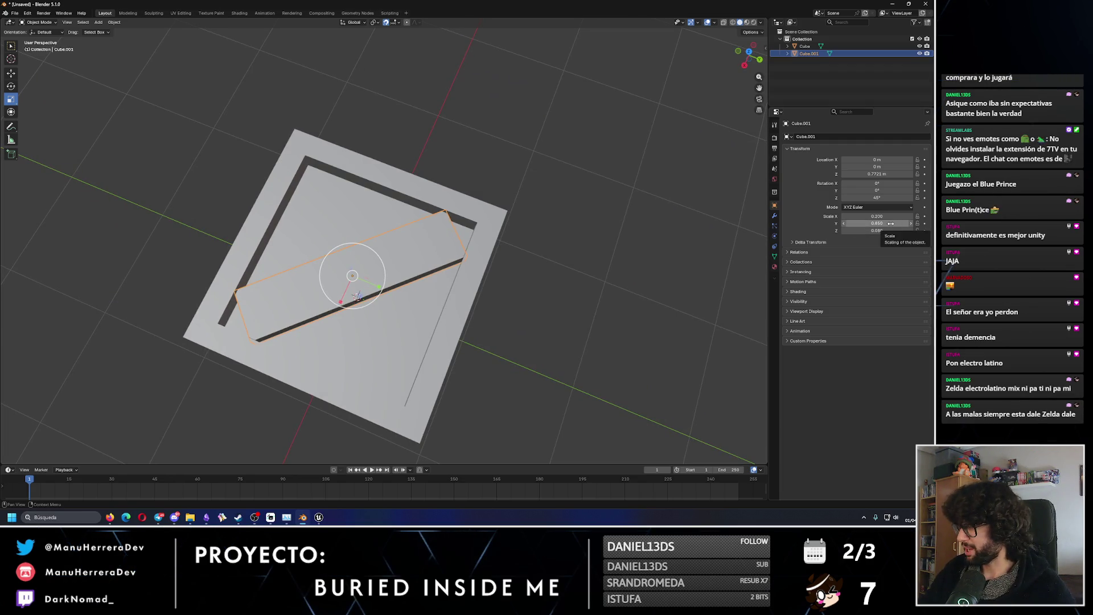
Lengthen the plank to 1.030 and lower it along Z to about 0.7627 m.
{"action": "left_click_drag", "start_coordinate": [880, 225], "coordinate": [895, 225]}
{"action": "mouse_move", "coordinate": [676, 226]}
{"action": "middle_mouse_down"}
{"action": "mouse_move", "coordinate": [454, 212]}
{"action": "mouse_move", "coordinate": [476, 188]}
{"action": "mouse_move", "coordinate": [533, 189]}
{"action": "mouse_move", "coordinate": [347, 152]}
{"action": "middle_mouse_up"}
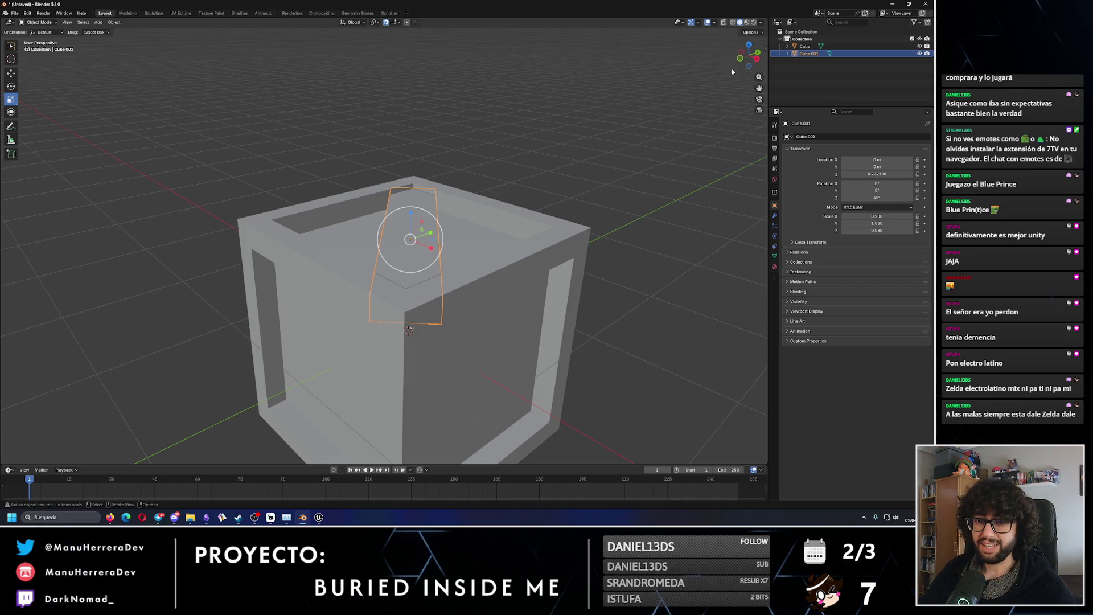
{"action": "mouse_move", "coordinate": [480, 217]}
{"action": "middle_mouse_down"}
{"action": "mouse_move", "coordinate": [285, 142]}
{"action": "mouse_move", "coordinate": [427, 171]}
{"action": "mouse_move", "coordinate": [106, 82]}
{"action": "middle_mouse_up"}
{"action": "mouse_move", "coordinate": [437, 242]}
{"action": "middle_mouse_down"}
{"action": "mouse_move", "coordinate": [410, 222]}
{"action": "mouse_move", "coordinate": [484, 233]}
{"action": "mouse_move", "coordinate": [439, 244]}
{"action": "mouse_move", "coordinate": [450, 254]}
{"action": "mouse_move", "coordinate": [399, 159]}
{"action": "middle_mouse_up"}
{"action": "scroll", "coordinate": [396, 151], "scroll_direction": "up", "scroll_amount": 3}
{"action": "left_click_drag", "start_coordinate": [394, 167], "coordinate": [397, 169]}
{"action": "mouse_move", "coordinate": [397, 169]}
{"action": "middle_mouse_down"}
{"action": "mouse_move", "coordinate": [390, 193]}
{"action": "mouse_move", "coordinate": [318, 153]}
{"action": "mouse_move", "coordinate": [367, 210]}
{"action": "middle_mouse_up"}
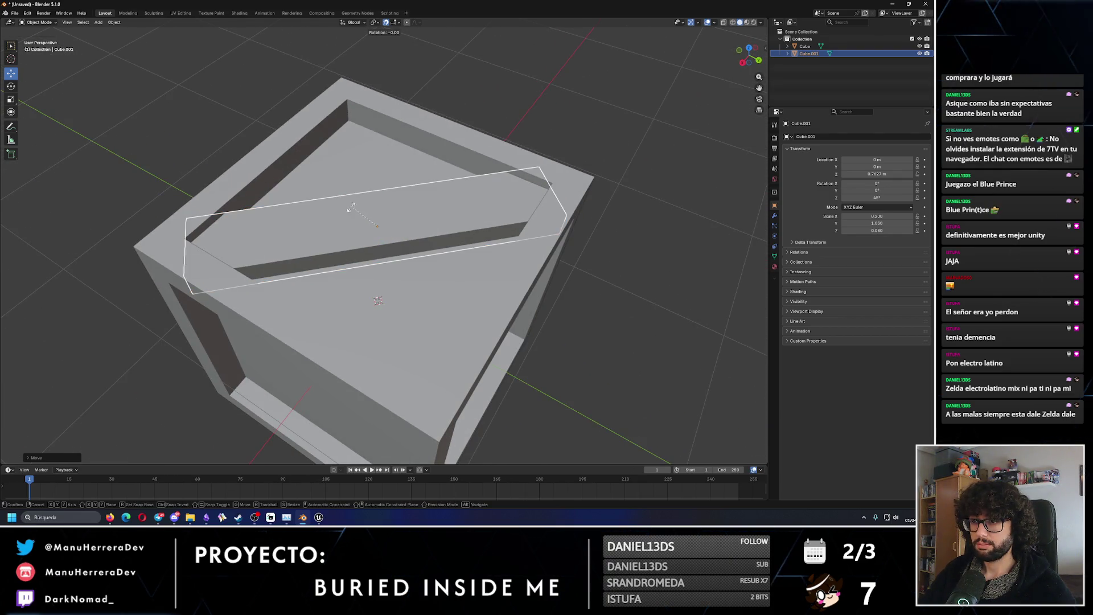
Undo an accidental tilt and shorten the plank's Y scale to 0.820.
{"action": "key", "text": "r"}
{"action": "left_click", "coordinate": [443, 225]}
{"action": "key", "text": "ctrl+z"}
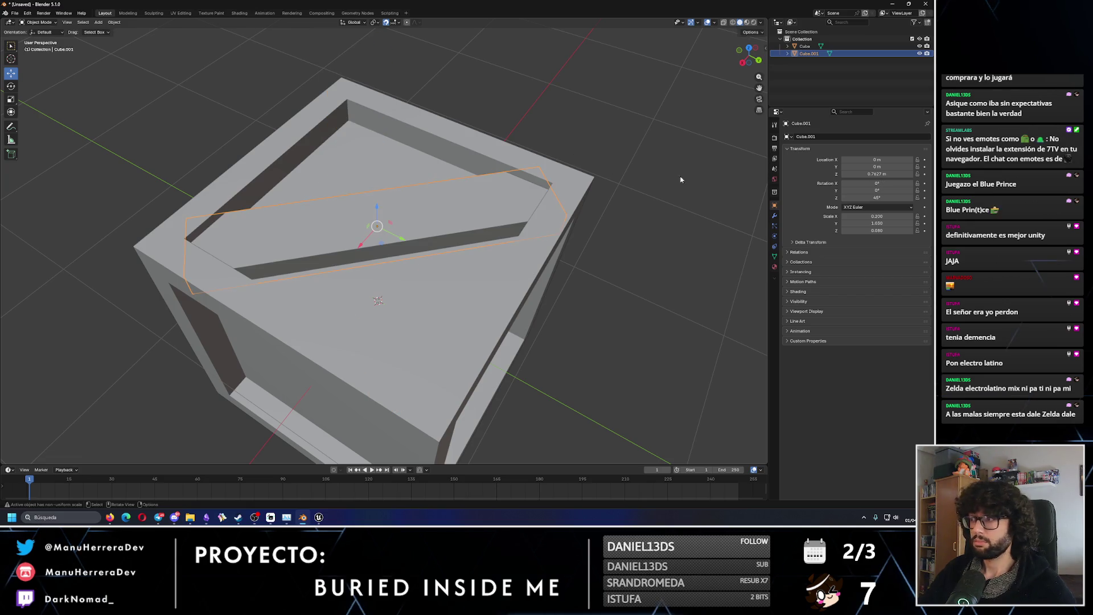
{"action": "left_click_drag", "start_coordinate": [877, 230], "coordinate": [865, 223]}
{"action": "mouse_move", "coordinate": [500, 216]}
{"action": "middle_mouse_down"}
{"action": "mouse_move", "coordinate": [432, 169]}
{"action": "mouse_move", "coordinate": [444, 171]}
{"action": "middle_mouse_up"}
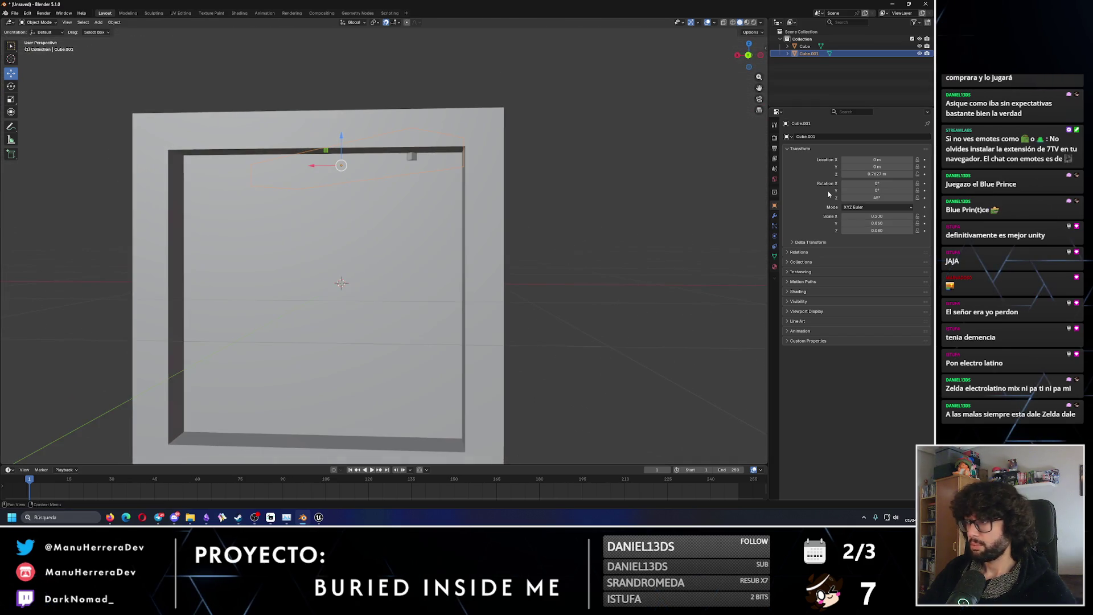
{"action": "left_click_drag", "start_coordinate": [877, 223], "coordinate": [870, 223]}
{"action": "mouse_move", "coordinate": [627, 211]}
{"action": "middle_mouse_down"}
{"action": "mouse_move", "coordinate": [560, 247]}
{"action": "mouse_move", "coordinate": [479, 240]}
{"action": "middle_mouse_up"}
{"action": "middle_click_drag", "start_coordinate": [241, 254], "coordinate": [314, 220]}
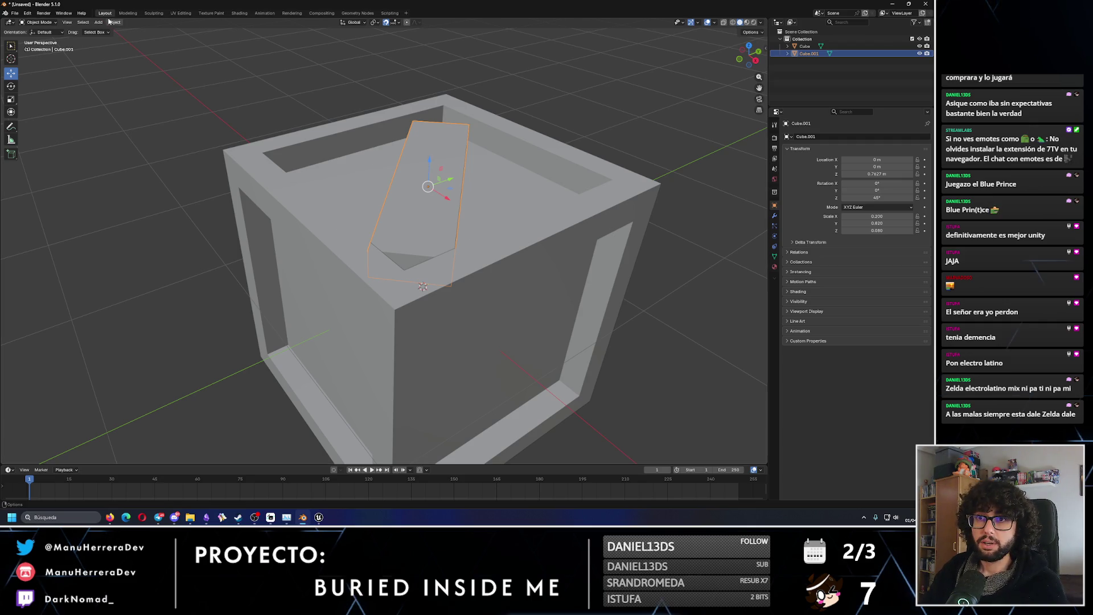
In Edit Mode, recalculate the plank's normals through the F3 'normals' search.
{"action": "left_click", "coordinate": [127, 13]}
{"action": "middle_click_drag", "start_coordinate": [398, 273], "coordinate": [558, 271]}
{"action": "left_click", "coordinate": [559, 271]}
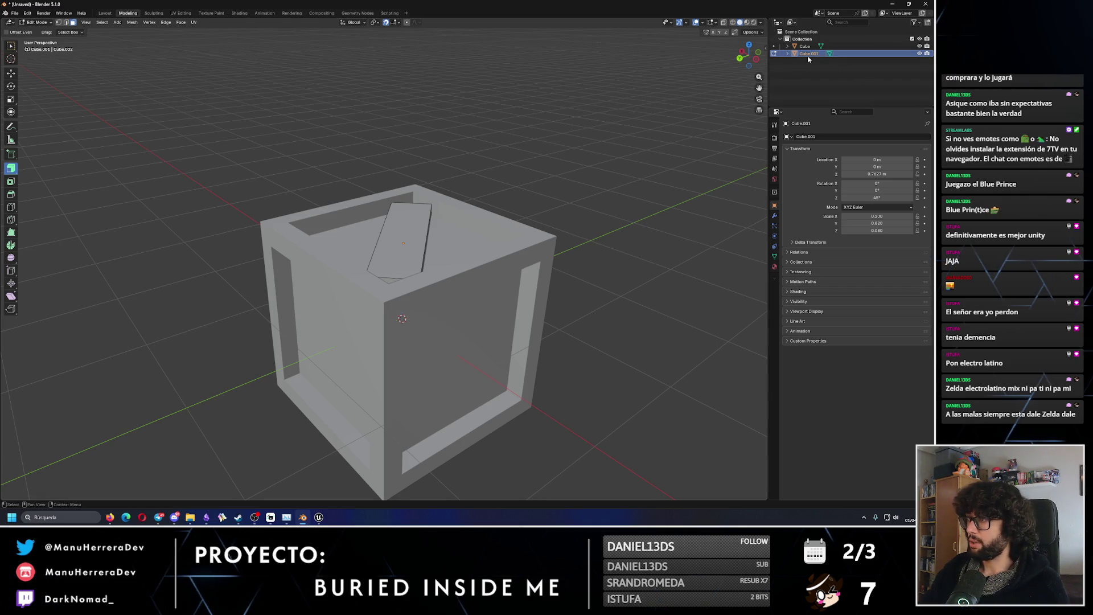
{"action": "key", "text": "F3"}
{"action": "type", "text": "normals"}
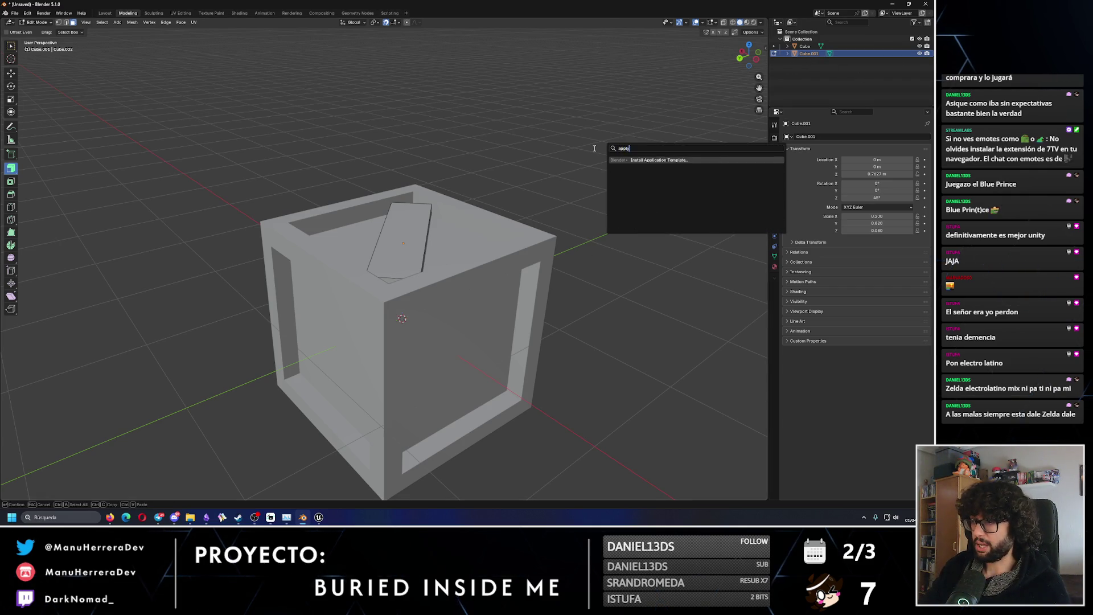
{"action": "key", "text": "Return"}
Back in Object Mode, run Apply Scale via F3 so the plank's scale reads 1.000.
{"action": "key", "text": "Tab"}
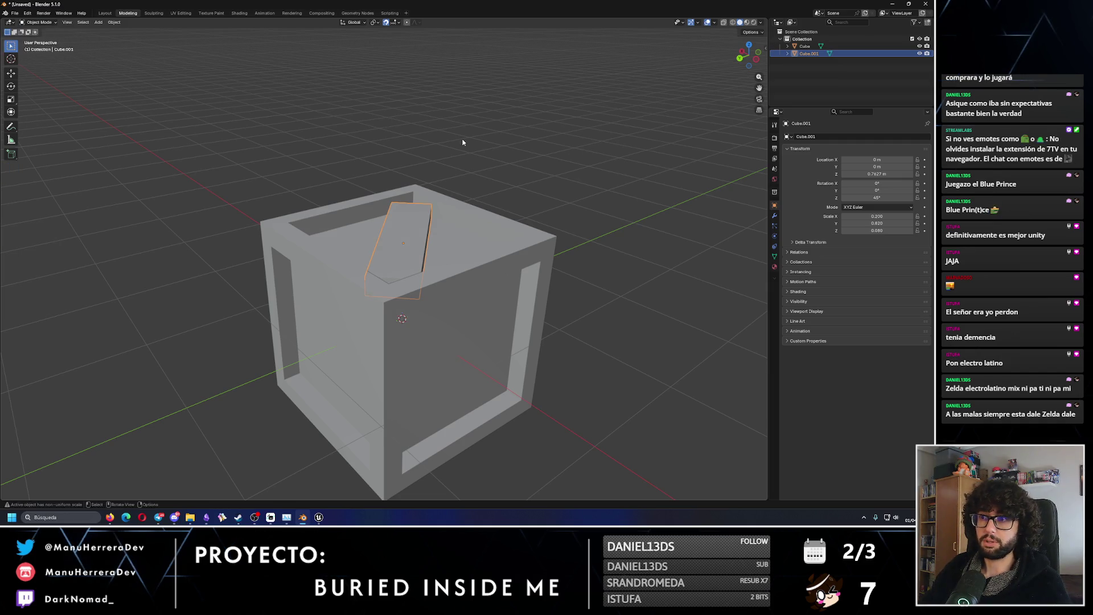
{"action": "key", "text": "F3"}
{"action": "type", "text": "apply "}
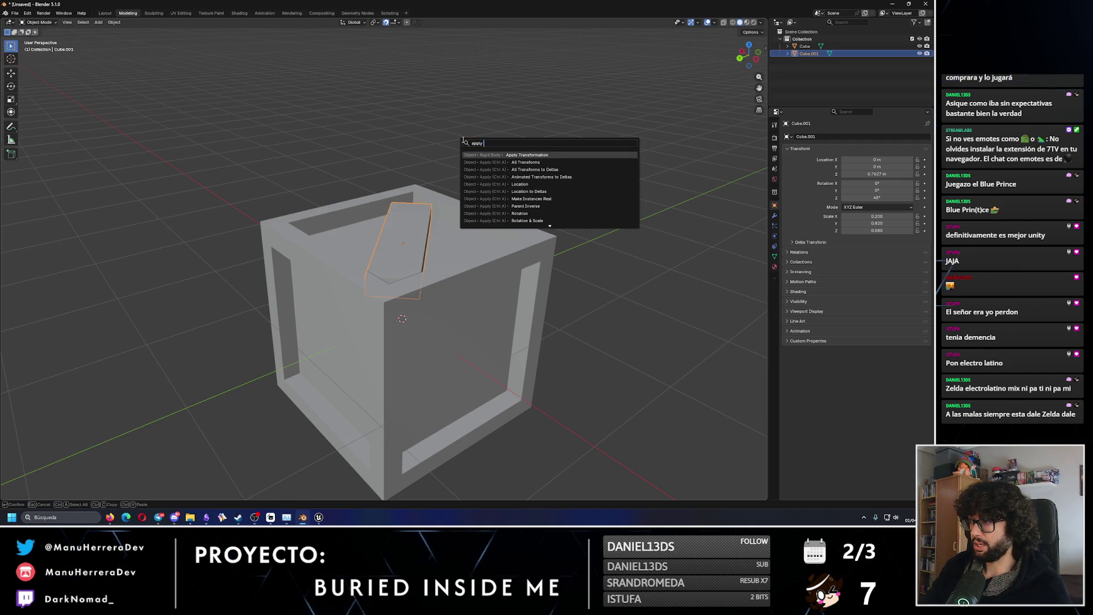
{"action": "type", "text": "scale"}
{"action": "key", "text": "Return"}
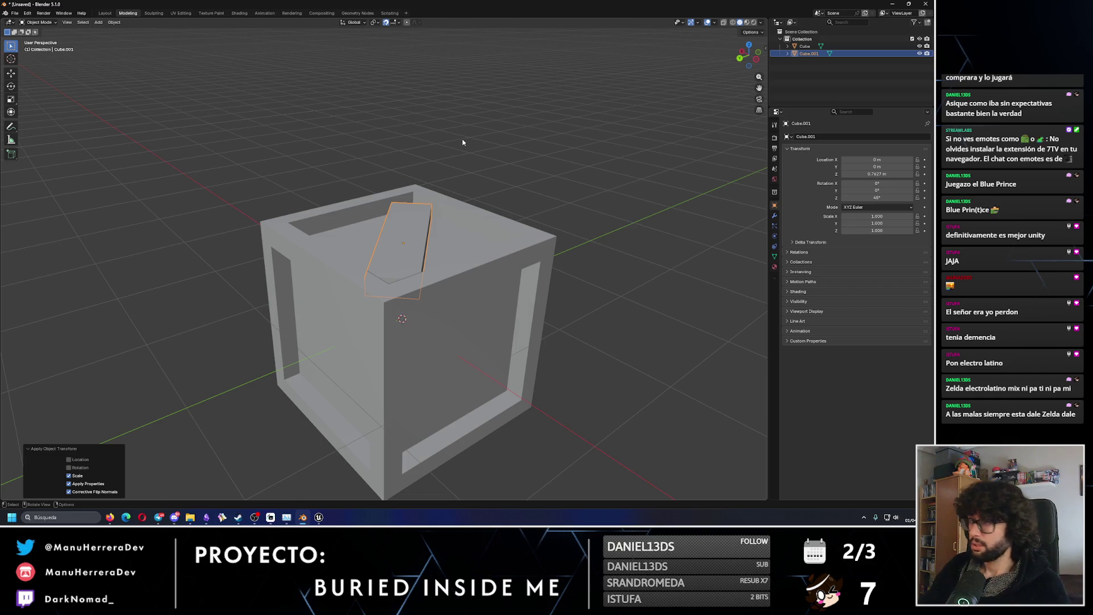
{"action": "middle_click_drag", "start_coordinate": [523, 213], "coordinate": [523, 244]}
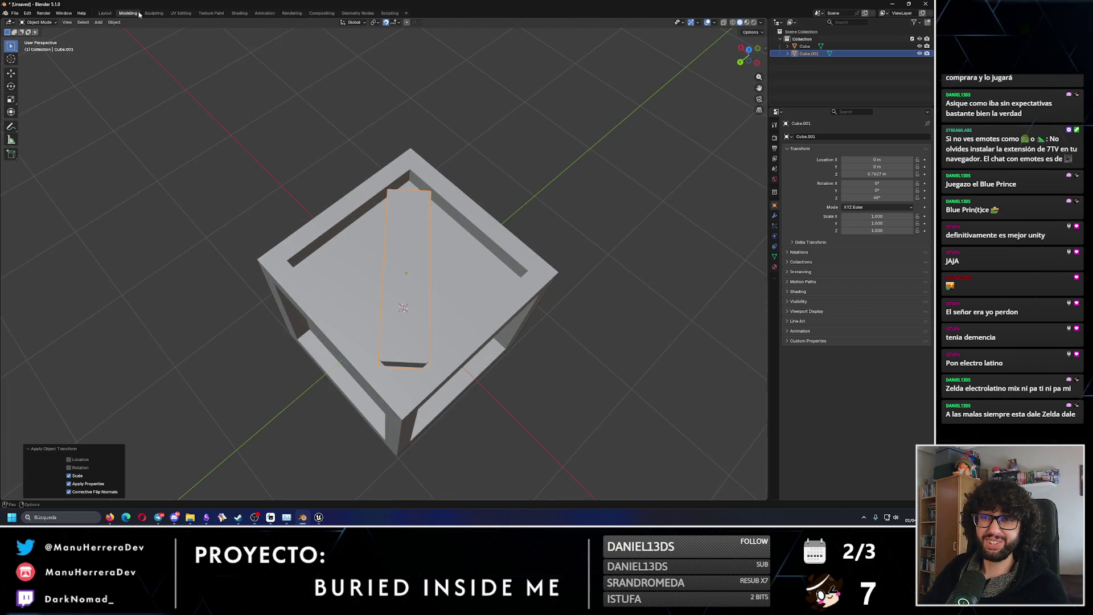
{"action": "left_click", "coordinate": [39, 23]}
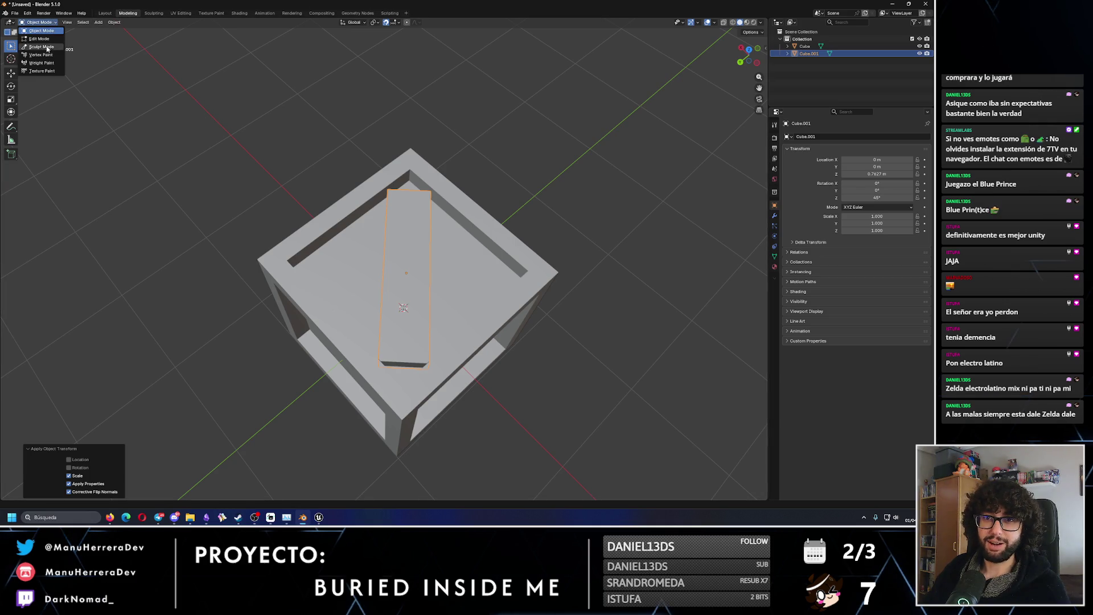
In Edit Mode, loop-cut the plank lengthwise down its middle.
{"action": "left_click", "coordinate": [40, 43]}
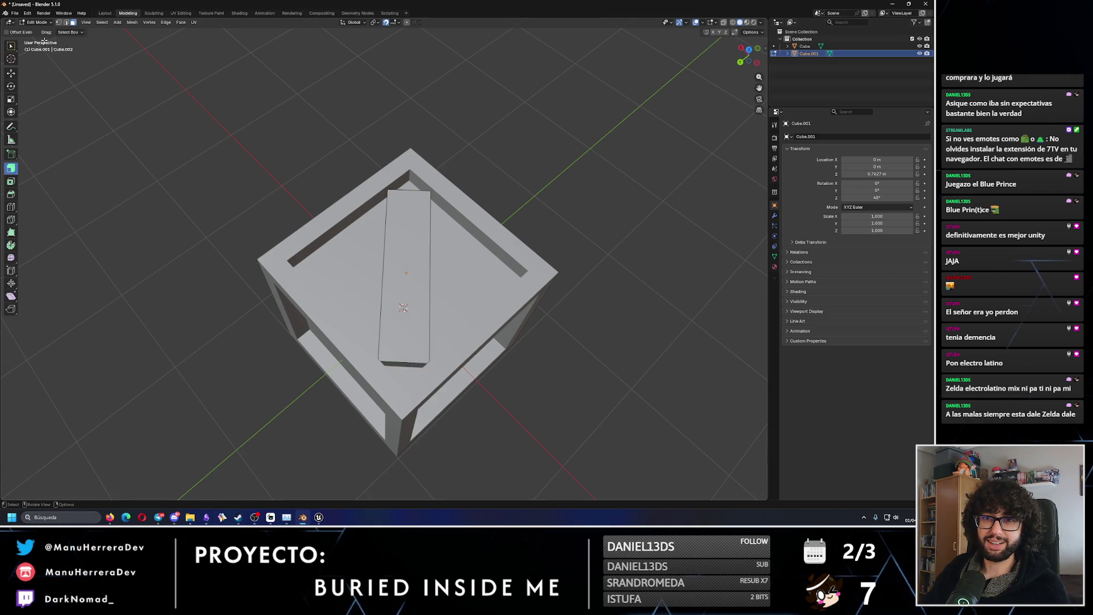
{"action": "left_click", "coordinate": [11, 207]}
{"action": "left_click", "coordinate": [418, 203]}
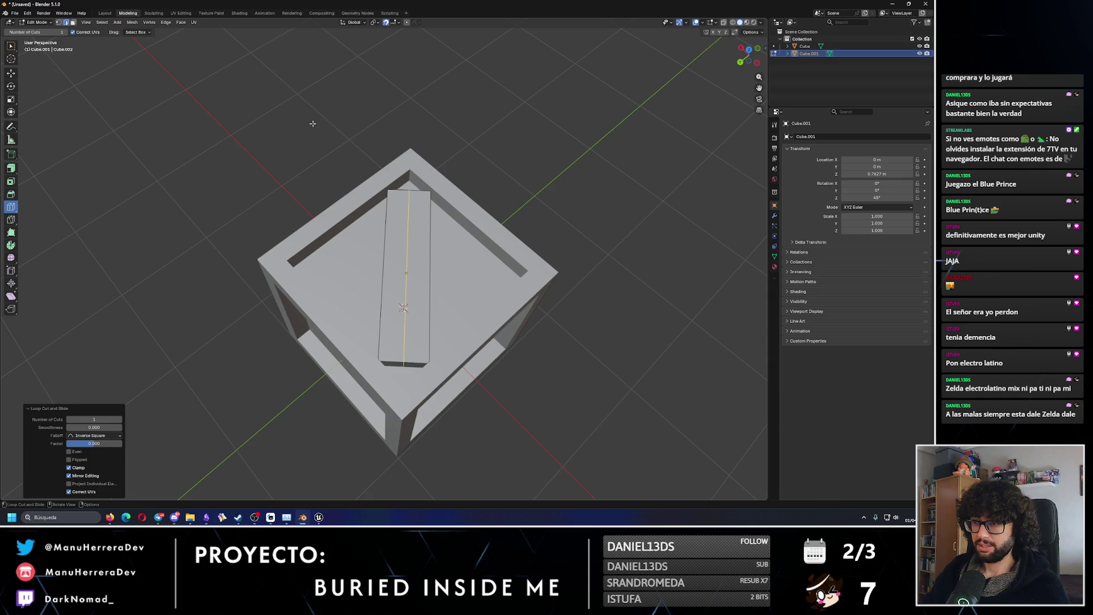
{"action": "mouse_move", "coordinate": [346, 155]}
{"action": "middle_mouse_down"}
{"action": "mouse_move", "coordinate": [245, 165]}
{"action": "mouse_move", "coordinate": [159, 152]}
{"action": "middle_mouse_up"}
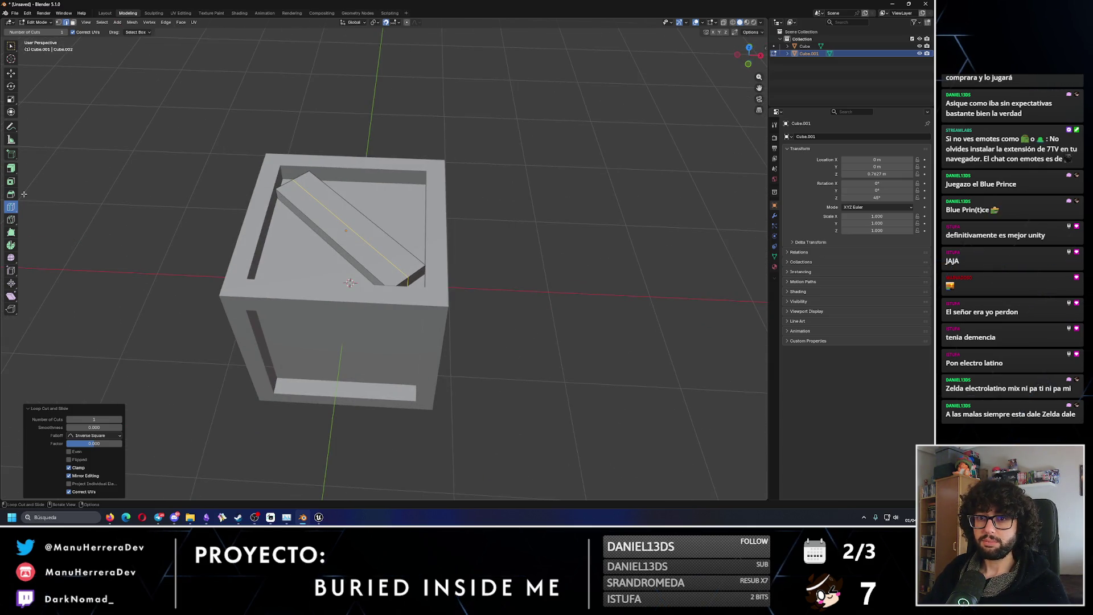
With Local orientation, move the plank's end vertex along Y to taper the end.
{"action": "left_click", "coordinate": [11, 72]}
{"action": "scroll", "coordinate": [420, 296], "scroll_direction": "up", "scroll_amount": 2}
{"action": "left_click", "coordinate": [420, 296]}
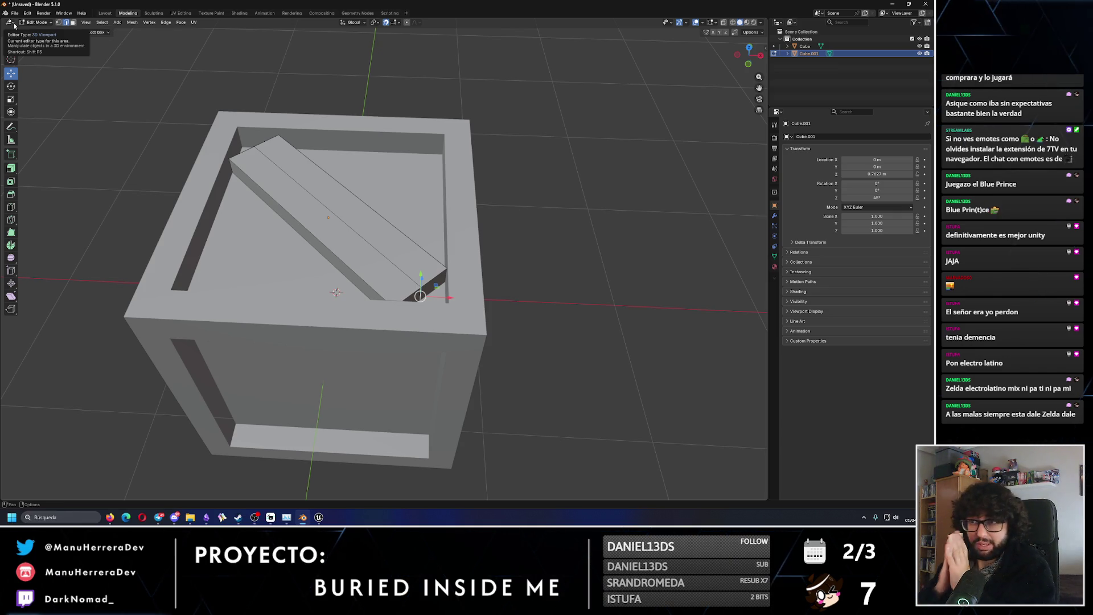
{"action": "left_click", "coordinate": [352, 22]}
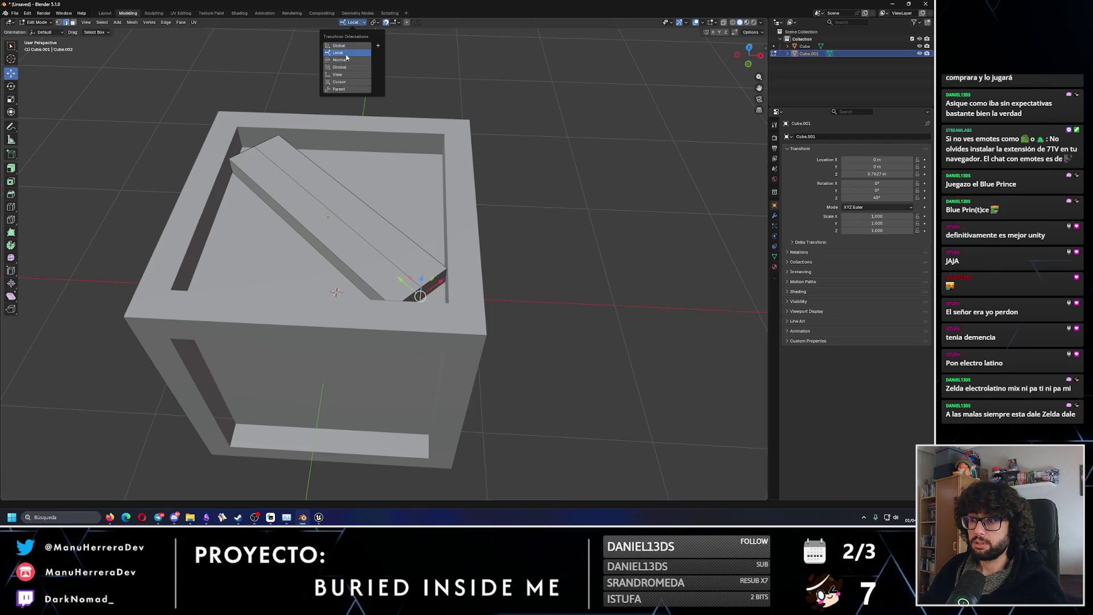
{"action": "left_click", "coordinate": [342, 53]}
{"action": "key", "text": "g"}
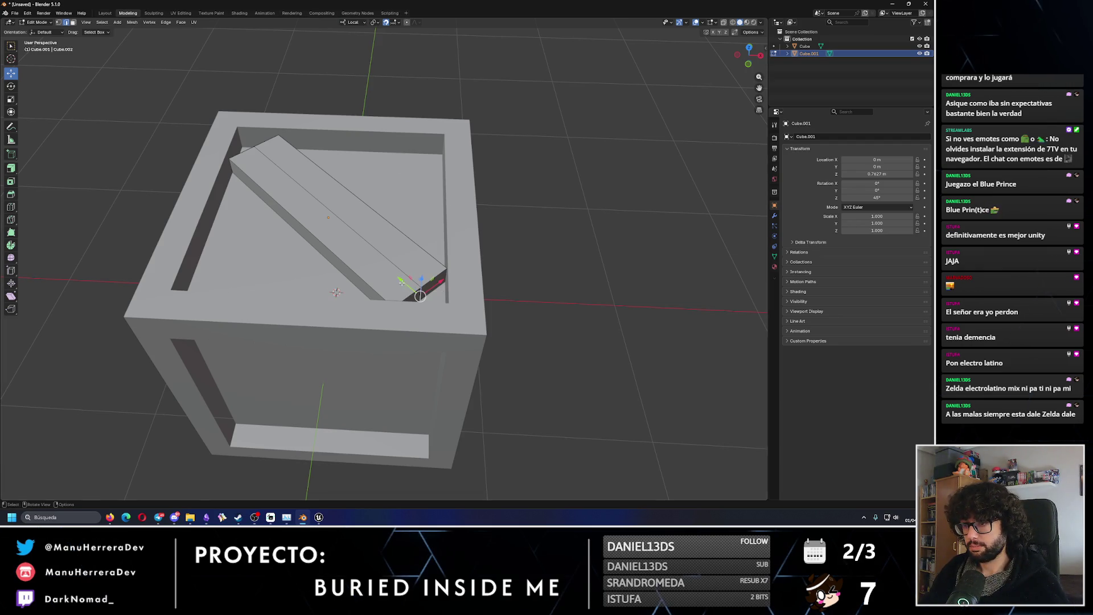
{"action": "key", "text": "y"}
{"action": "left_click", "coordinate": [436, 305]}
Add the other end edge and scale along local Y to stretch the plank corner to corner.
{"action": "middle_click_drag", "start_coordinate": [436, 304], "coordinate": [443, 291]}
{"action": "middle_click_drag", "start_coordinate": [314, 292], "coordinate": [411, 276]}
{"action": "left_click", "coordinate": [342, 332], "text": "shift"}
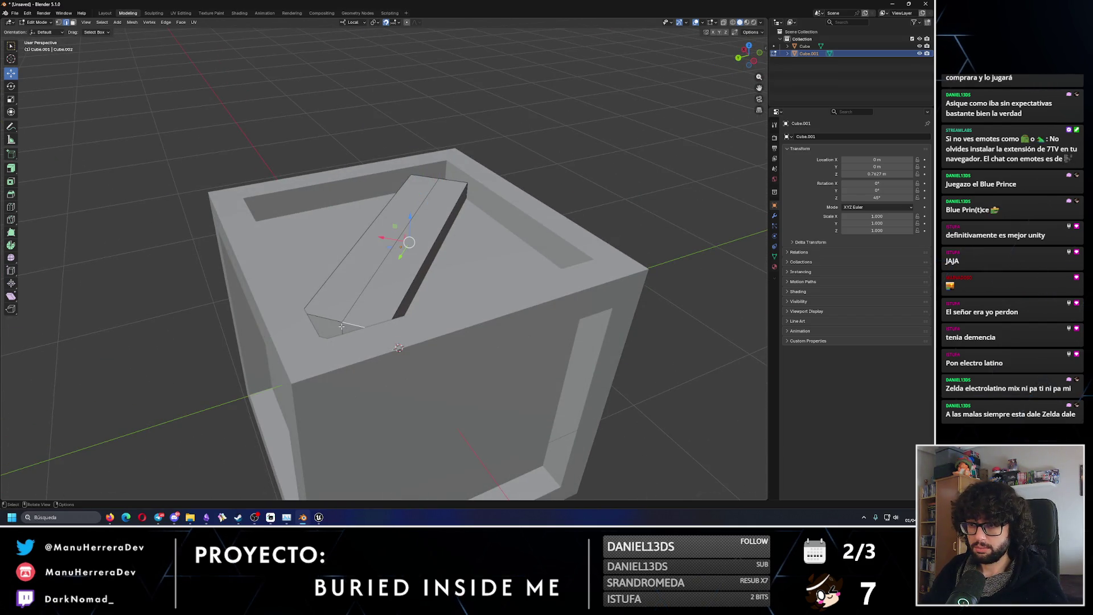
{"action": "middle_click_drag", "start_coordinate": [342, 326], "coordinate": [300, 314]}
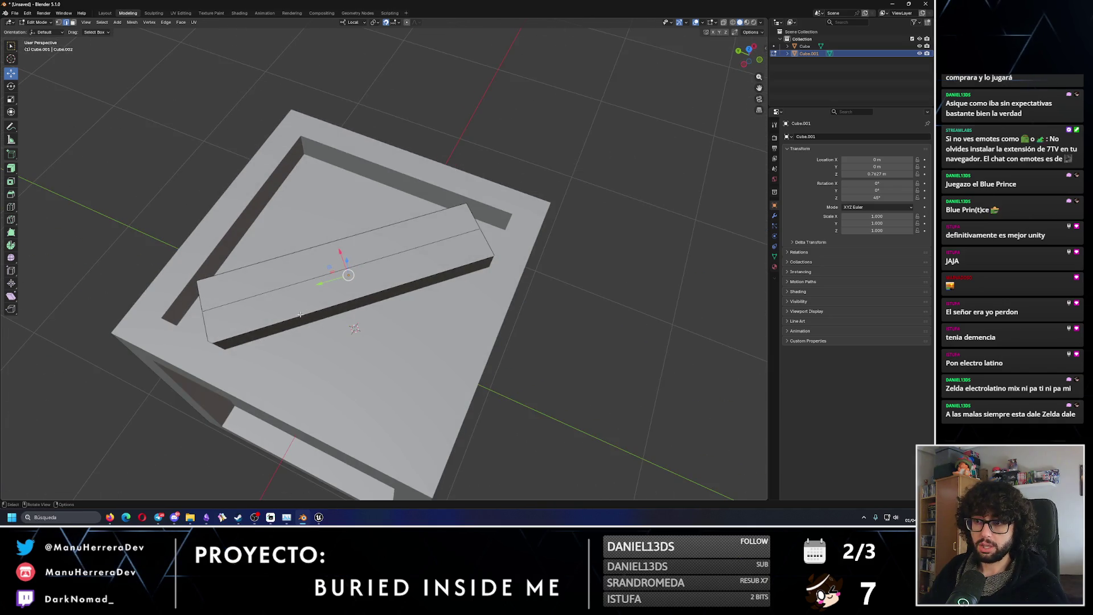
{"action": "left_click", "coordinate": [11, 100]}
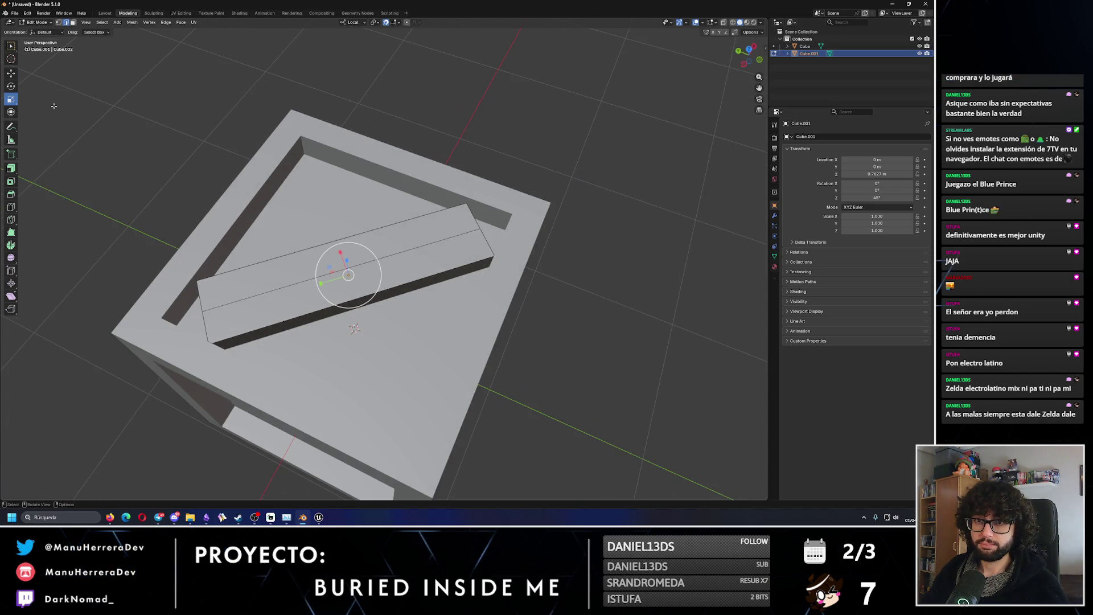
{"action": "left_click_drag", "start_coordinate": [322, 283], "coordinate": [314, 284]}
{"action": "mouse_move", "coordinate": [341, 285]}
{"action": "middle_mouse_down"}
{"action": "mouse_move", "coordinate": [425, 284]}
{"action": "mouse_move", "coordinate": [191, 86]}
{"action": "middle_mouse_up"}
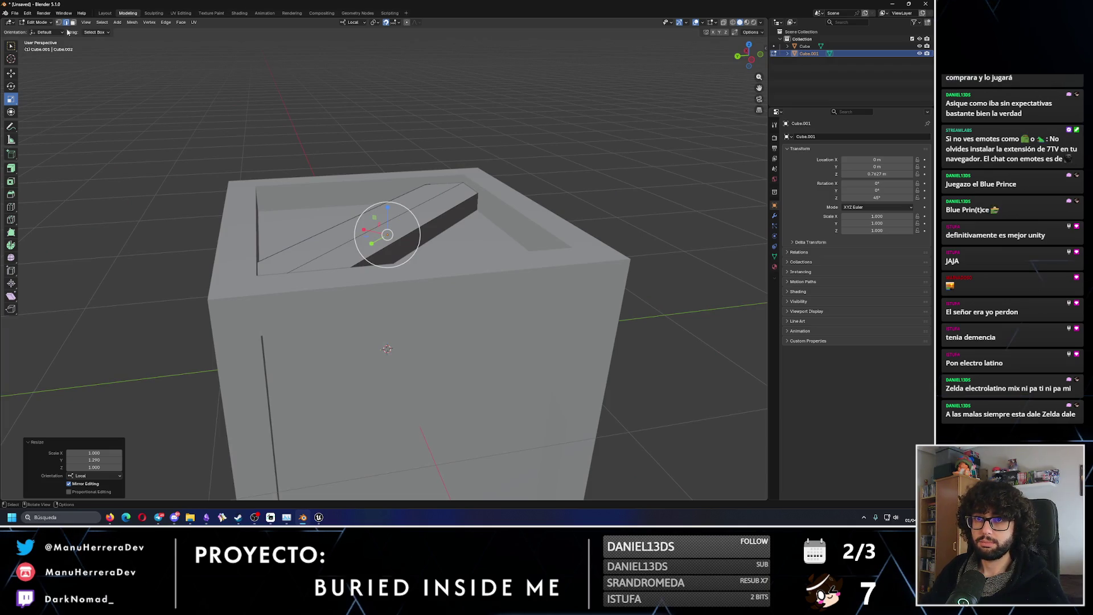
{"action": "mouse_move", "coordinate": [107, 145]}
{"action": "middle_mouse_down"}
{"action": "mouse_move", "coordinate": [510, 242]}
{"action": "mouse_move", "coordinate": [471, 268]}
{"action": "middle_mouse_up"}
{"action": "scroll", "coordinate": [510, 243], "scroll_direction": "down", "scroll_amount": 5}
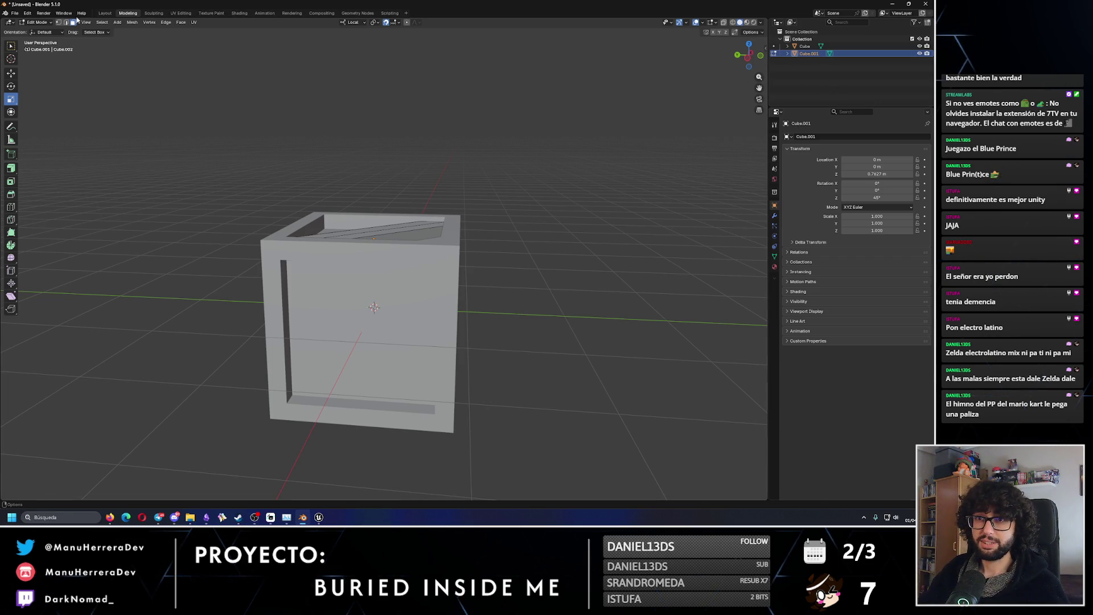
{"action": "left_click", "coordinate": [37, 22]}
Back in Object Mode, paste a copy of the plank and rotate it 90° on Z.
{"action": "left_click", "coordinate": [40, 32]}
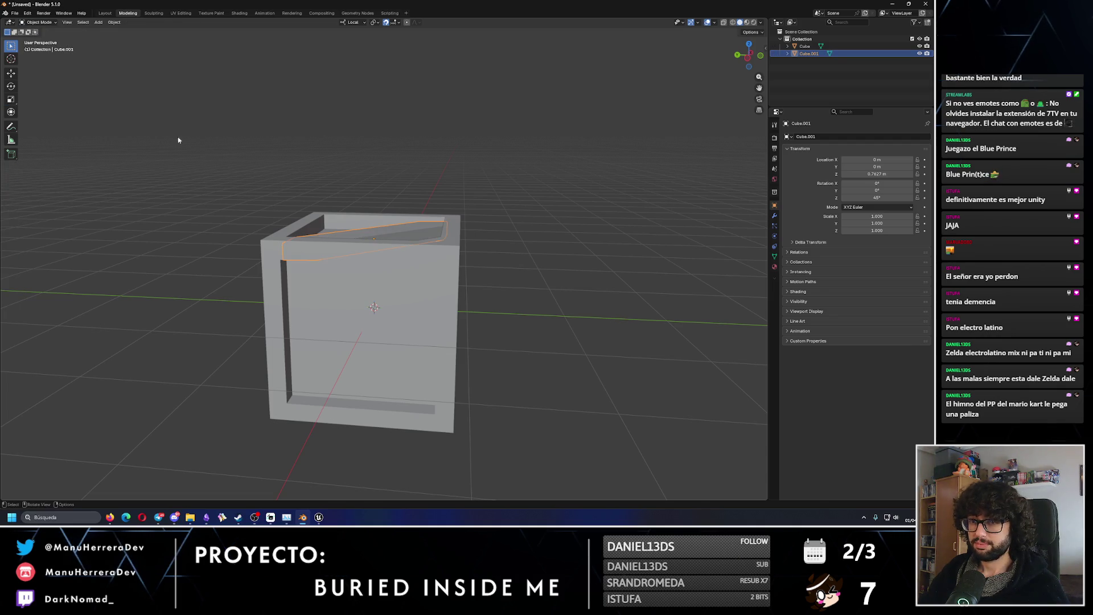
{"action": "left_click", "coordinate": [11, 73]}
{"action": "middle_click_drag", "start_coordinate": [358, 252], "coordinate": [380, 245]}
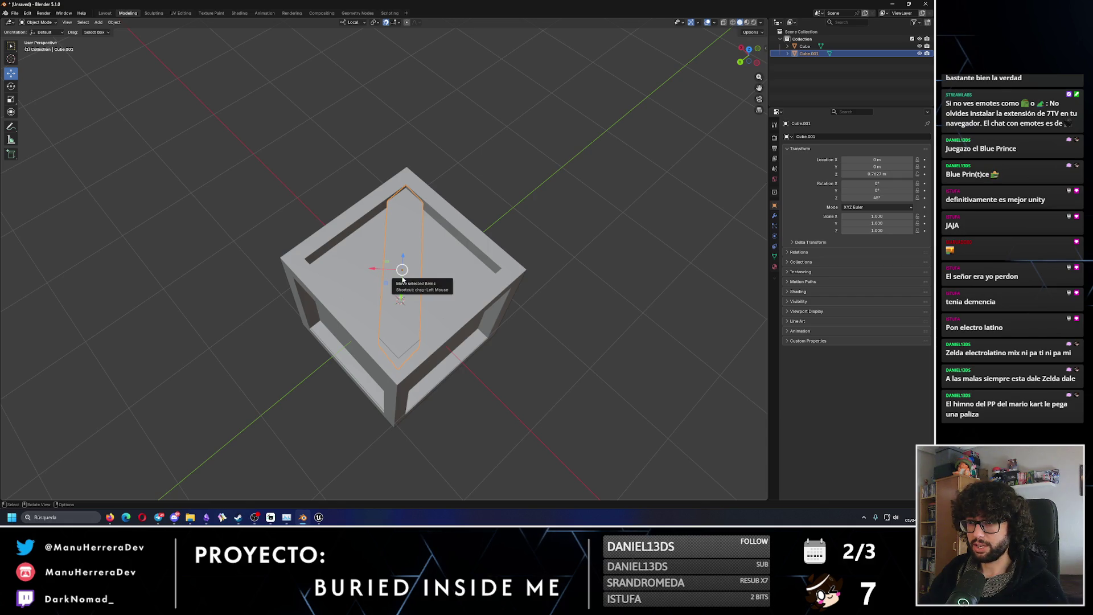
{"action": "left_click", "coordinate": [10, 86]}
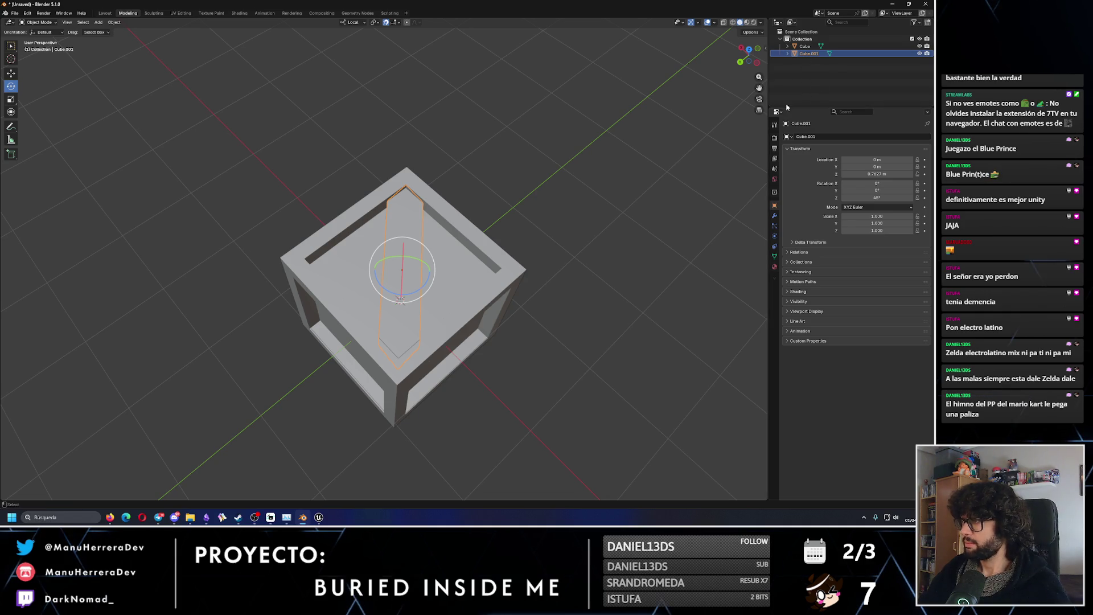
{"action": "key", "text": "ctrl+v"}
{"action": "mouse_move", "coordinate": [416, 291]}
{"action": "left_mouse_down"}
{"action": "mouse_move", "coordinate": [427, 295]}
{"action": "mouse_move", "coordinate": [391, 298]}
{"action": "left_mouse_up"}
{"action": "left_click", "coordinate": [553, 247]}
{"action": "middle_click_drag", "start_coordinate": [553, 247], "coordinate": [619, 226]}
{"action": "scroll", "coordinate": [513, 223], "scroll_direction": "up", "scroll_amount": 4}
{"action": "mouse_move", "coordinate": [513, 223]}
{"action": "middle_mouse_down"}
{"action": "mouse_move", "coordinate": [476, 221]}
{"action": "mouse_move", "coordinate": [467, 243]}
{"action": "middle_mouse_up"}
Nudge the first plank upward, then select both planks and set their Location Z height.
{"action": "left_click", "coordinate": [469, 248]}
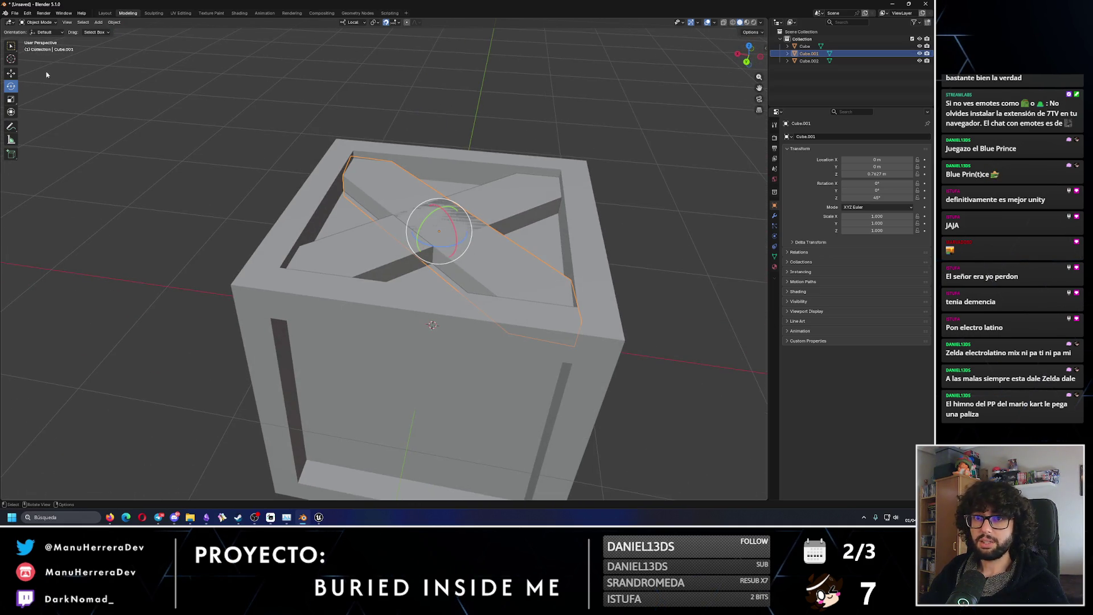
{"action": "left_click", "coordinate": [11, 73]}
{"action": "left_click_drag", "start_coordinate": [441, 210], "coordinate": [496, 225]}
{"action": "key", "text": "alt+a"}
{"action": "mouse_move", "coordinate": [599, 244]}
{"action": "middle_mouse_down"}
{"action": "mouse_move", "coordinate": [570, 234]}
{"action": "mouse_move", "coordinate": [493, 253]}
{"action": "mouse_move", "coordinate": [474, 240]}
{"action": "mouse_move", "coordinate": [422, 250]}
{"action": "middle_mouse_up"}
{"action": "scroll", "coordinate": [493, 252], "scroll_direction": "down", "scroll_amount": 6}
{"action": "left_click", "coordinate": [473, 241]}
{"action": "left_click", "coordinate": [418, 257], "text": "shift"}
{"action": "scroll", "coordinate": [418, 256], "scroll_direction": "down", "scroll_amount": 4}
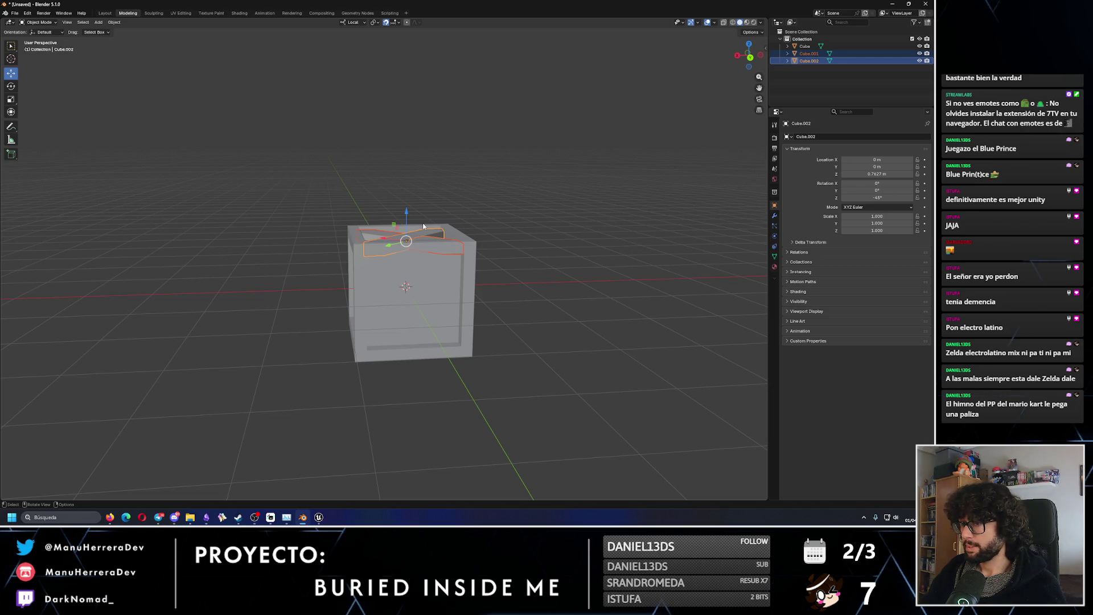
{"action": "middle_click_drag", "start_coordinate": [423, 226], "coordinate": [447, 228]}
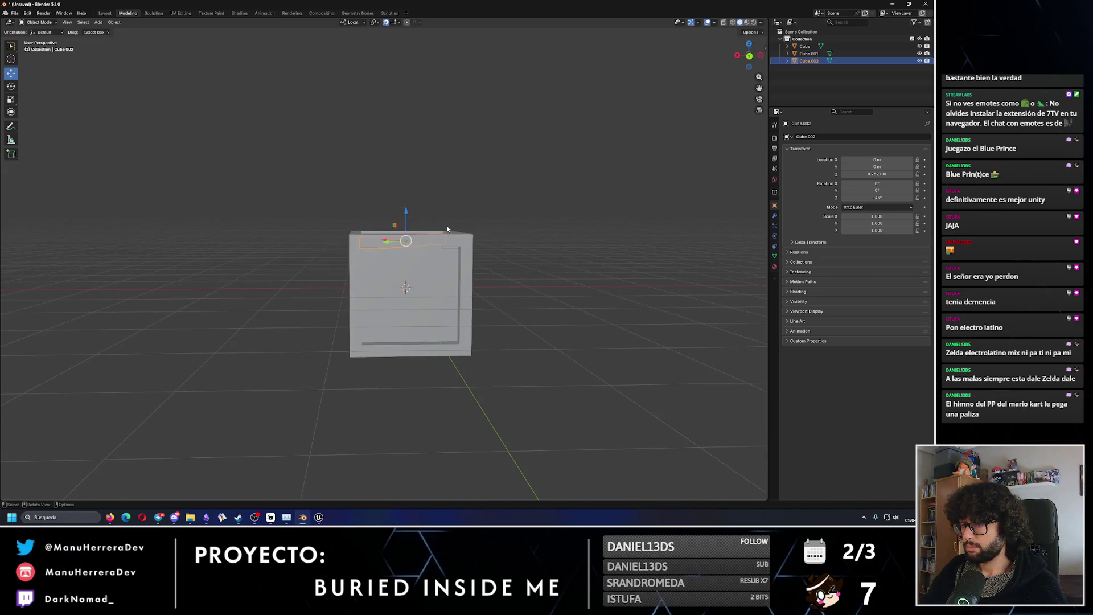
{"action": "left_click", "coordinate": [880, 175]}
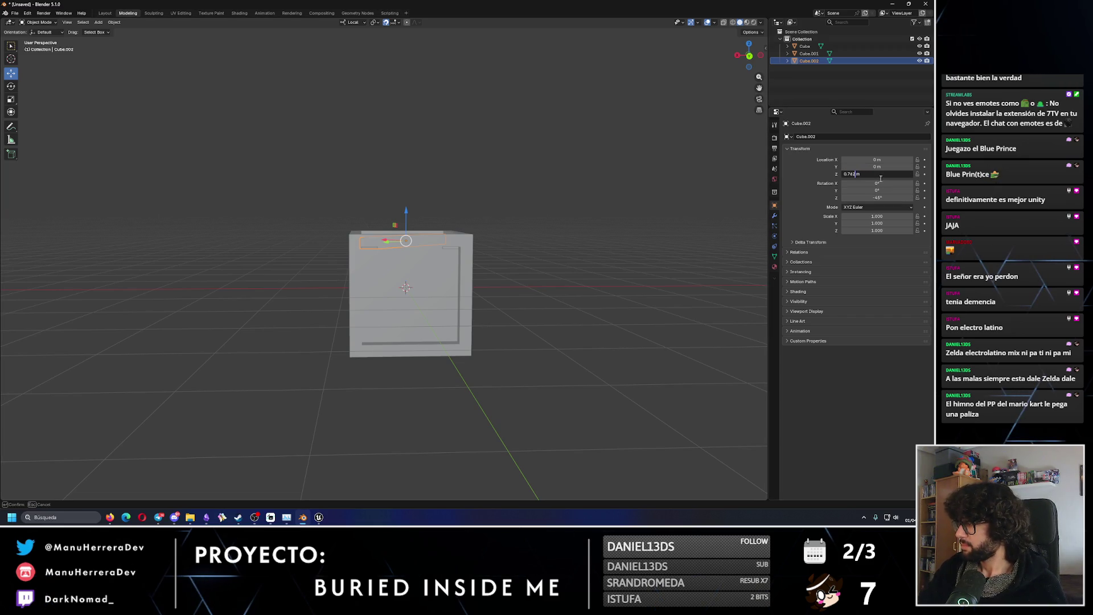
{"action": "key", "text": "Return"}
Set Cube.001's Location Z to 0.751 m in the N panel.
{"action": "middle_click_drag", "start_coordinate": [639, 207], "coordinate": [534, 232]}
{"action": "left_click", "coordinate": [439, 250]}
{"action": "left_click", "coordinate": [876, 173]}
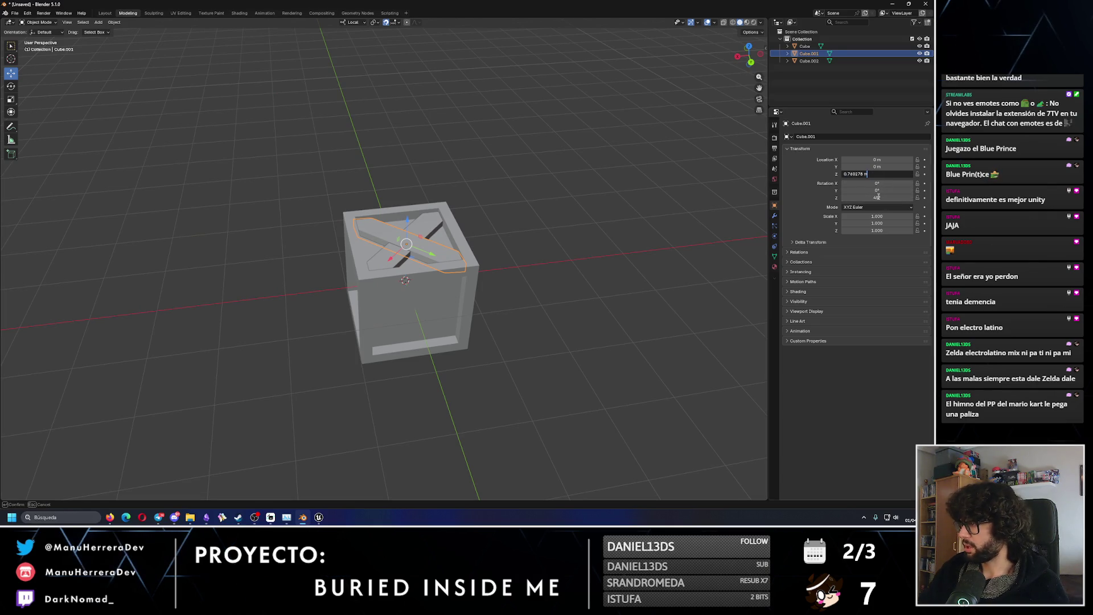
{"action": "type", "text": "1"}
{"action": "key", "text": "Return"}
Toggle see-through display and select both planks, Cube.002 and Cube.001.
{"action": "left_click", "coordinate": [469, 214]}
{"action": "scroll", "coordinate": [469, 216], "scroll_direction": "up", "scroll_amount": 3}
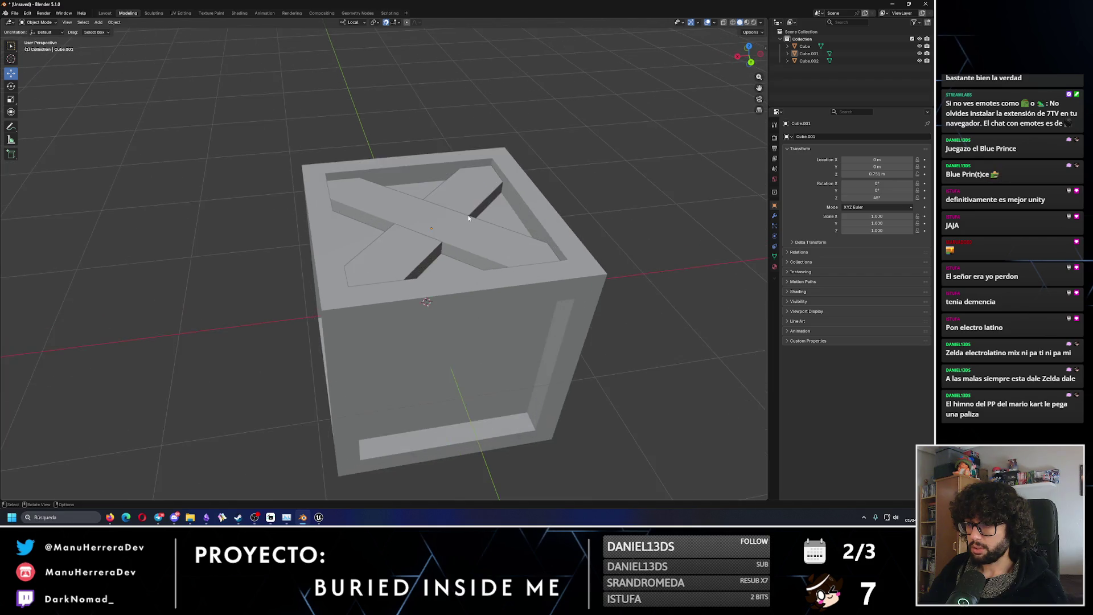
{"action": "middle_click_drag", "start_coordinate": [470, 218], "coordinate": [432, 207]}
{"action": "key", "text": "alt+z"}
{"action": "left_click", "coordinate": [448, 220]}
{"action": "left_click", "coordinate": [433, 227], "text": "shift"}
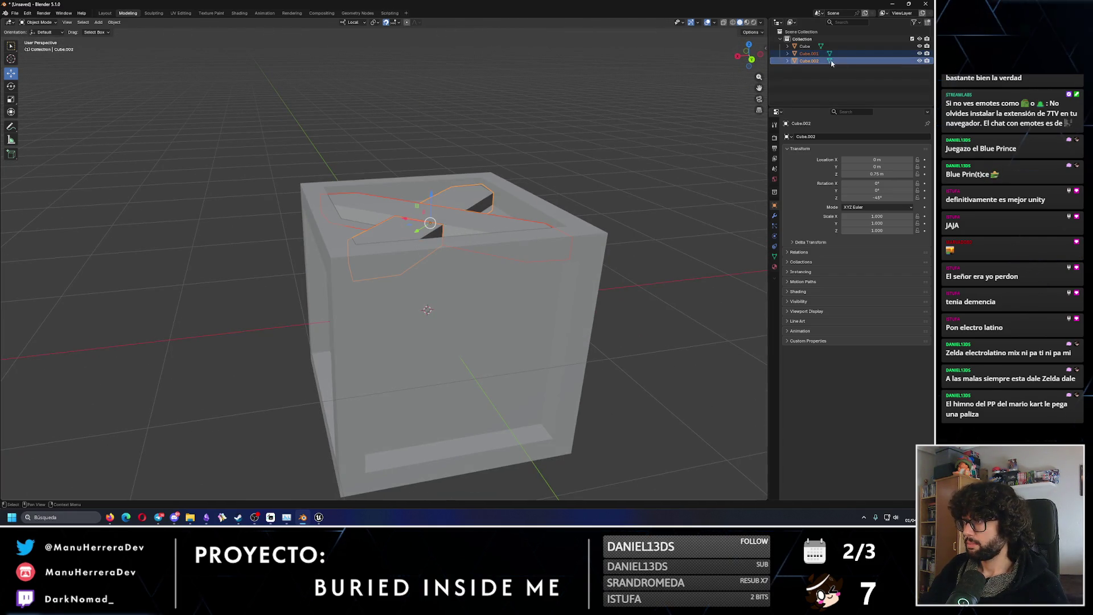
{"action": "left_click", "coordinate": [808, 54]}
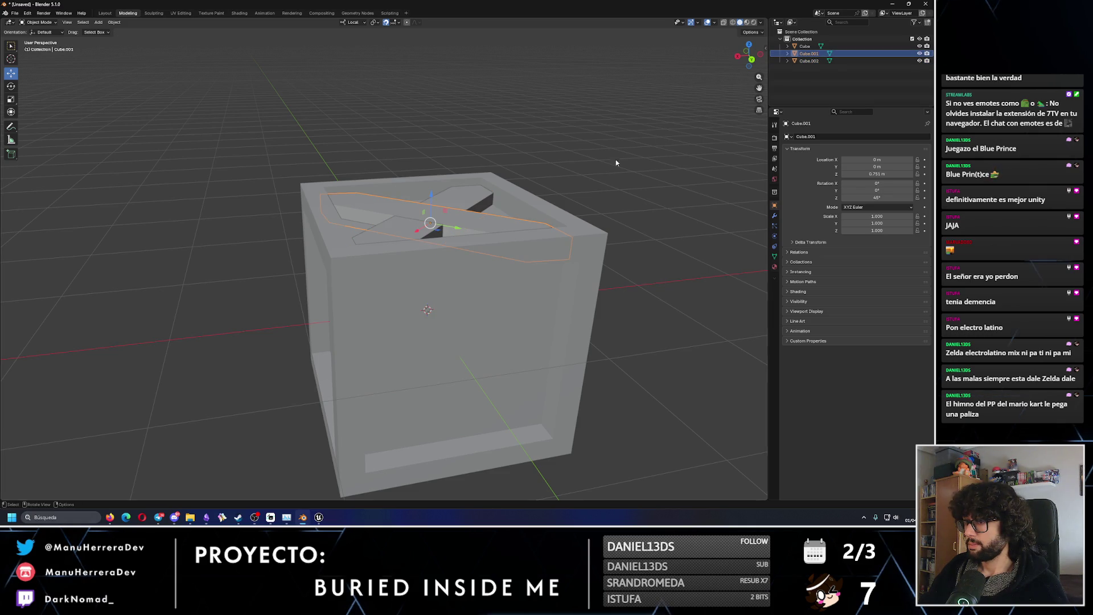
{"action": "left_click", "coordinate": [809, 61]}
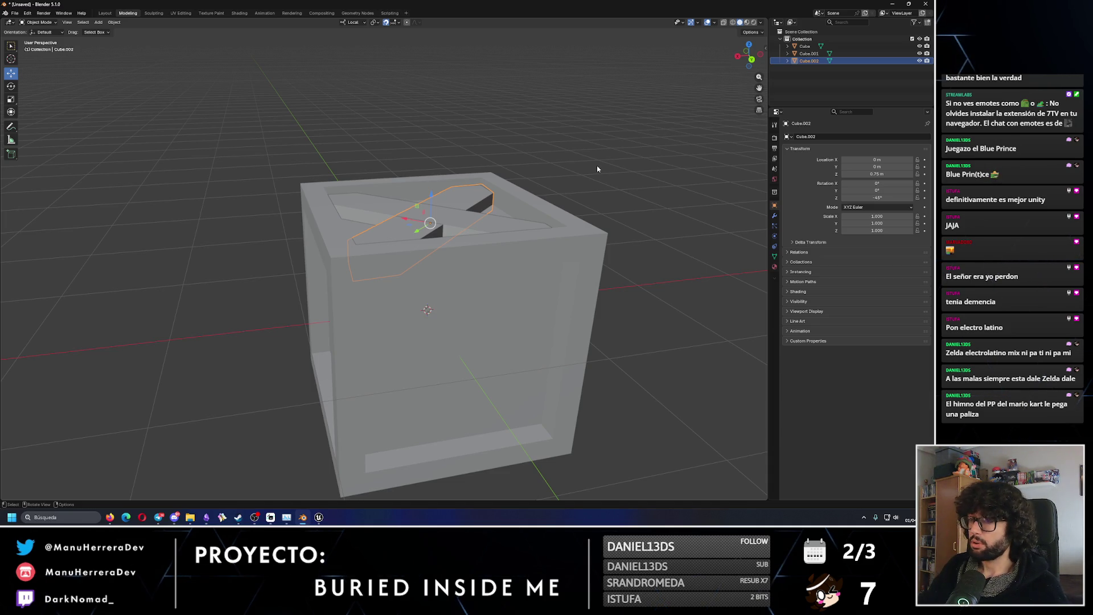
{"action": "left_click", "coordinate": [477, 228], "text": "shift"}
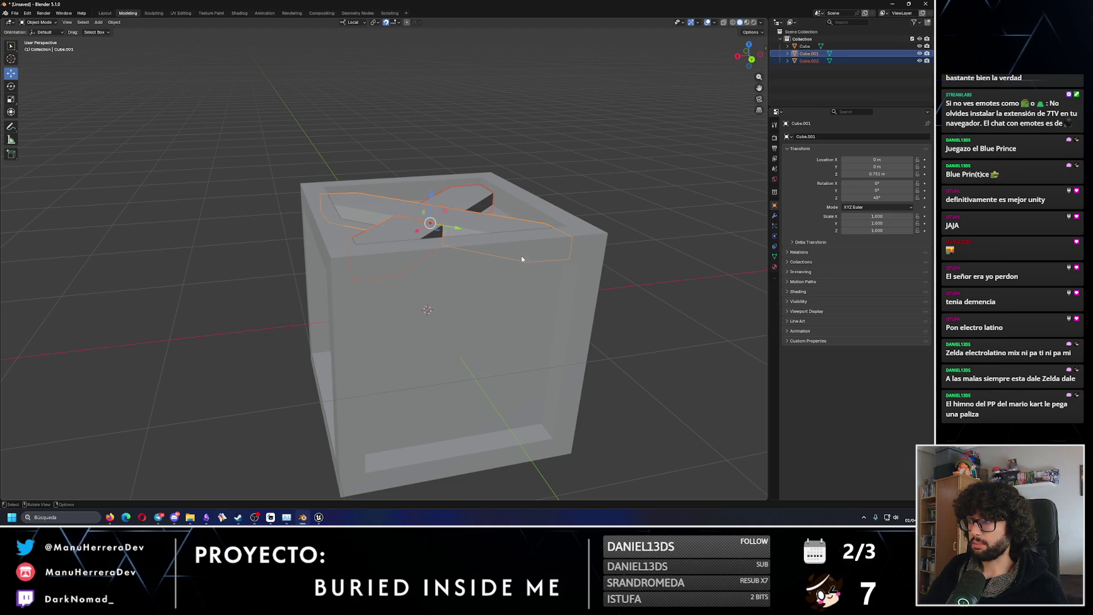
{"action": "middle_click_drag", "start_coordinate": [486, 264], "coordinate": [468, 240]}
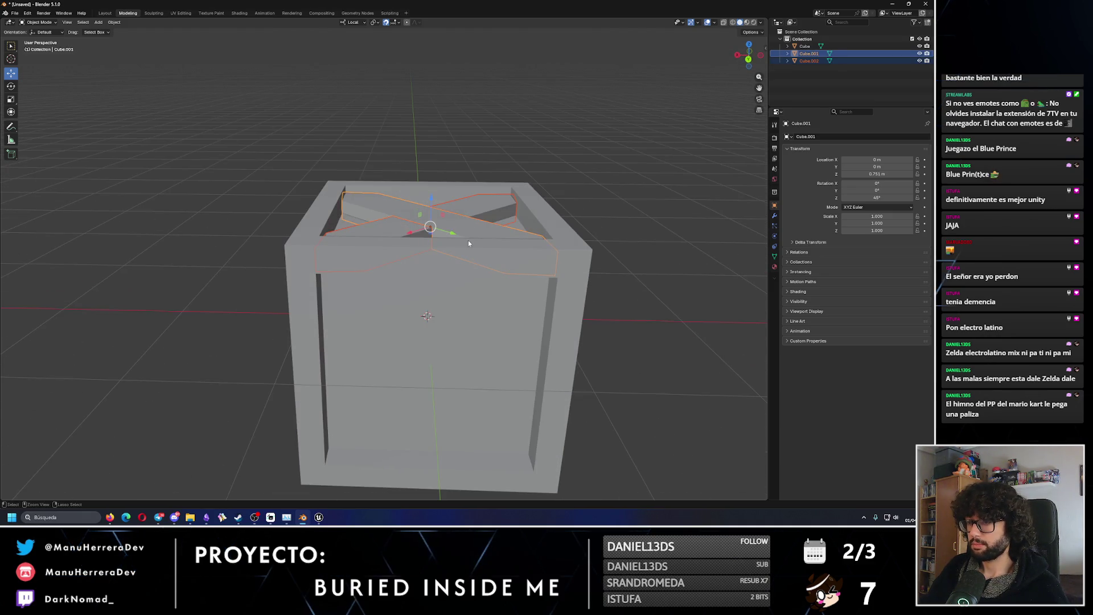
Copy-paste both planks and set the copies Cube.003 and Cube.004 to Location Z -0.75 m.
{"action": "key", "text": "ctrl+c"}
{"action": "key", "text": "ctrl+v"}
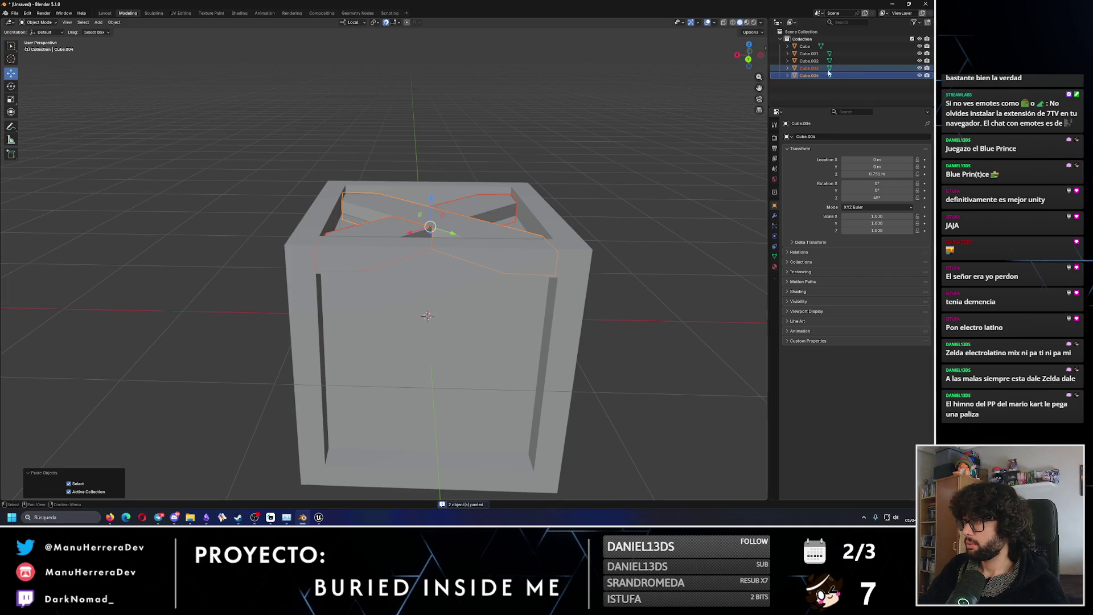
{"action": "left_click", "coordinate": [809, 68]}
{"action": "left_click", "coordinate": [883, 176]}
{"action": "type", "text": "-0.75"}
{"action": "key", "text": "Return"}
{"action": "left_click", "coordinate": [809, 75]}
{"action": "left_click", "coordinate": [884, 173]}
{"action": "type", "text": "-0.75"}
{"action": "key", "text": "Return"}
Return Cube.004 to the top of the crate at Z 0.751.
{"action": "mouse_move", "coordinate": [641, 298]}
{"action": "middle_mouse_down"}
{"action": "mouse_move", "coordinate": [501, 313]}
{"action": "mouse_move", "coordinate": [518, 276]}
{"action": "middle_mouse_up"}
{"action": "key", "text": "alt+a"}
{"action": "mouse_move", "coordinate": [613, 353]}
{"action": "middle_mouse_down"}
{"action": "mouse_move", "coordinate": [581, 378]}
{"action": "mouse_move", "coordinate": [541, 370]}
{"action": "mouse_move", "coordinate": [500, 387]}
{"action": "middle_mouse_up"}
{"action": "scroll", "coordinate": [342, 215], "scroll_direction": "up", "scroll_amount": 3}
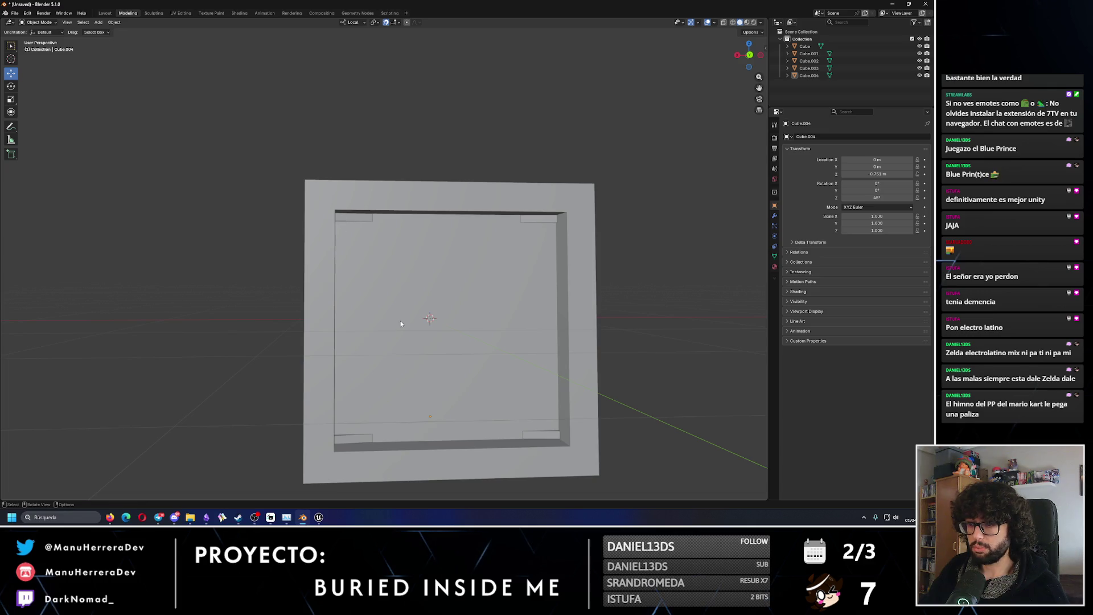
{"action": "left_click", "coordinate": [545, 439]}
{"action": "mouse_move", "coordinate": [511, 413]}
{"action": "middle_mouse_down"}
{"action": "mouse_move", "coordinate": [470, 403]}
{"action": "mouse_move", "coordinate": [449, 427]}
{"action": "mouse_move", "coordinate": [483, 443]}
{"action": "mouse_move", "coordinate": [530, 444]}
{"action": "mouse_move", "coordinate": [500, 429]}
{"action": "middle_mouse_up"}
{"action": "key", "text": "alt+a"}
{"action": "left_click", "coordinate": [499, 433]}
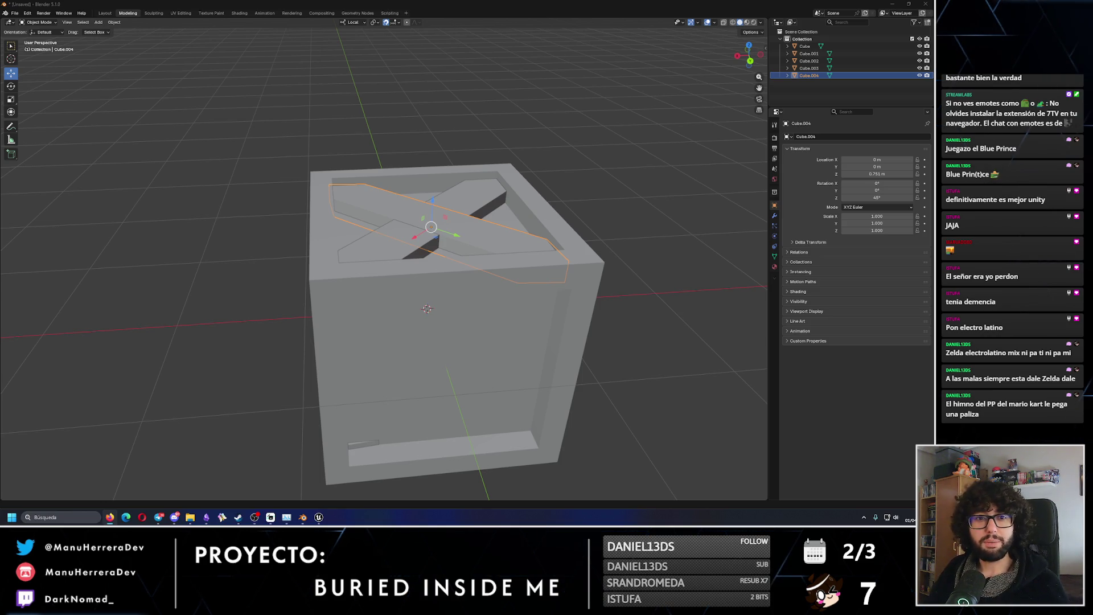
Hide the outer crate frame and select the crossed plank Cube.001.
{"action": "mouse_move", "coordinate": [433, 341]}
{"action": "middle_mouse_down"}
{"action": "mouse_move", "coordinate": [433, 296]}
{"action": "mouse_move", "coordinate": [439, 325]}
{"action": "middle_mouse_up"}
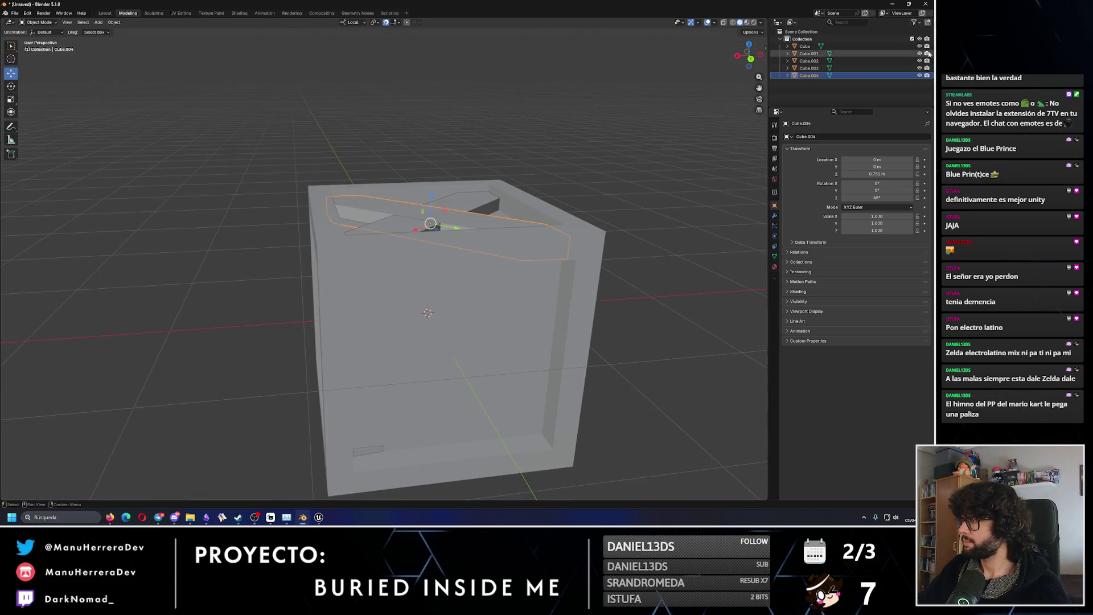
{"action": "left_click", "coordinate": [920, 46]}
{"action": "left_click", "coordinate": [421, 224]}
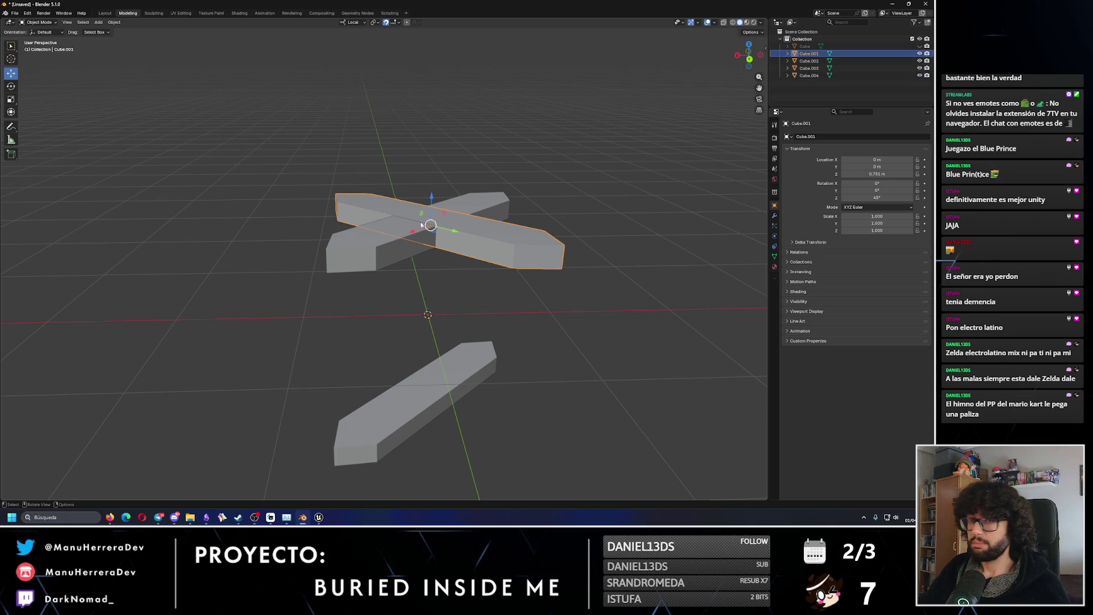
Enter Edit Mode on the plank, select an end face, and unhide the crate frame.
{"action": "left_click", "coordinate": [39, 22]}
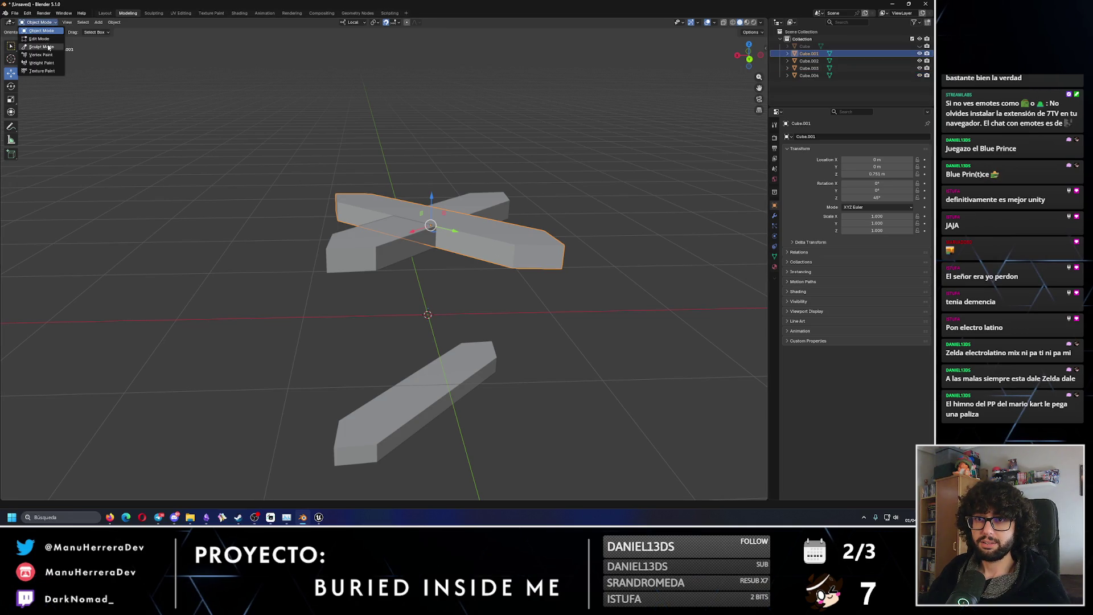
{"action": "left_click", "coordinate": [37, 42]}
{"action": "left_click", "coordinate": [538, 256]}
{"action": "middle_click_drag", "start_coordinate": [538, 256], "coordinate": [743, 151]}
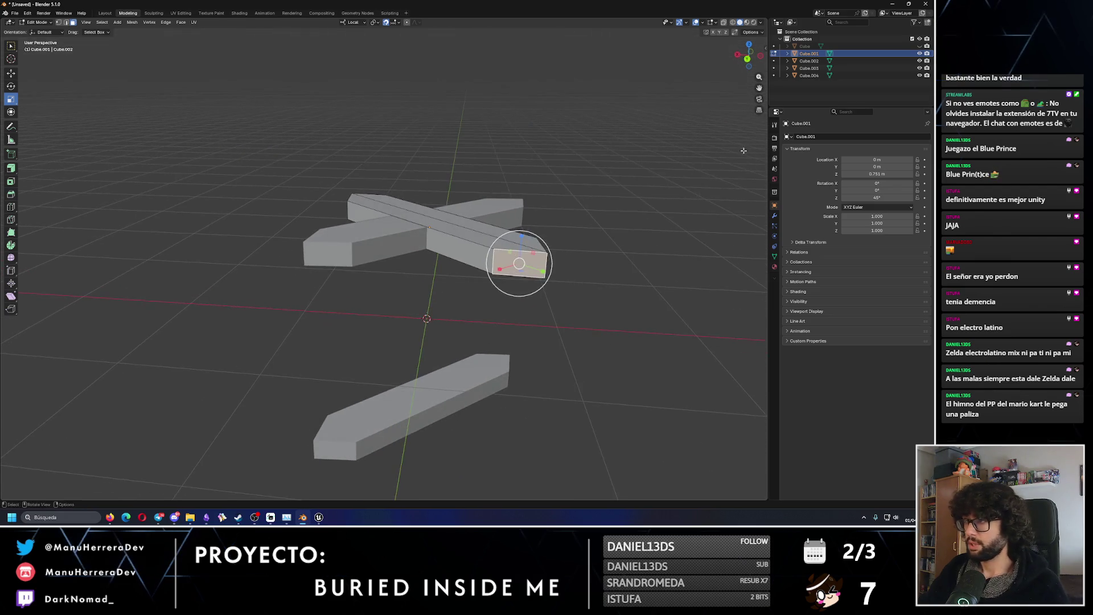
{"action": "left_click", "coordinate": [918, 45]}
{"action": "mouse_move", "coordinate": [574, 211]}
{"action": "middle_mouse_down"}
{"action": "mouse_move", "coordinate": [596, 204]}
{"action": "mouse_move", "coordinate": [506, 169]}
{"action": "mouse_move", "coordinate": [455, 171]}
{"action": "middle_mouse_up"}
{"action": "scroll", "coordinate": [505, 169], "scroll_direction": "up", "scroll_amount": 4}
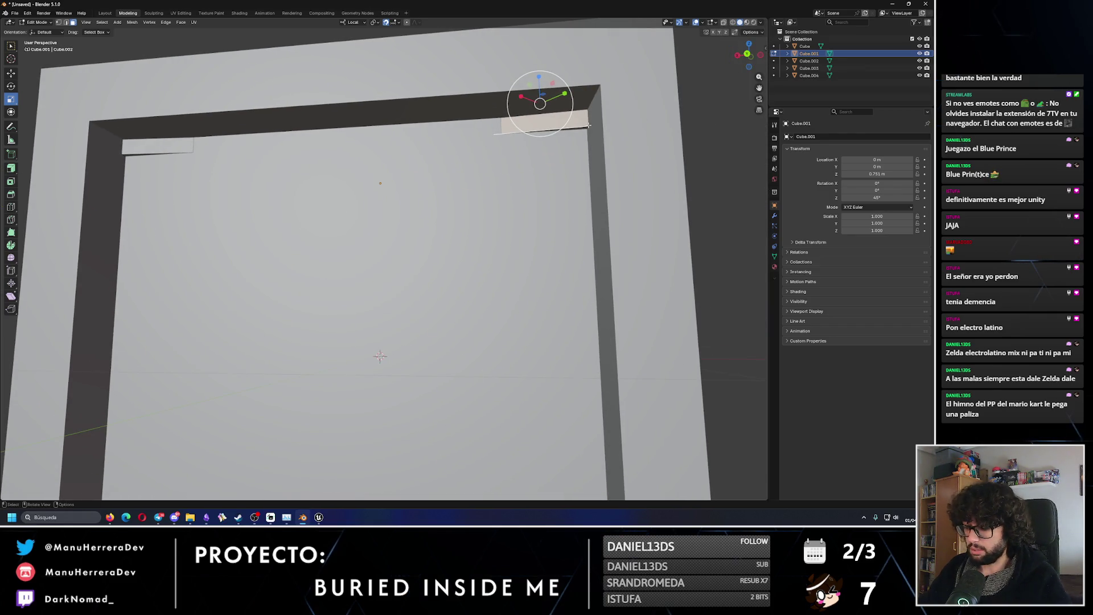
Delete the plank's face and edge poking into the frame's top opening.
{"action": "key", "text": "x"}
{"action": "mouse_move", "coordinate": [564, 134]}
{"action": "middle_mouse_down"}
{"action": "mouse_move", "coordinate": [430, 83]}
{"action": "mouse_move", "coordinate": [401, 142]}
{"action": "mouse_move", "coordinate": [407, 116]}
{"action": "mouse_move", "coordinate": [248, 174]}
{"action": "middle_mouse_up"}
{"action": "right_click", "coordinate": [430, 83]}
{"action": "left_click", "coordinate": [248, 174]}
{"action": "key", "text": "x"}
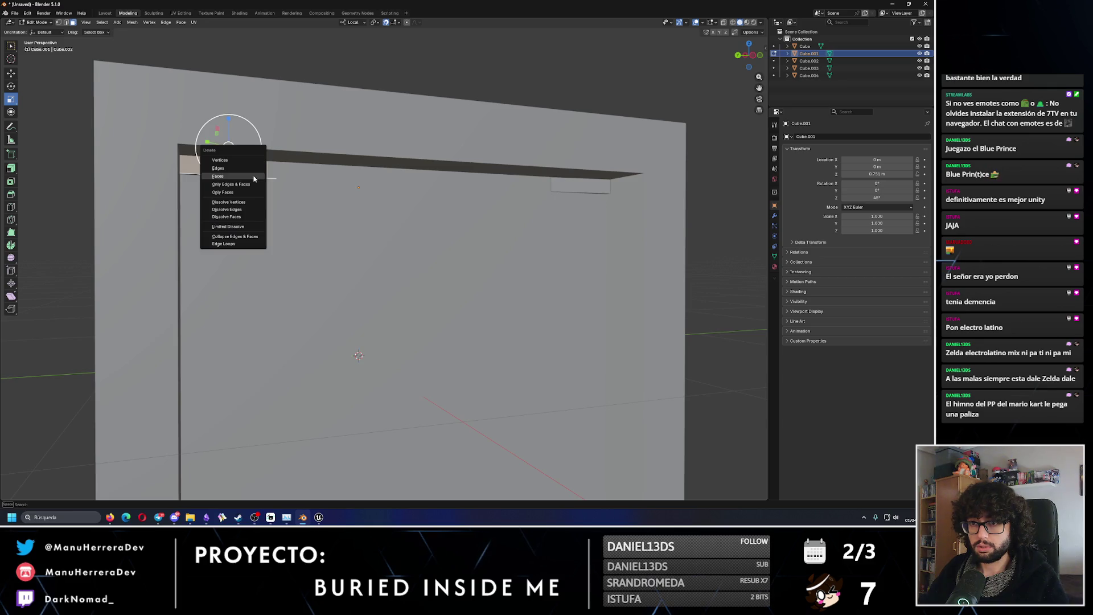
{"action": "mouse_move", "coordinate": [274, 149]}
{"action": "middle_mouse_down"}
{"action": "mouse_move", "coordinate": [279, 108]}
{"action": "mouse_move", "coordinate": [268, 100]}
{"action": "middle_mouse_up"}
{"action": "left_click", "coordinate": [268, 101]}
{"action": "key", "text": "x"}
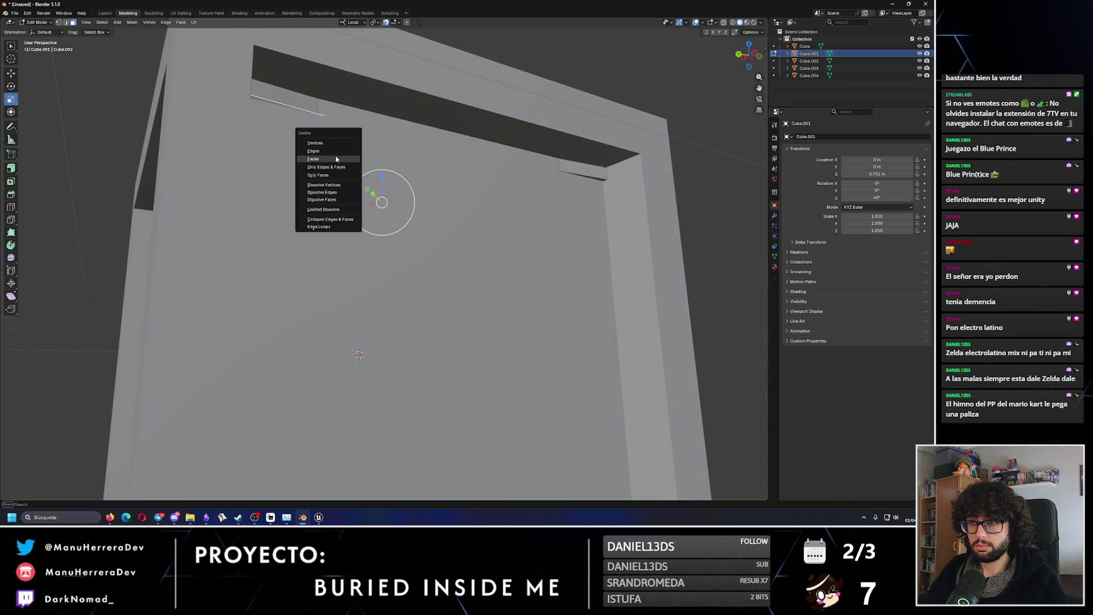
{"action": "left_click", "coordinate": [336, 156]}
Hide the crate frame again and select the brace's long diagonal edge.
{"action": "middle_click_drag", "start_coordinate": [286, 111], "coordinate": [308, 142]}
{"action": "left_click", "coordinate": [919, 46]}
{"action": "mouse_move", "coordinate": [433, 114]}
{"action": "middle_mouse_down"}
{"action": "mouse_move", "coordinate": [316, 105]}
{"action": "mouse_move", "coordinate": [373, 103]}
{"action": "mouse_move", "coordinate": [507, 134]}
{"action": "mouse_move", "coordinate": [342, 86]}
{"action": "middle_mouse_up"}
{"action": "left_click", "coordinate": [507, 134]}
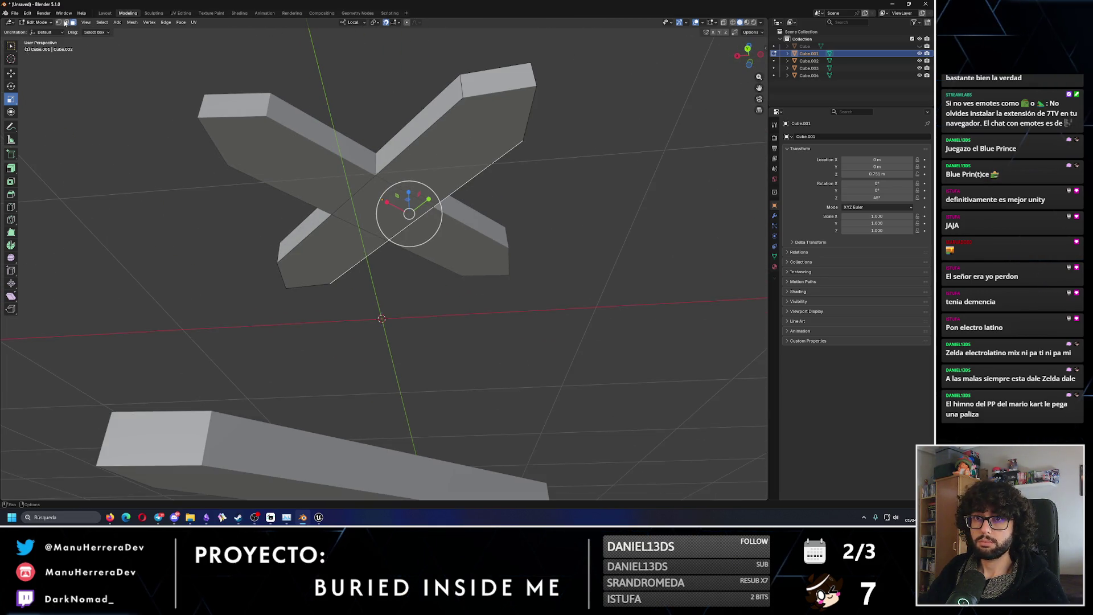
Delete the separate Cube.003 and Cube.004 pieces, cancelling a trial move.
{"action": "left_click", "coordinate": [11, 73]}
{"action": "left_click", "coordinate": [437, 106]}
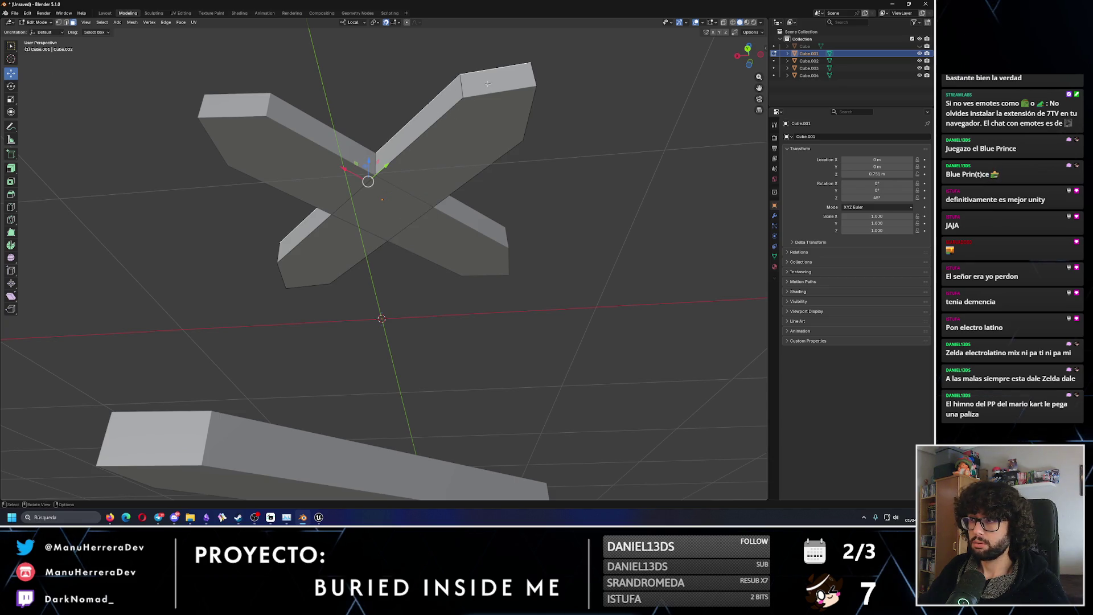
{"action": "middle_click_drag", "start_coordinate": [437, 106], "coordinate": [390, 197]}
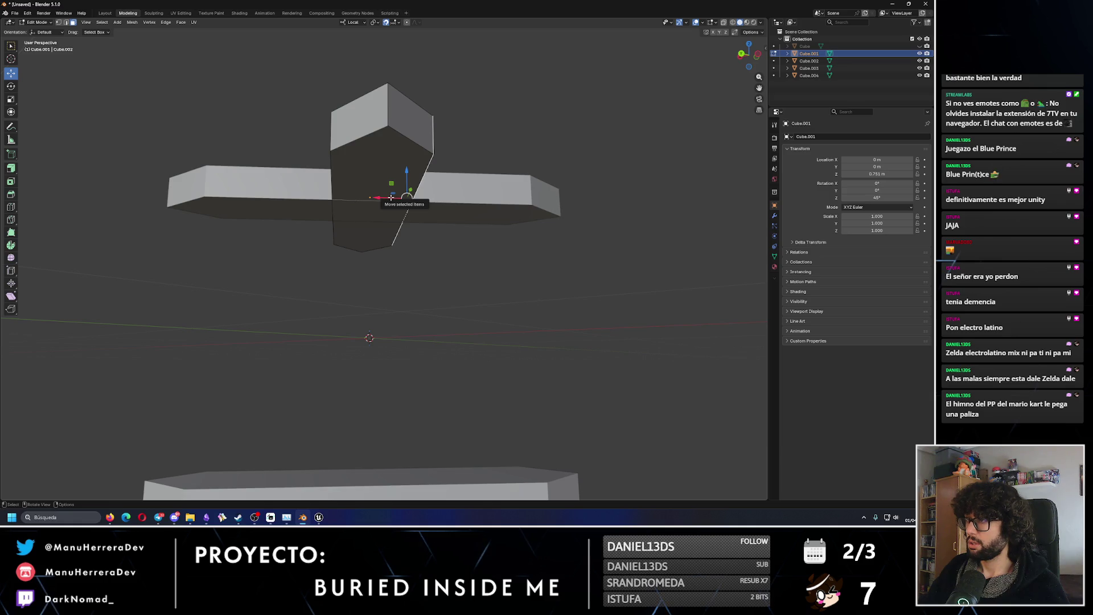
{"action": "key", "text": "Delete"}
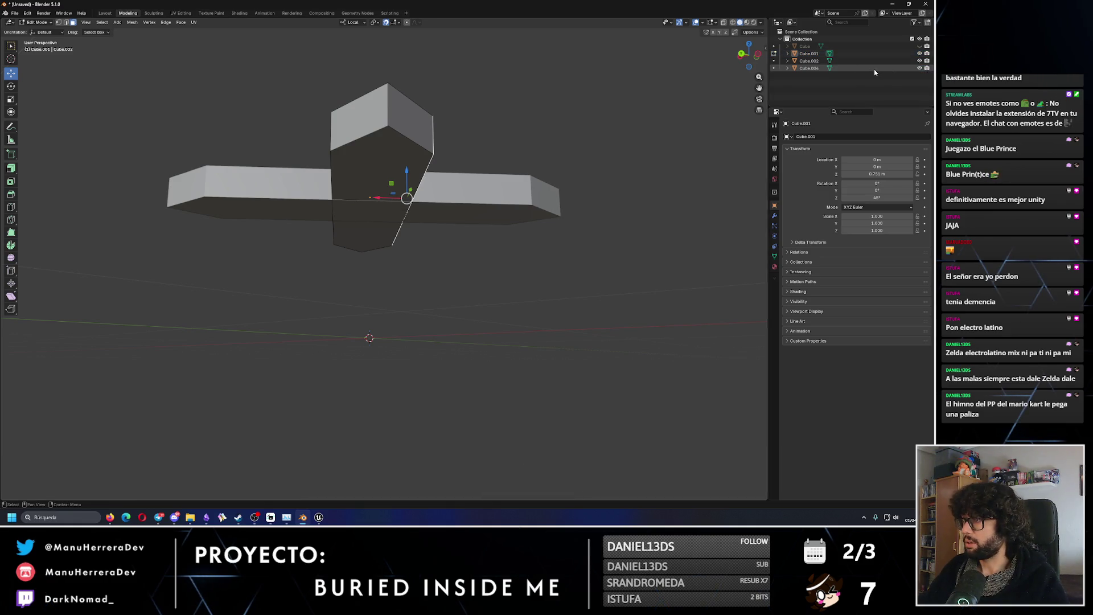
{"action": "key", "text": "Delete"}
{"action": "key", "text": "g"}
{"action": "key", "text": "Escape"}
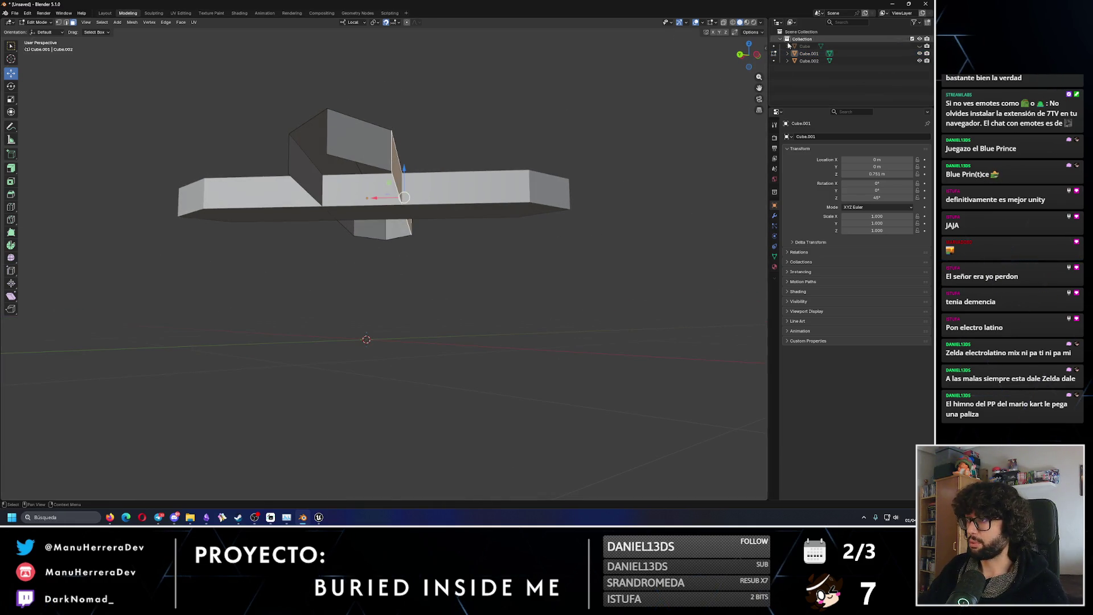
Unhide the frame to locate the overlap, then delete a face at the brace's left end.
{"action": "left_click", "coordinate": [919, 46]}
{"action": "mouse_move", "coordinate": [445, 128]}
{"action": "middle_mouse_down"}
{"action": "mouse_move", "coordinate": [469, 125]}
{"action": "mouse_move", "coordinate": [418, 119]}
{"action": "middle_mouse_up"}
{"action": "left_click", "coordinate": [296, 127]}
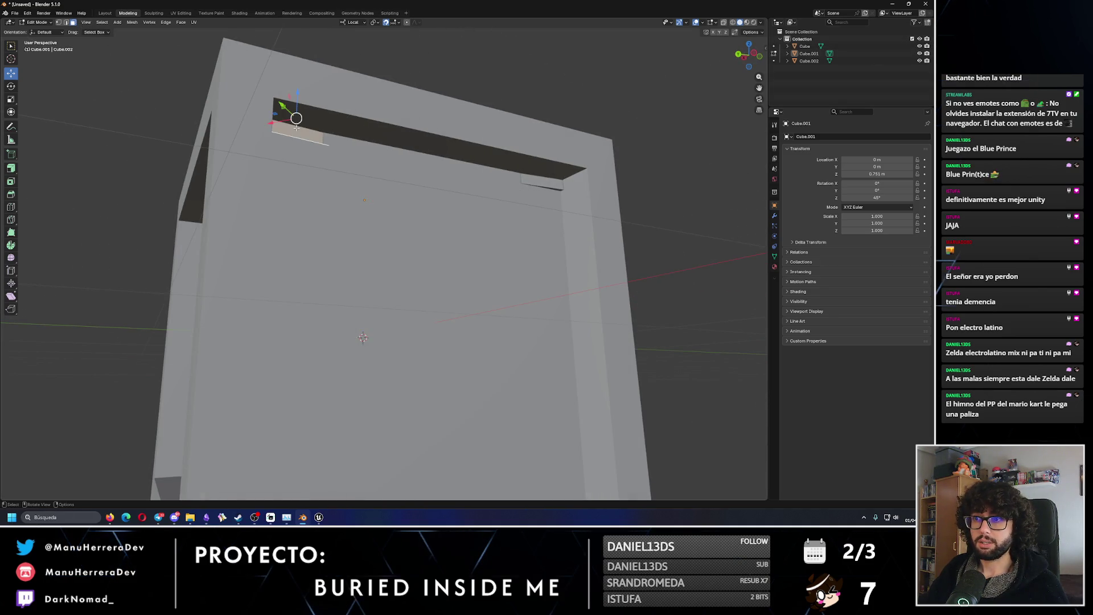
{"action": "left_click", "coordinate": [919, 46]}
{"action": "right_click", "coordinate": [347, 117]}
{"action": "mouse_move", "coordinate": [313, 170]}
{"action": "middle_mouse_down"}
{"action": "mouse_move", "coordinate": [305, 177]}
{"action": "mouse_move", "coordinate": [353, 165]}
{"action": "middle_mouse_up"}
{"action": "left_click", "coordinate": [319, 167]}
{"action": "key", "text": "x"}
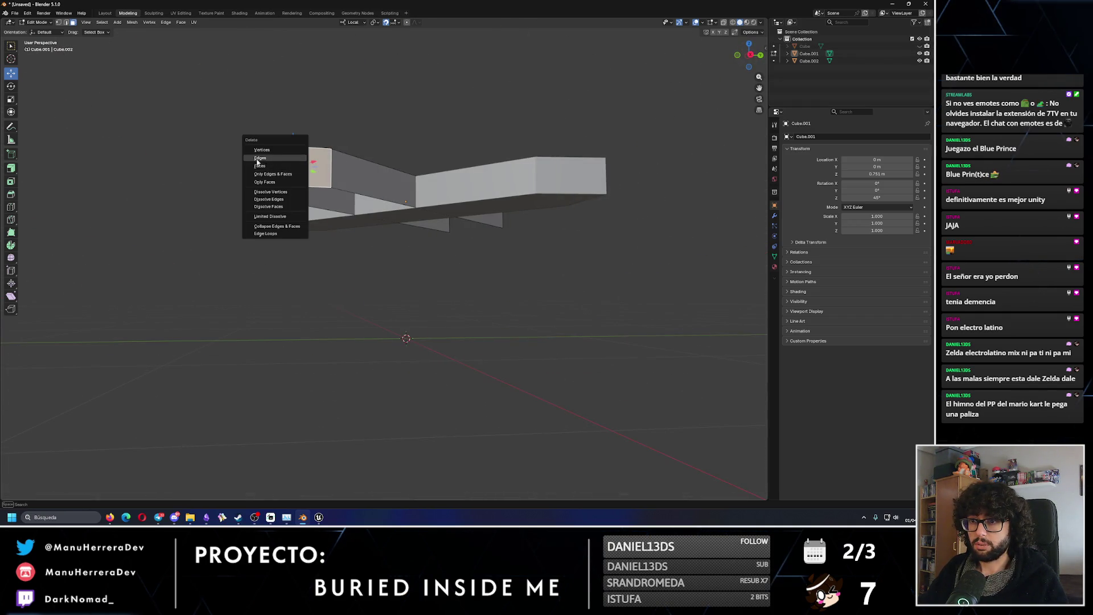
{"action": "left_click", "coordinate": [257, 162]}
Delete the remaining overlapping faces at the brace's end, then select Cube.002.
{"action": "mouse_move", "coordinate": [257, 162]}
{"action": "middle_mouse_down"}
{"action": "mouse_move", "coordinate": [364, 188]}
{"action": "mouse_move", "coordinate": [336, 187]}
{"action": "middle_mouse_up"}
{"action": "key", "text": "x"}
{"action": "left_click", "coordinate": [367, 190]}
{"action": "key", "text": "x"}
{"action": "key", "text": "Escape"}
{"action": "middle_click_drag", "start_coordinate": [400, 177], "coordinate": [552, 166]}
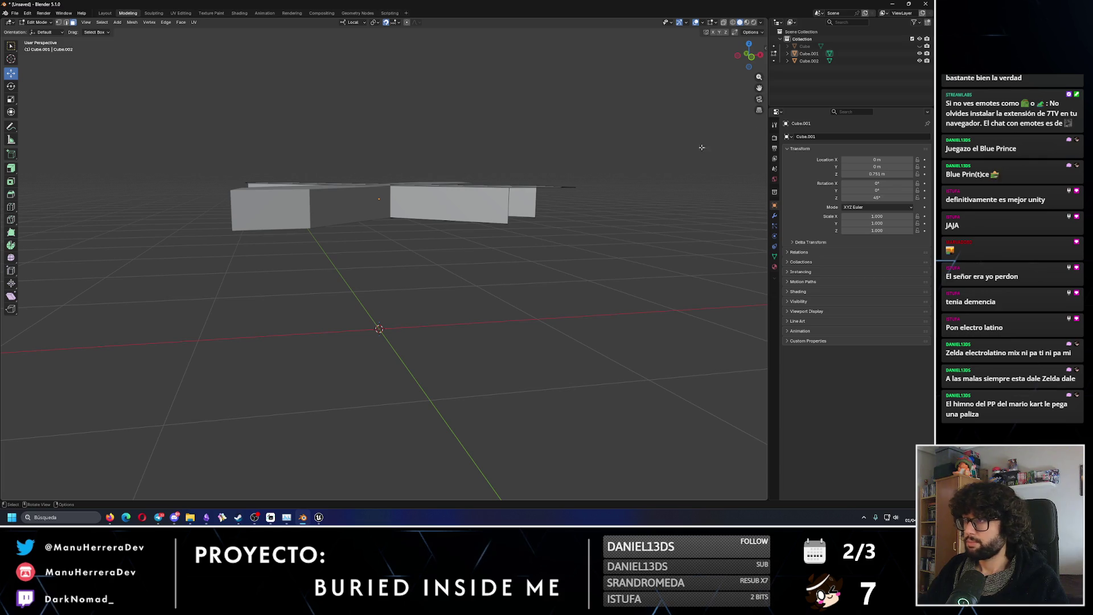
{"action": "left_click", "coordinate": [812, 61]}
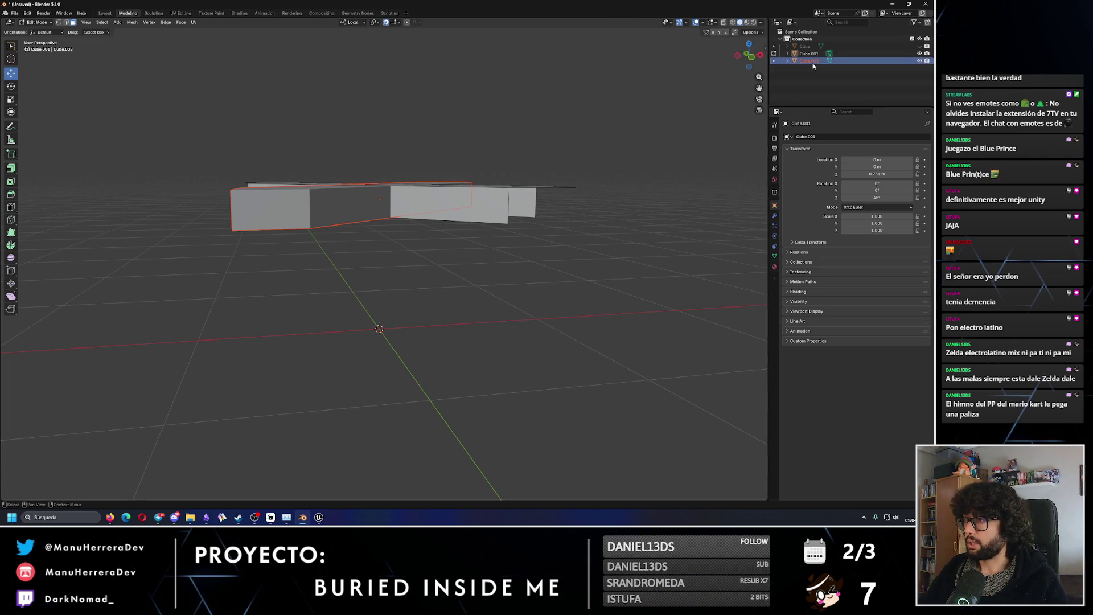
In Cube.002's mesh, delete the long top face and fill the open ends.
{"action": "middle_click_drag", "start_coordinate": [364, 170], "coordinate": [319, 131]}
{"action": "left_click", "coordinate": [37, 22]}
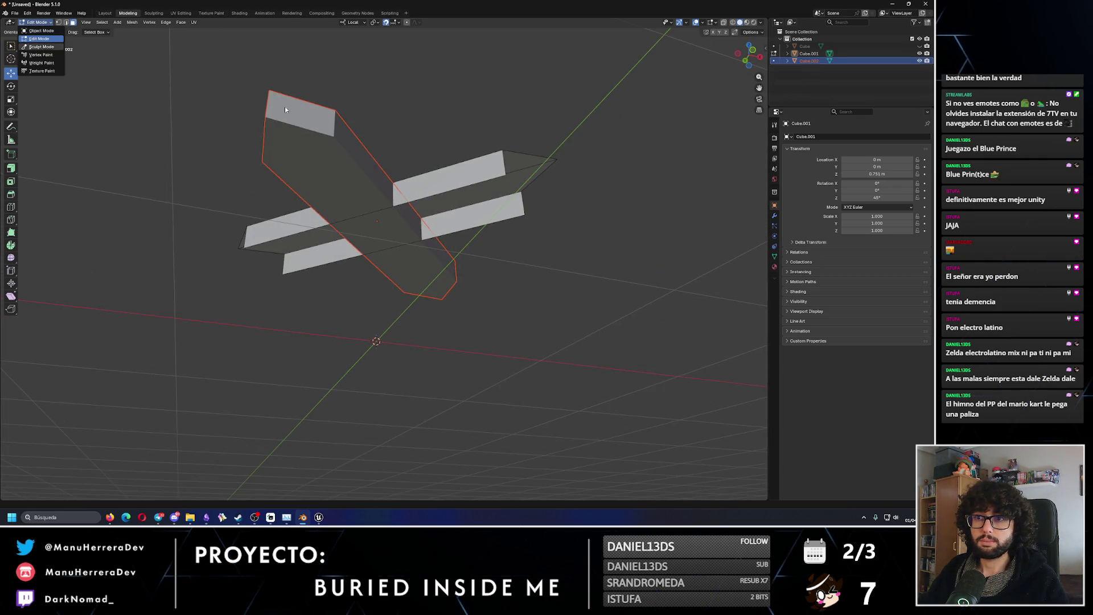
{"action": "left_click", "coordinate": [806, 54]}
{"action": "left_click", "coordinate": [804, 60]}
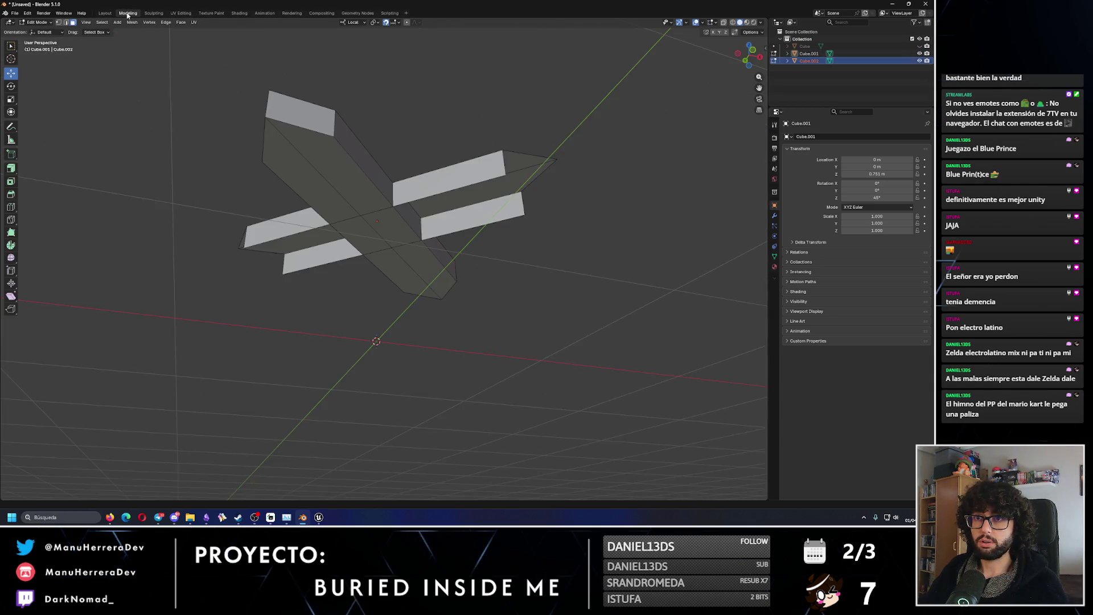
{"action": "left_click", "coordinate": [319, 126]}
{"action": "right_click", "coordinate": [314, 178]}
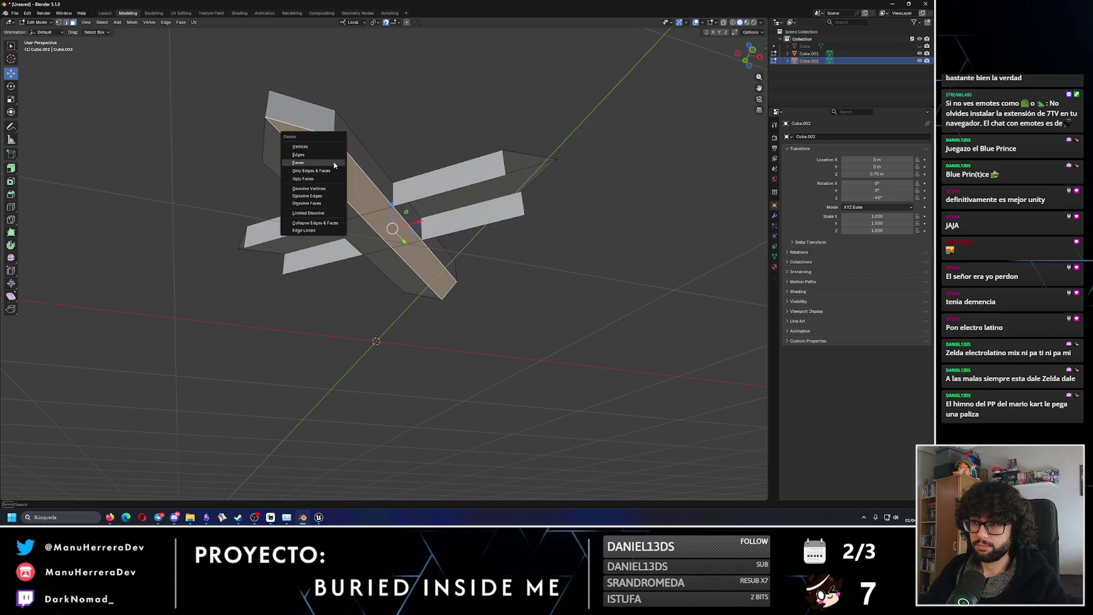
{"action": "left_click", "coordinate": [314, 178]}
{"action": "right_click", "coordinate": [314, 179]}
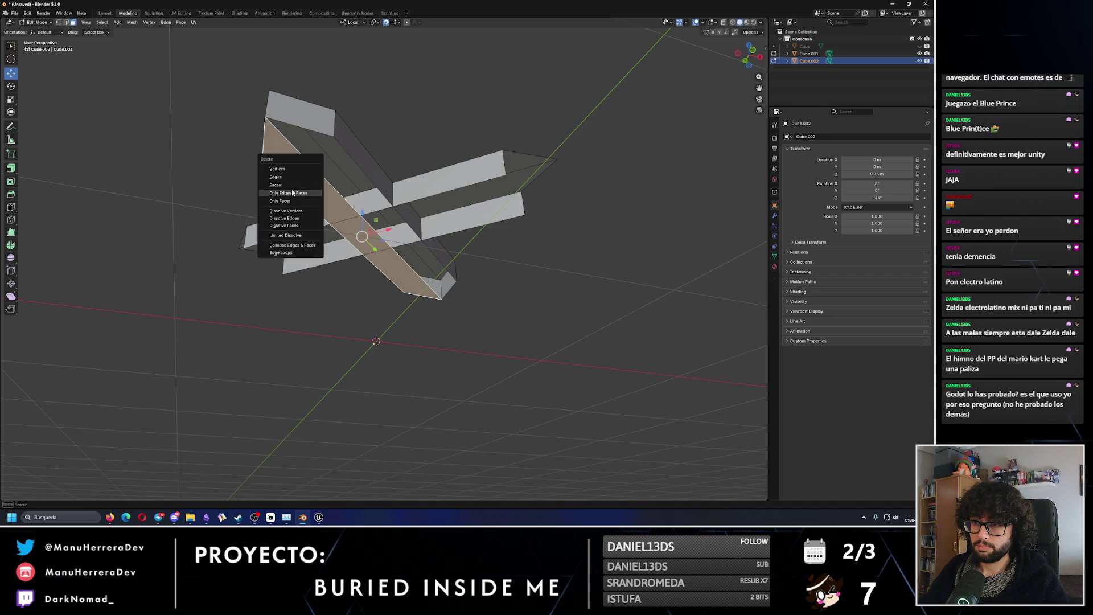
{"action": "left_click", "coordinate": [296, 197]}
{"action": "right_click", "coordinate": [307, 120]}
{"action": "left_click", "coordinate": [307, 126]}
Delete the brace's remaining top face and unhide the crate frame.
{"action": "mouse_move", "coordinate": [307, 127]}
{"action": "middle_mouse_down"}
{"action": "mouse_move", "coordinate": [415, 151]}
{"action": "mouse_move", "coordinate": [265, 174]}
{"action": "mouse_move", "coordinate": [465, 158]}
{"action": "middle_mouse_up"}
{"action": "right_click", "coordinate": [415, 151]}
{"action": "left_click", "coordinate": [415, 151]}
{"action": "key", "text": "x"}
{"action": "key", "text": "x"}
{"action": "left_click", "coordinate": [464, 153]}
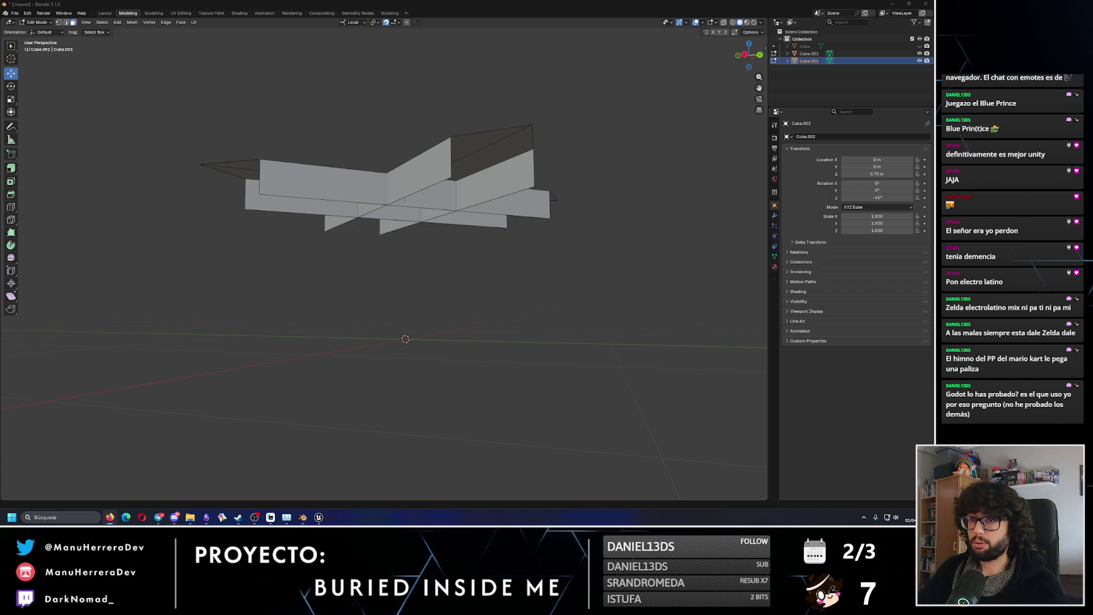
{"action": "left_click", "coordinate": [919, 47]}
{"action": "scroll", "coordinate": [455, 245], "scroll_direction": "down", "scroll_amount": 3}
{"action": "middle_click_drag", "start_coordinate": [455, 244], "coordinate": [458, 241]}
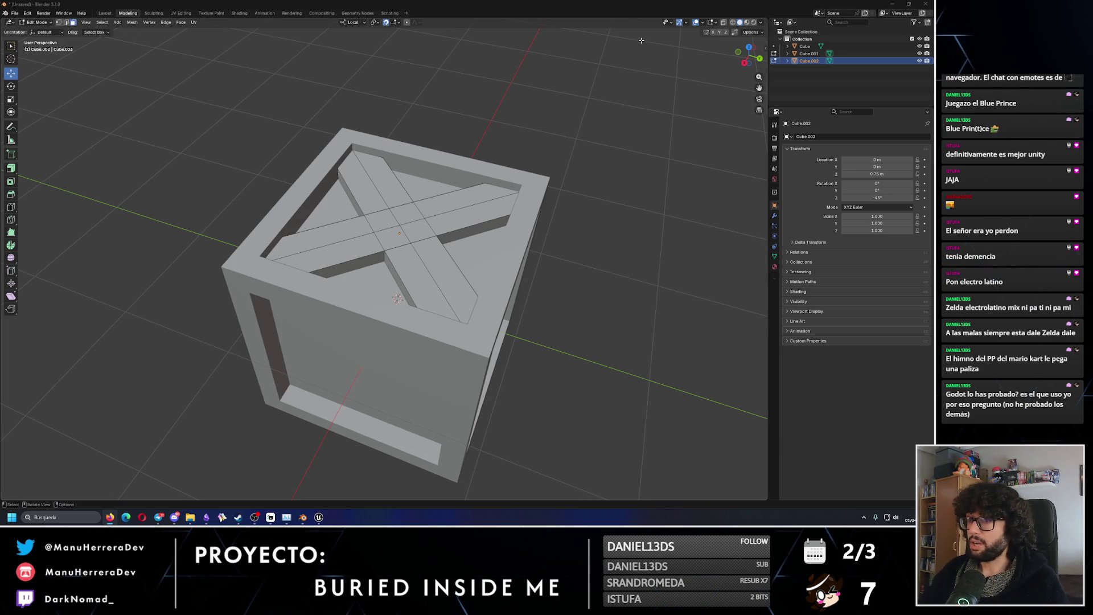
In Layout, select the Cube.002 and Cube.001 braces, reframe the crate, then bring up Steam.
{"action": "left_click", "coordinate": [105, 12]}
{"action": "left_click", "coordinate": [429, 234], "text": "shift"}
{"action": "left_click", "coordinate": [502, 188], "text": "shift"}
{"action": "middle_click_drag", "start_coordinate": [502, 188], "coordinate": [542, 170]}
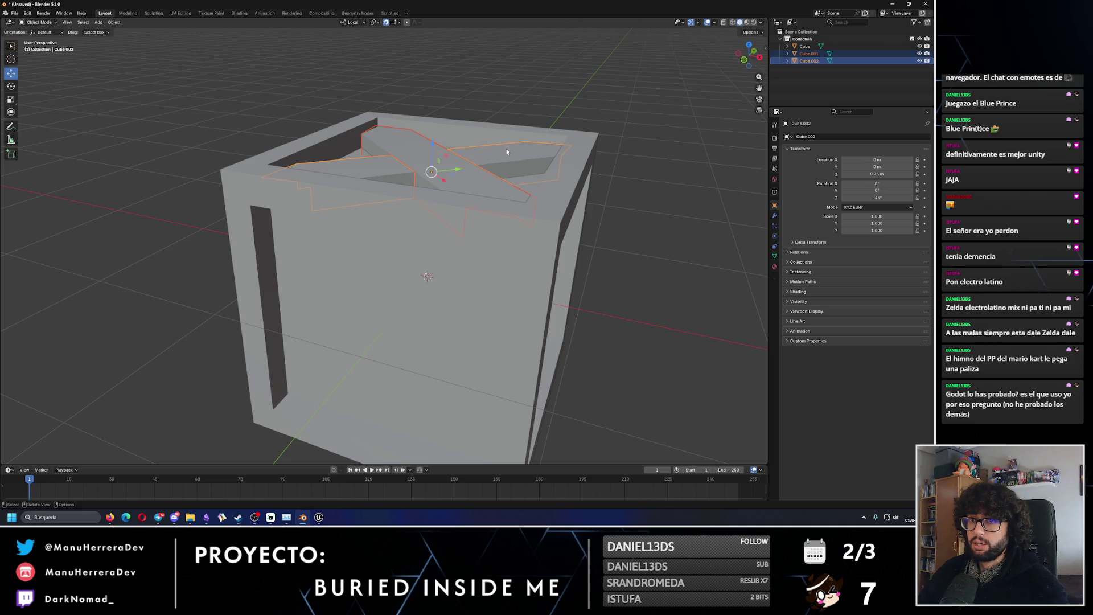
{"action": "scroll", "coordinate": [506, 152], "scroll_direction": "down", "scroll_amount": 3}
{"action": "middle_click_drag", "start_coordinate": [487, 178], "coordinate": [462, 142], "text": "shift"}
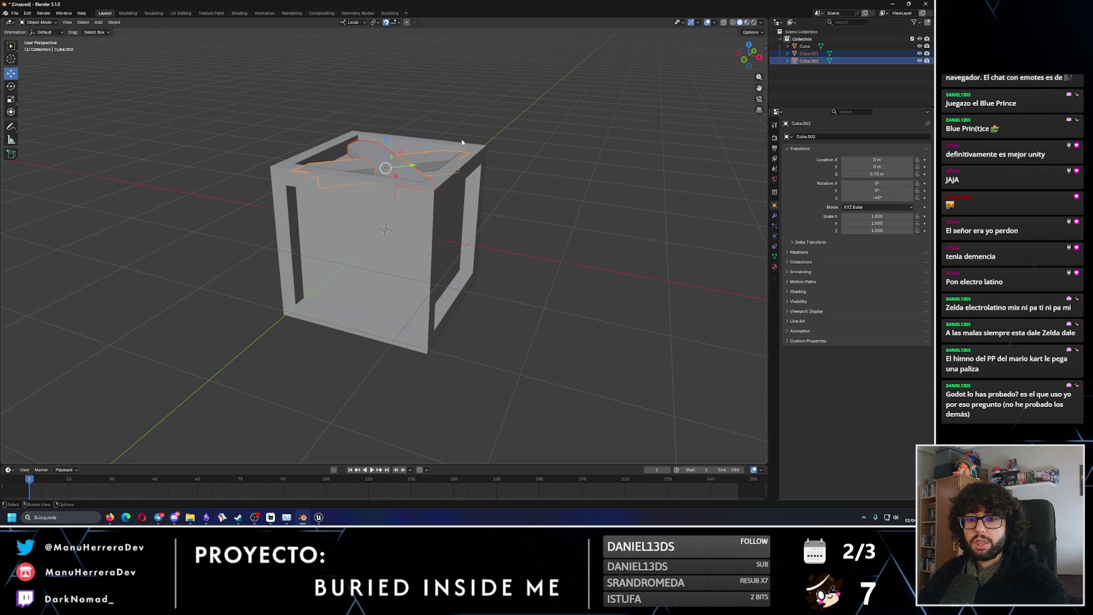
{"action": "mouse_move", "coordinate": [237, 516]}
{"action": "left_click", "coordinate": [234, 487]}
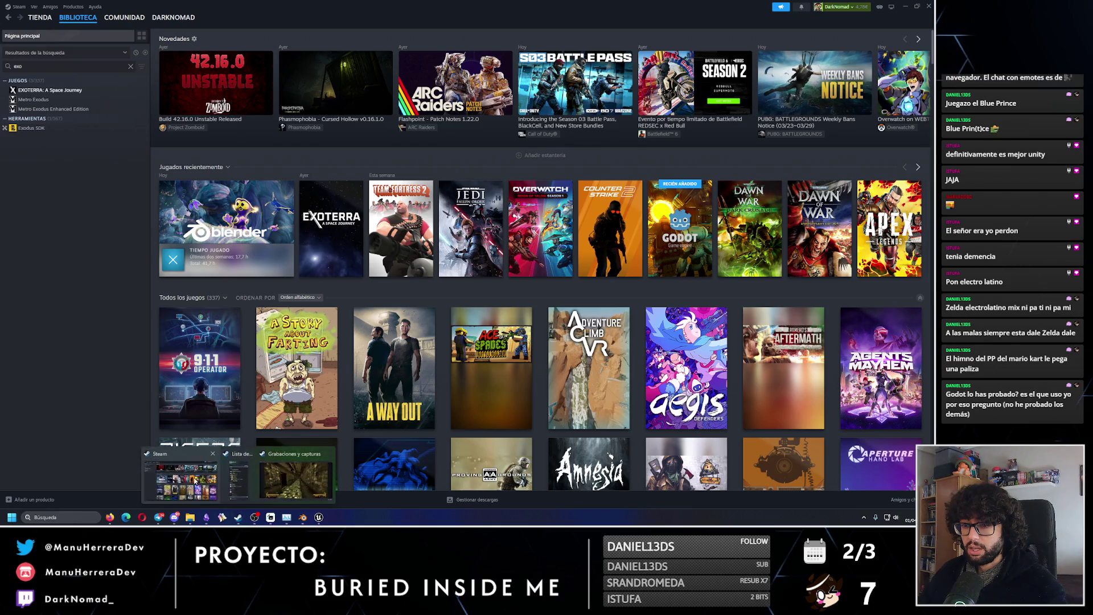
Pick EXOTERRA: A Space Journey from the full library list and open its 'Página de la tienda'.
{"action": "left_click", "coordinate": [322, 225]}
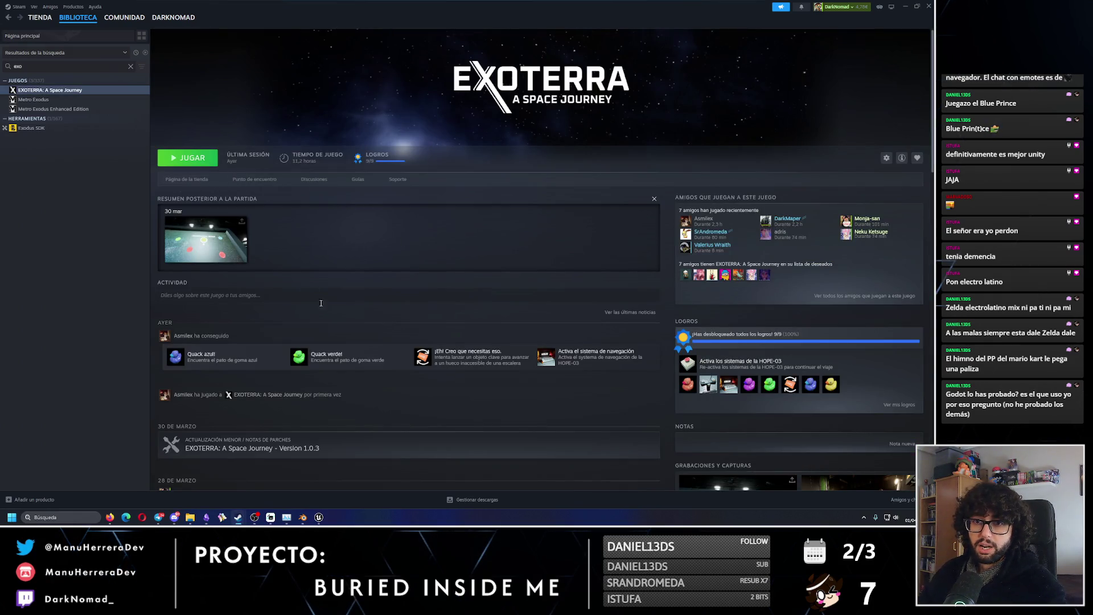
{"action": "left_click", "coordinate": [131, 67]}
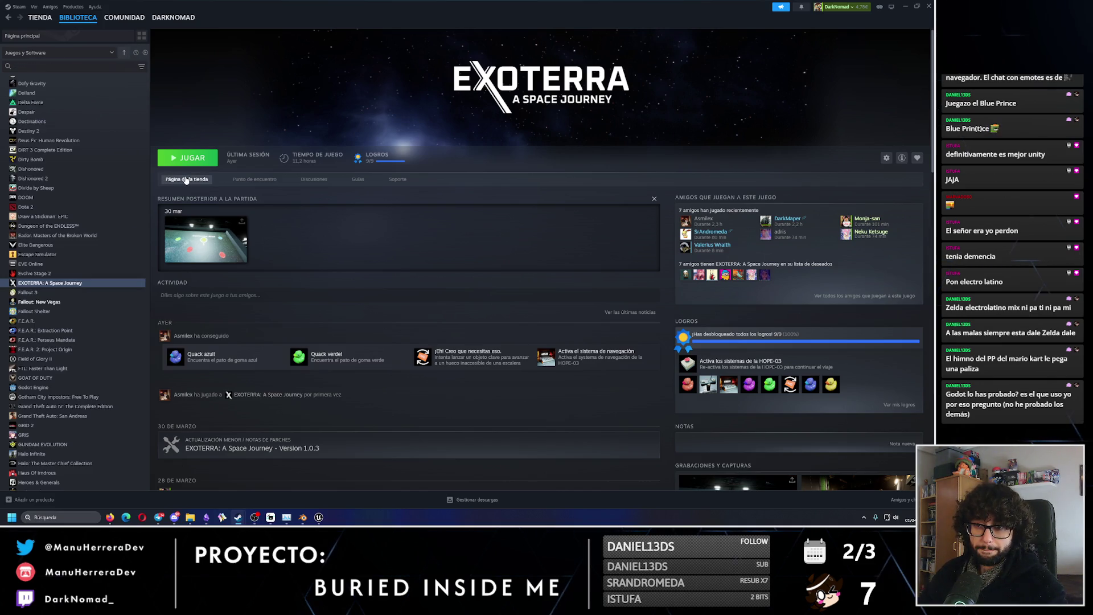
{"action": "left_click", "coordinate": [185, 180]}
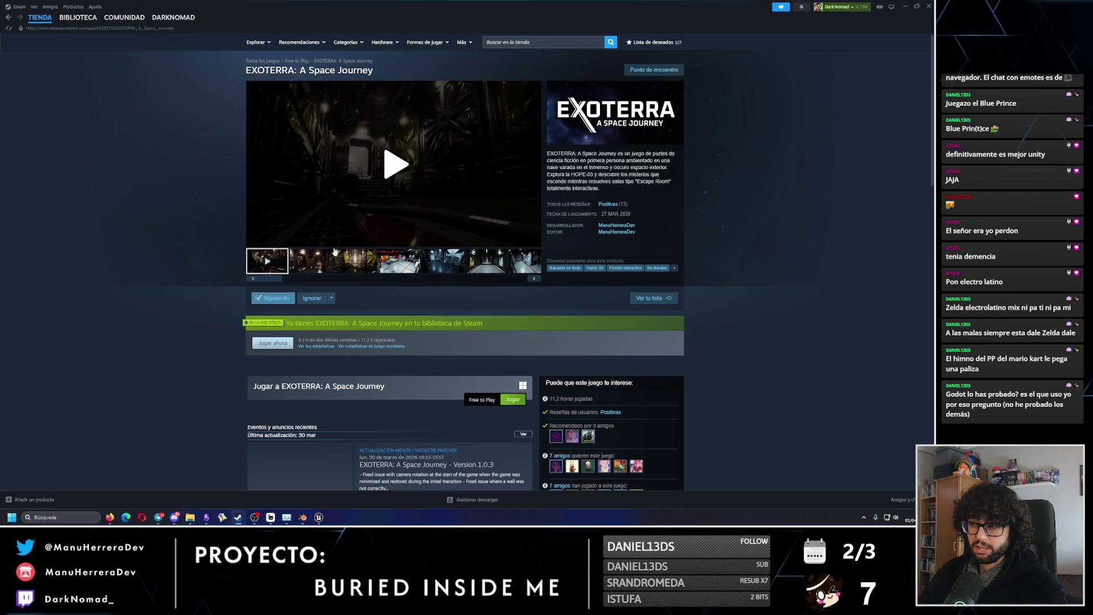
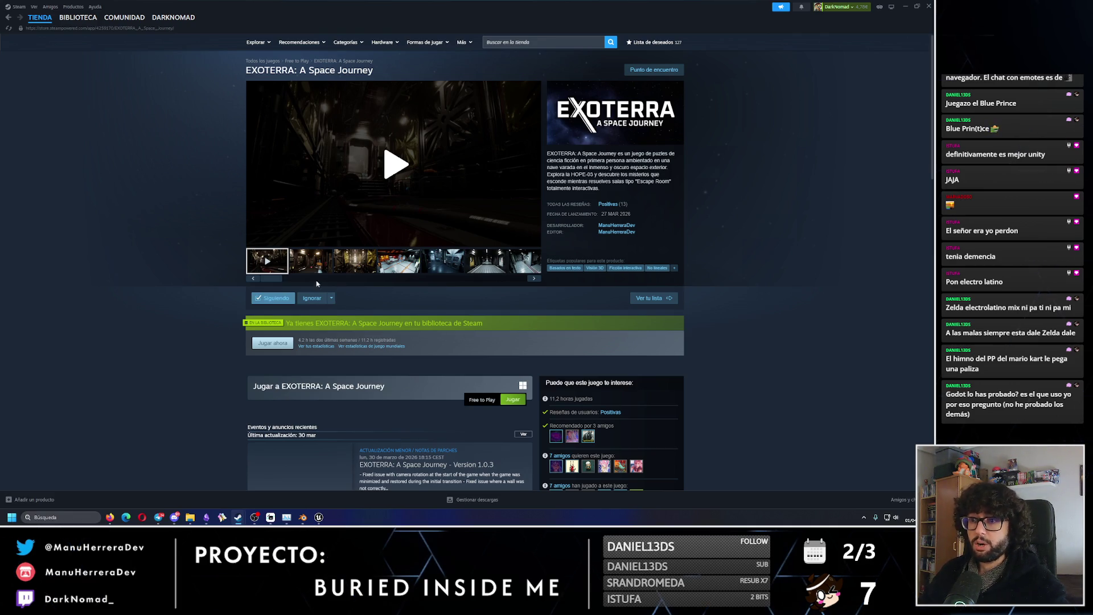
Minimize the Steam store window and orbit Blender's view to face the crate frame.
{"action": "left_click", "coordinate": [905, 6]}
{"action": "mouse_move", "coordinate": [424, 211]}
{"action": "middle_mouse_down"}
{"action": "mouse_move", "coordinate": [450, 197]}
{"action": "mouse_move", "coordinate": [438, 196]}
{"action": "middle_mouse_up"}
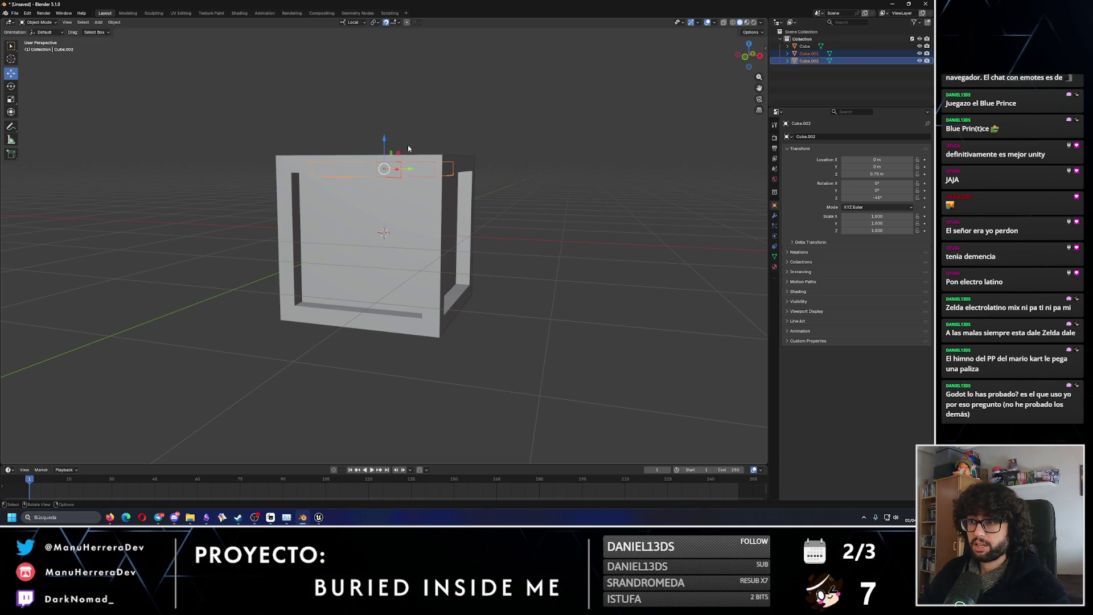
Copy both top X-brace planks, paste them, and lower the copy along Z.
{"action": "middle_click_drag", "start_coordinate": [383, 169], "coordinate": [395, 172]}
{"action": "left_click", "coordinate": [396, 173]}
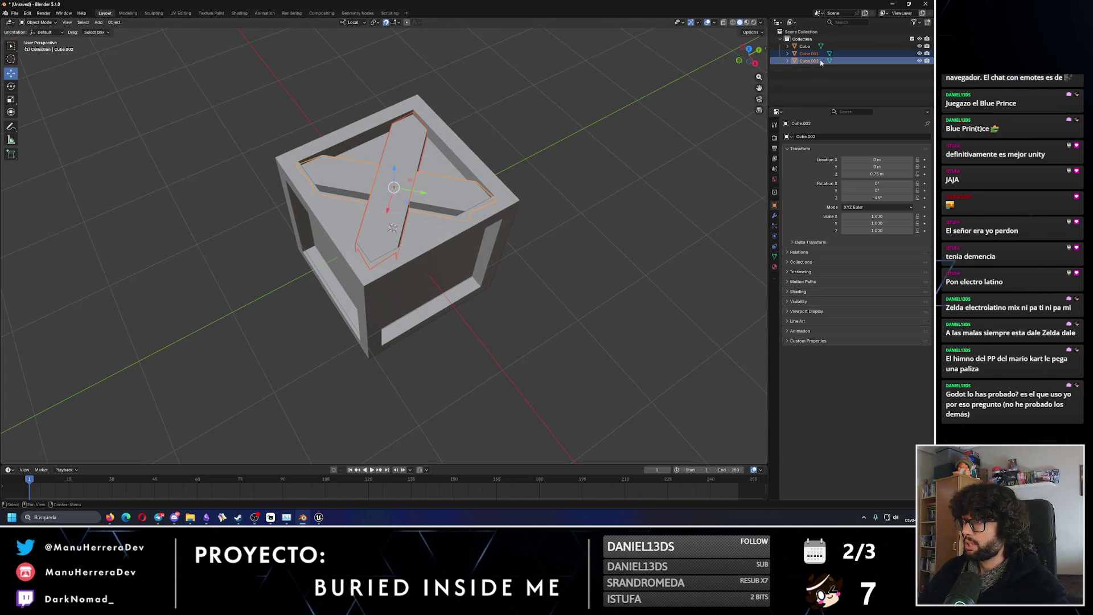
{"action": "key", "text": "ctrl+c"}
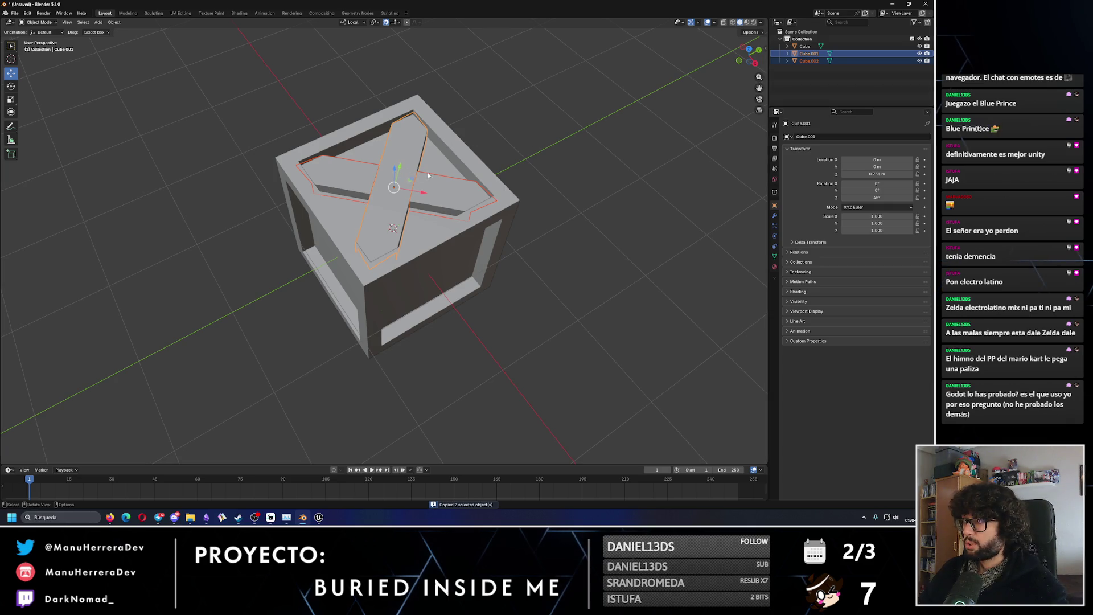
{"action": "key", "text": "ctrl+v"}
{"action": "middle_click_drag", "start_coordinate": [509, 192], "coordinate": [568, 153]}
{"action": "key", "text": "g"}
{"action": "key", "text": "z"}
{"action": "left_click", "coordinate": [383, 204]}
Flip the pasted brace 180° about the X axis using Global orientation.
{"action": "left_click", "coordinate": [10, 86]}
{"action": "right_click", "coordinate": [297, 106]}
{"action": "middle_click_drag", "start_coordinate": [302, 111], "coordinate": [369, 130]}
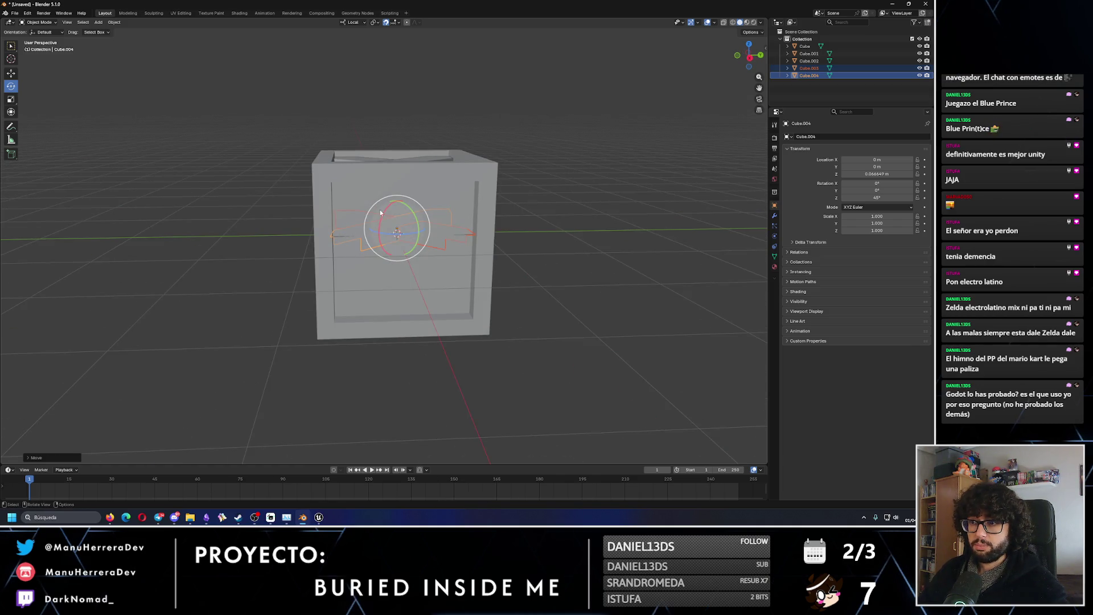
{"action": "left_click", "coordinate": [354, 21]}
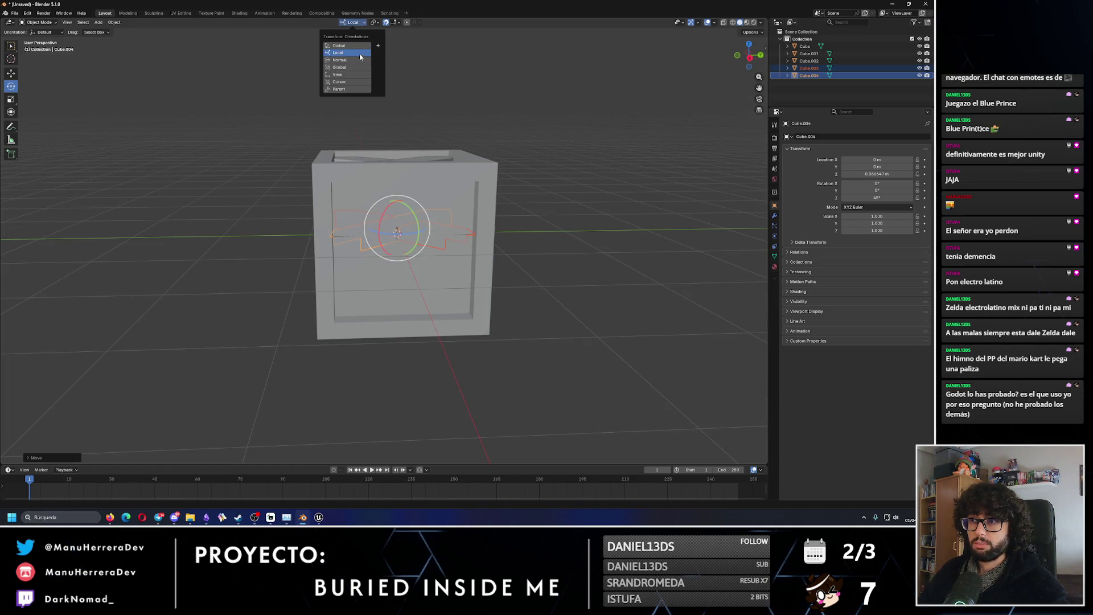
{"action": "left_click", "coordinate": [349, 47]}
{"action": "left_click_drag", "start_coordinate": [382, 208], "coordinate": [246, 283]}
{"action": "left_click_drag", "start_coordinate": [73, 347], "coordinate": [72, 348]}
{"action": "mouse_move", "coordinate": [382, 208]}
{"action": "left_mouse_down"}
{"action": "mouse_move", "coordinate": [319, 239]}
{"action": "mouse_move", "coordinate": [237, 254]}
{"action": "mouse_move", "coordinate": [396, 214]}
{"action": "left_mouse_up"}
{"action": "key", "text": "ctrl+z"}
{"action": "key", "text": "ctrl+z"}
Move the flipped brace down beneath the crate as feet.
{"action": "left_click", "coordinate": [11, 73]}
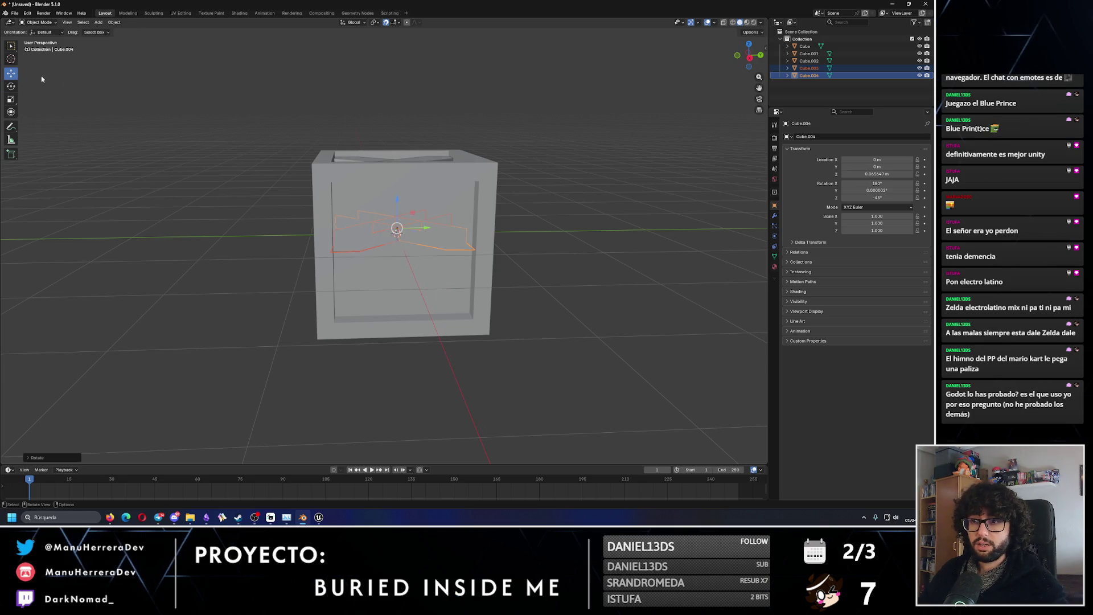
{"action": "mouse_move", "coordinate": [626, 206]}
{"action": "middle_mouse_down"}
{"action": "mouse_move", "coordinate": [692, 180]}
{"action": "mouse_move", "coordinate": [703, 222]}
{"action": "middle_mouse_up"}
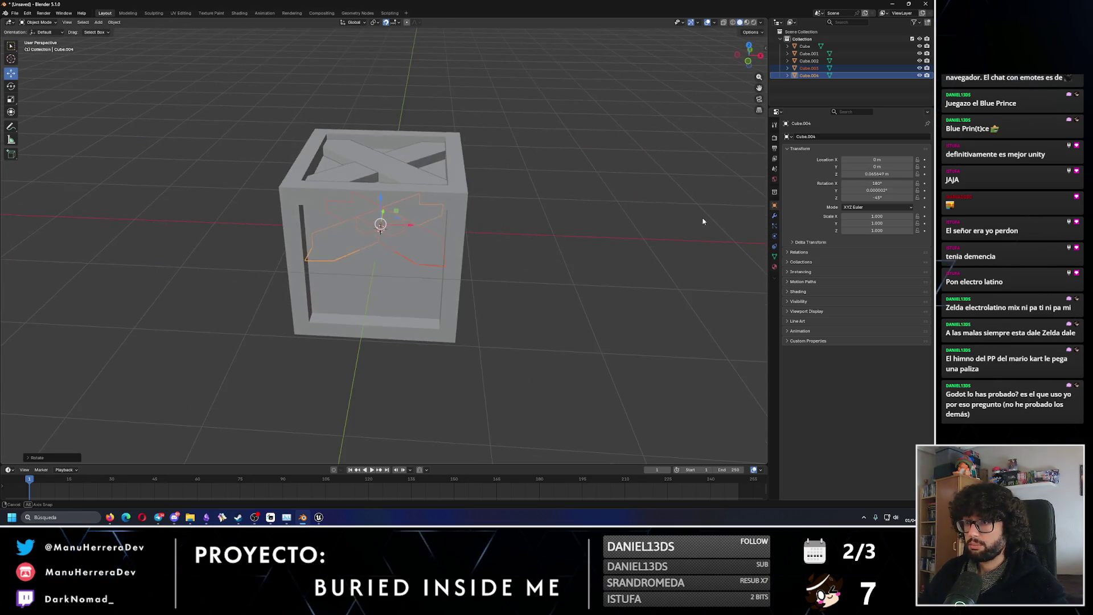
{"action": "middle_click_drag", "start_coordinate": [409, 180], "coordinate": [388, 193]}
{"action": "left_click_drag", "start_coordinate": [387, 196], "coordinate": [381, 267]}
{"action": "middle_click_drag", "start_coordinate": [382, 270], "coordinate": [381, 302]}
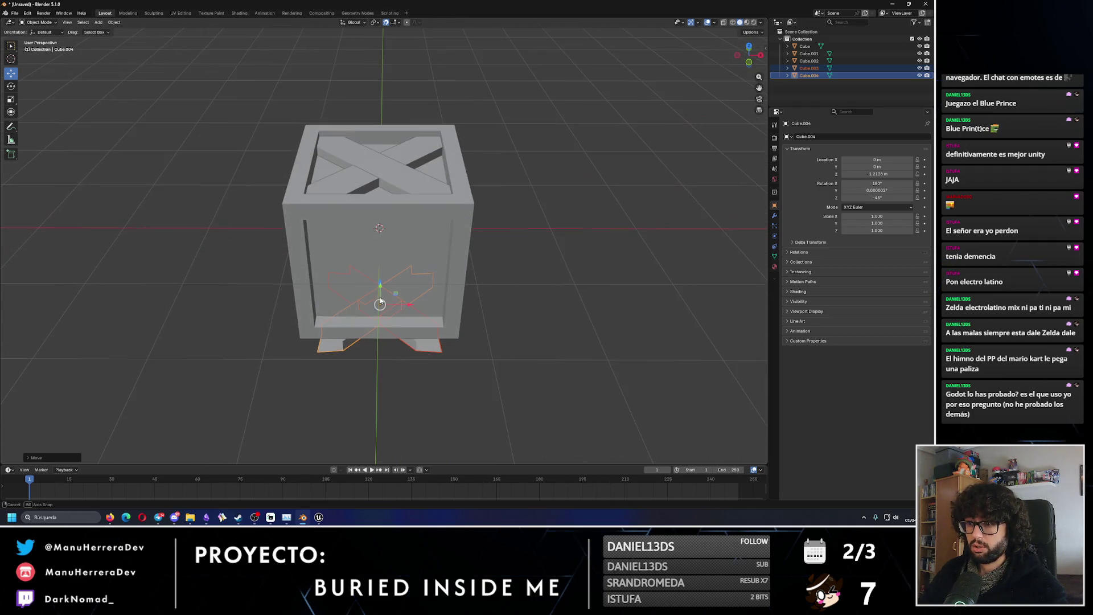
Set the top X-brace plank's height to 0.751 m.
{"action": "left_click", "coordinate": [400, 174]}
{"action": "left_click", "coordinate": [905, 173]}
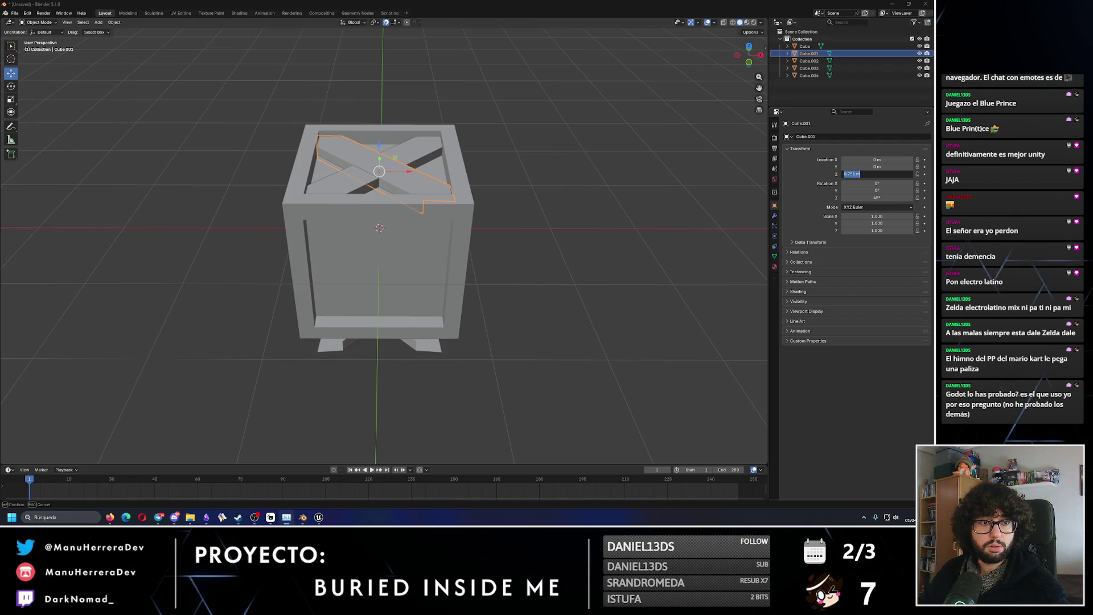
{"action": "key", "text": "ctrl+shift+Escape"}
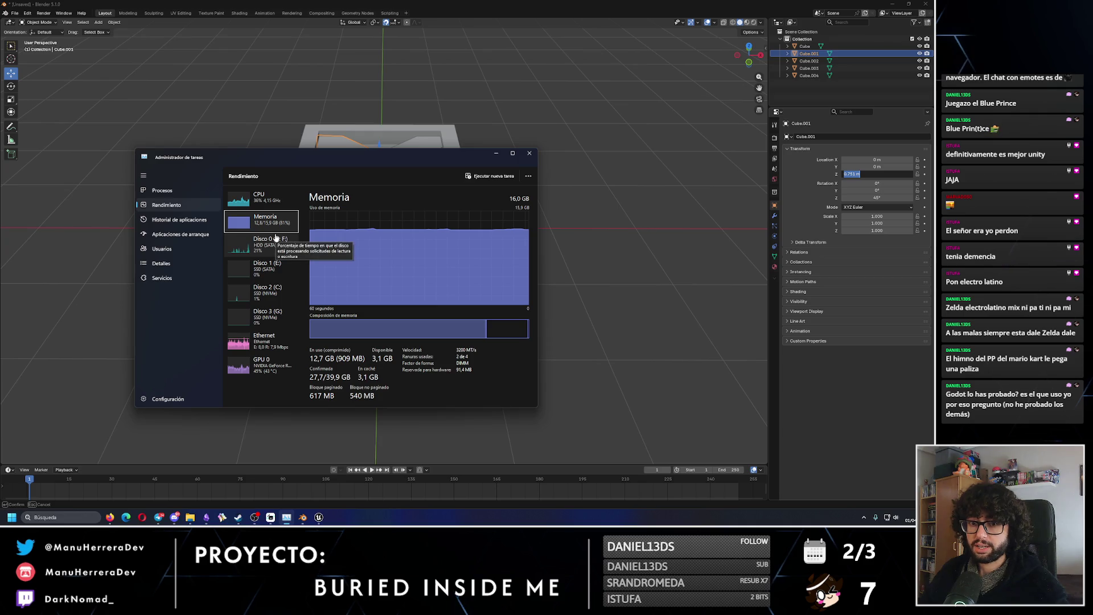
{"action": "key", "text": "alt+Tab"}
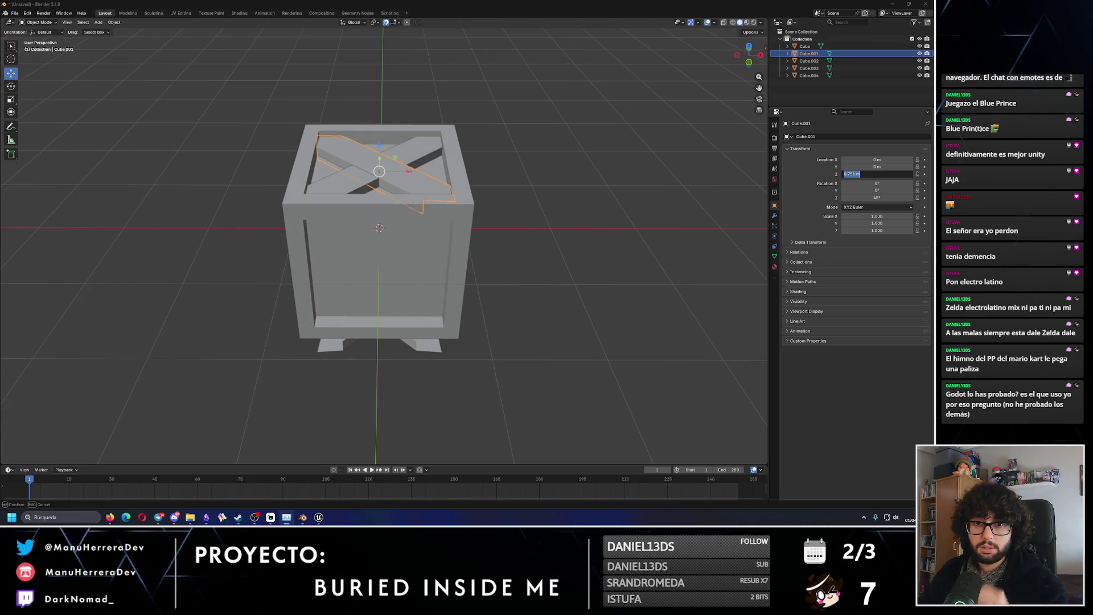
{"action": "key", "text": "Return"}
{"action": "mouse_move", "coordinate": [495, 284]}
{"action": "middle_mouse_down"}
{"action": "mouse_move", "coordinate": [500, 325]}
{"action": "mouse_move", "coordinate": [429, 325]}
{"action": "middle_mouse_up"}
Select both bottom brace planks, adjusting the lower plank's Y rotation.
{"action": "left_click", "coordinate": [428, 324]}
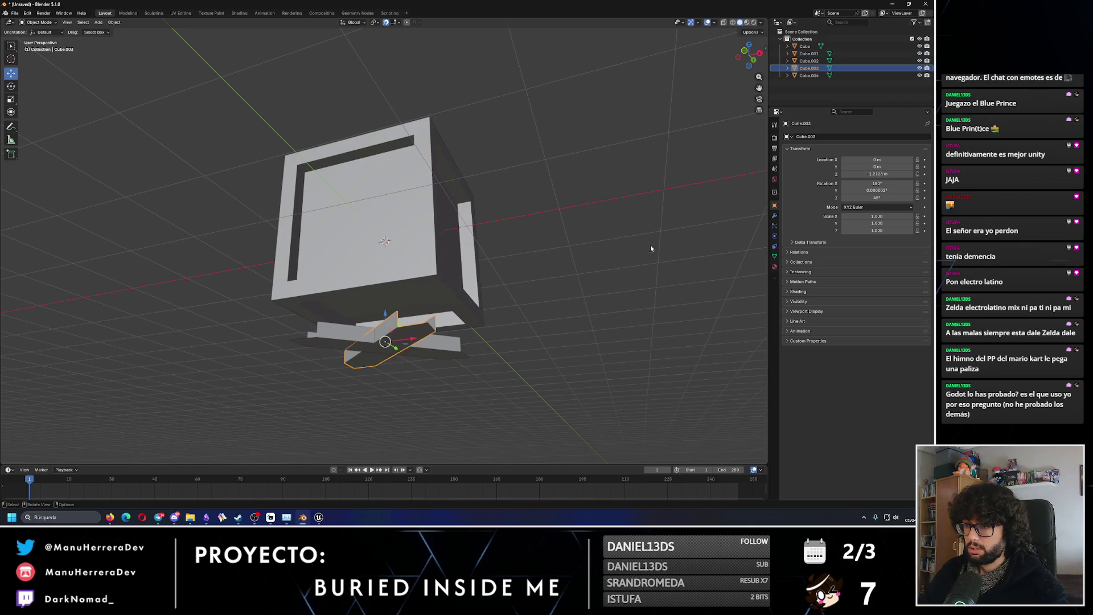
{"action": "left_click", "coordinate": [879, 191]}
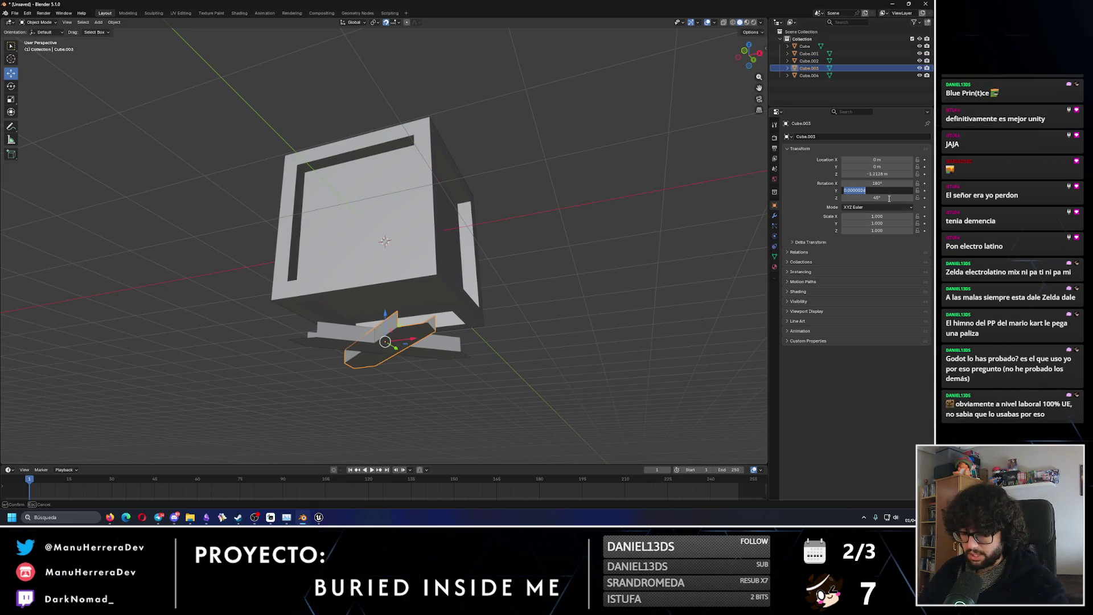
{"action": "key", "text": "Return"}
{"action": "left_click", "coordinate": [823, 74], "text": "ctrl"}
{"action": "left_click", "coordinate": [823, 68], "text": "ctrl"}
{"action": "middle_click_drag", "start_coordinate": [438, 205], "coordinate": [449, 264]}
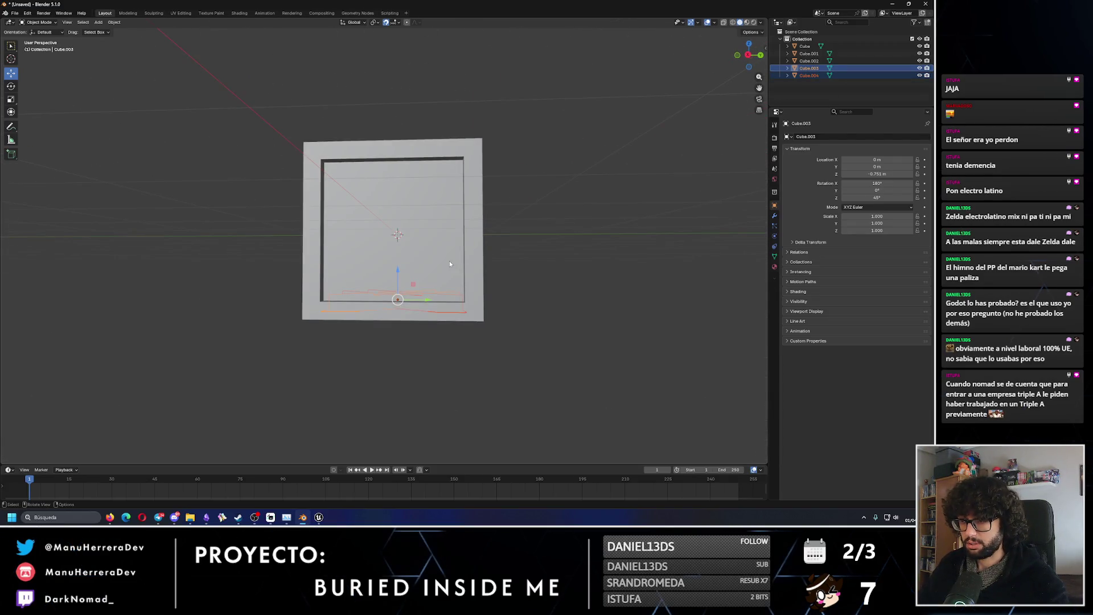
Paste another copy of the brace planks and rotate them upright.
{"action": "key", "text": "ctrl+v"}
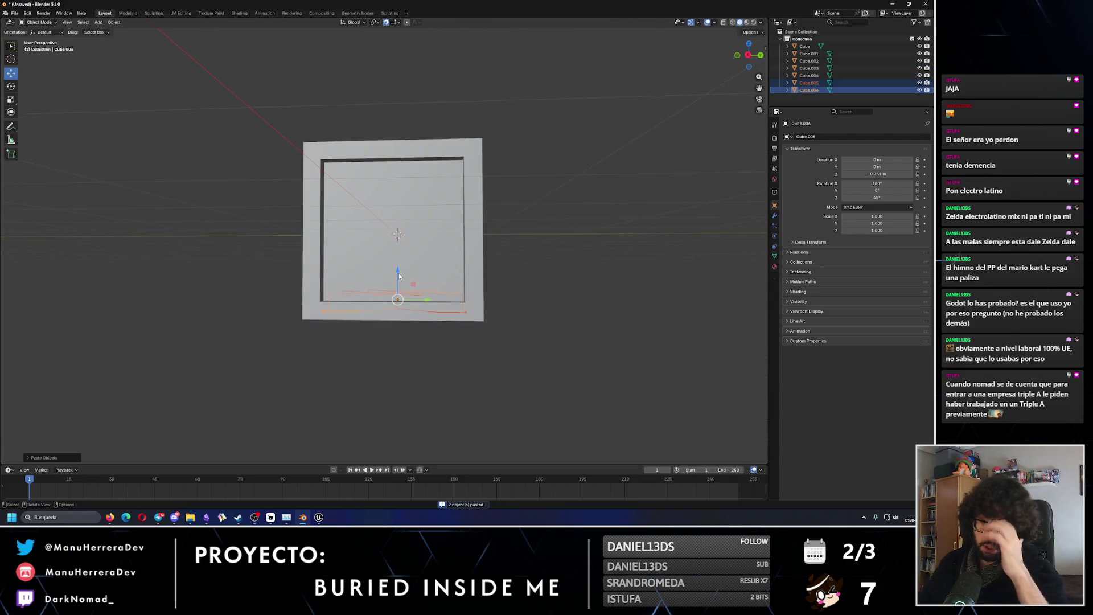
{"action": "left_click_drag", "start_coordinate": [399, 276], "coordinate": [402, 228]}
{"action": "mouse_move", "coordinate": [401, 228]}
{"action": "middle_mouse_down"}
{"action": "mouse_move", "coordinate": [418, 194]}
{"action": "mouse_move", "coordinate": [404, 227]}
{"action": "middle_mouse_up"}
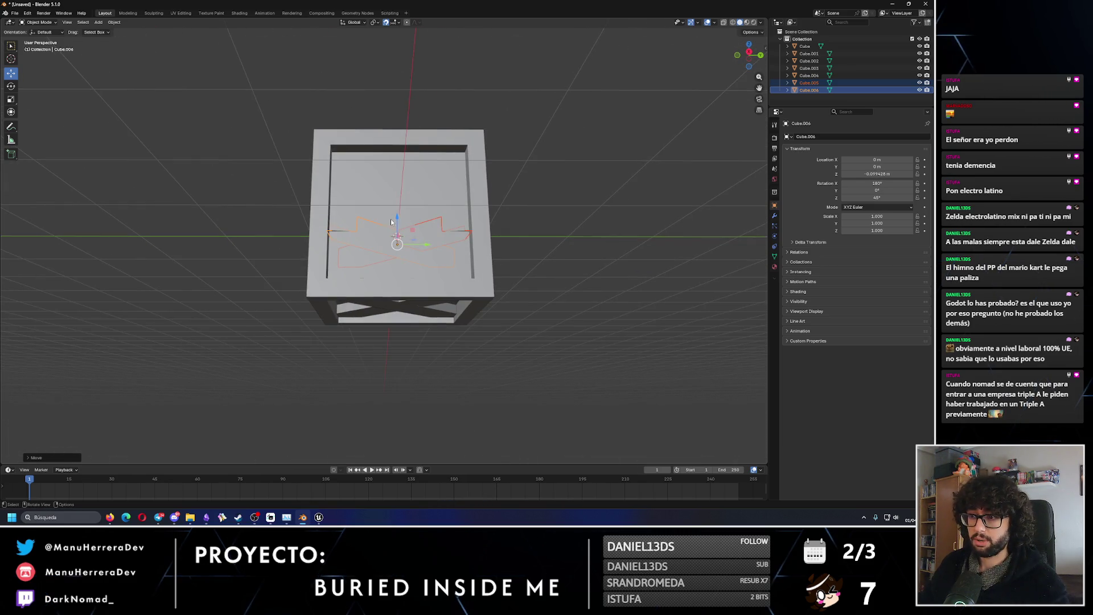
{"action": "left_click", "coordinate": [11, 86]}
{"action": "middle_click_drag", "start_coordinate": [342, 210], "coordinate": [335, 235]}
{"action": "left_click_drag", "start_coordinate": [417, 223], "coordinate": [387, 221]}
{"action": "key", "text": "w"}
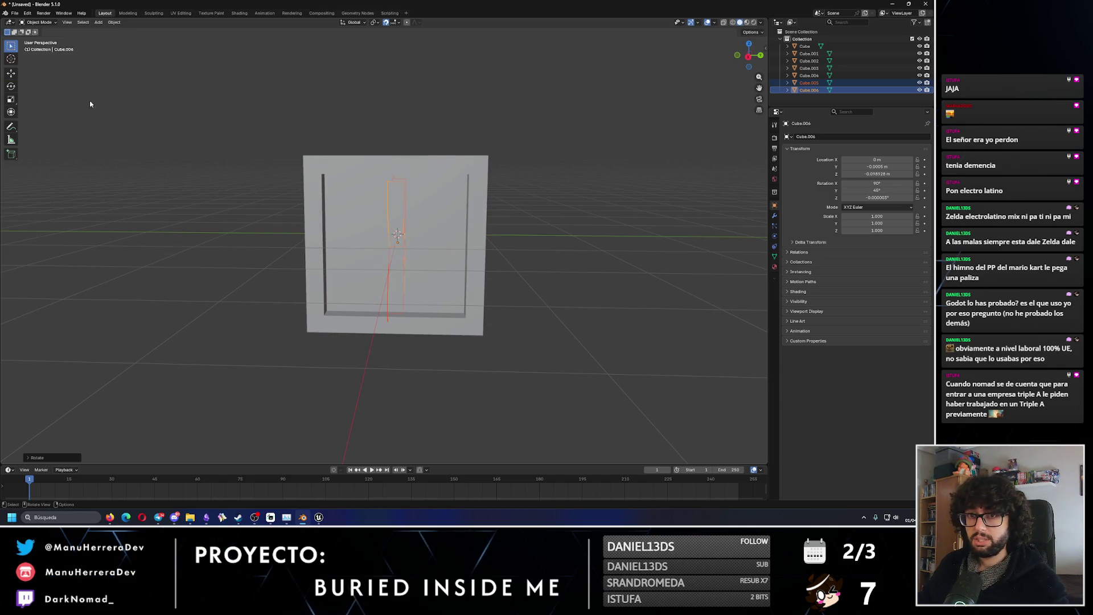
Slide one new upright plank sideways and set its Y location to 0.
{"action": "left_click", "coordinate": [11, 73]}
{"action": "mouse_move", "coordinate": [319, 199]}
{"action": "middle_mouse_down"}
{"action": "mouse_move", "coordinate": [334, 196]}
{"action": "mouse_move", "coordinate": [399, 239]}
{"action": "middle_mouse_up"}
{"action": "left_click_drag", "start_coordinate": [426, 243], "coordinate": [355, 247]}
{"action": "middle_click_drag", "start_coordinate": [356, 247], "coordinate": [428, 236]}
{"action": "left_click", "coordinate": [885, 167]}
{"action": "type", "text": "0"}
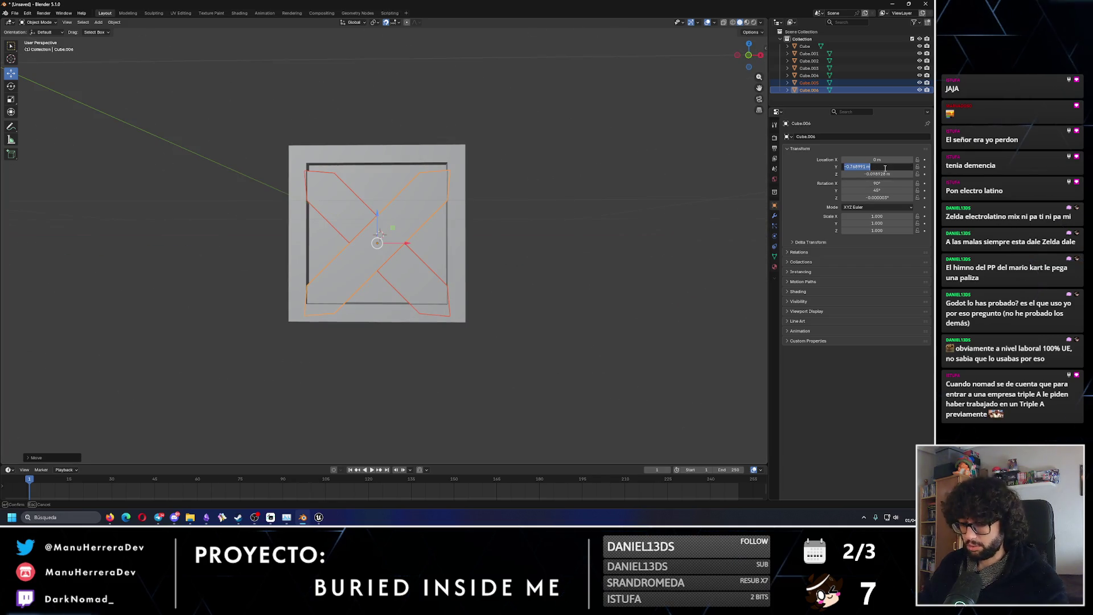
{"action": "key", "text": "Tab"}
{"action": "type", "text": "0"}
{"action": "key", "text": "Return"}
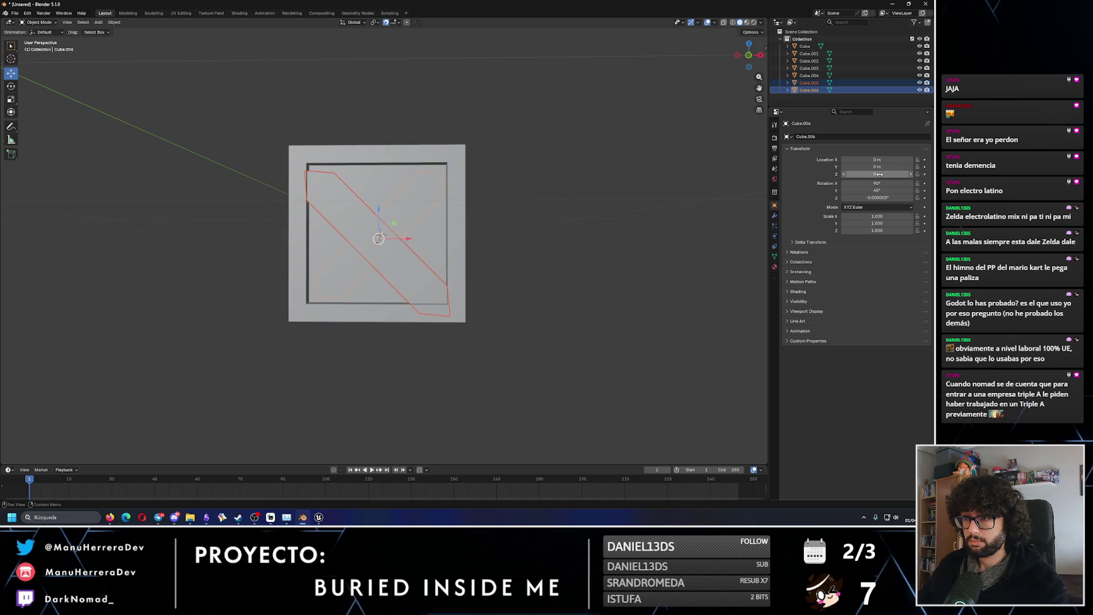
Set the second diagonal plank's Y location to 0, then slide both toward a side face.
{"action": "mouse_move", "coordinate": [582, 230]}
{"action": "middle_mouse_down"}
{"action": "mouse_move", "coordinate": [329, 213]}
{"action": "mouse_move", "coordinate": [328, 230]}
{"action": "middle_mouse_up"}
{"action": "left_click", "coordinate": [328, 230]}
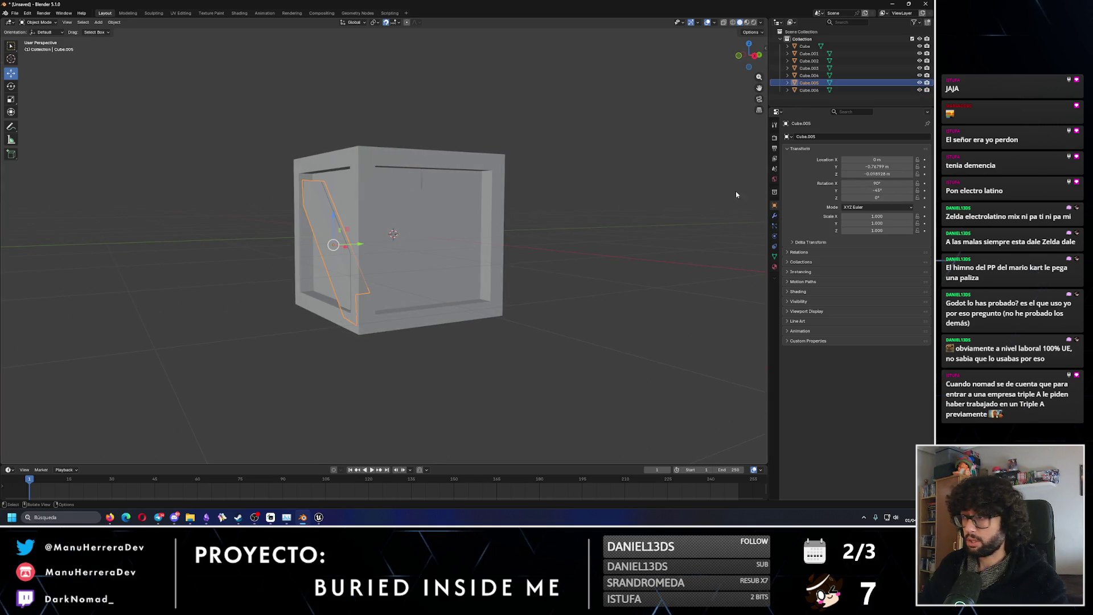
{"action": "left_click", "coordinate": [876, 166]}
{"action": "type", "text": "0"}
{"action": "key", "text": "Return"}
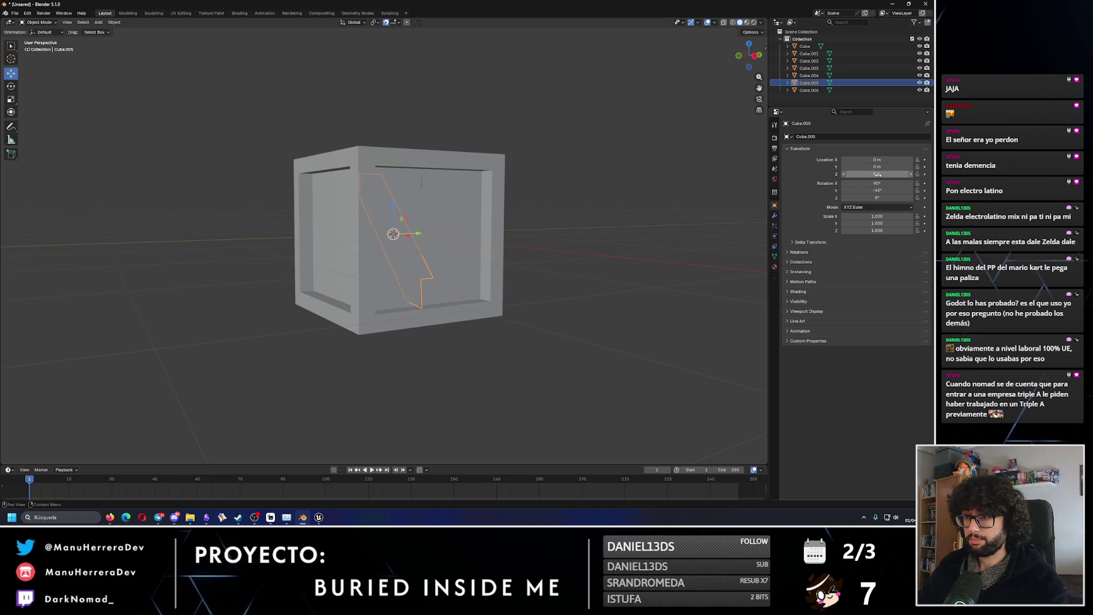
{"action": "left_click", "coordinate": [809, 90], "text": "ctrl"}
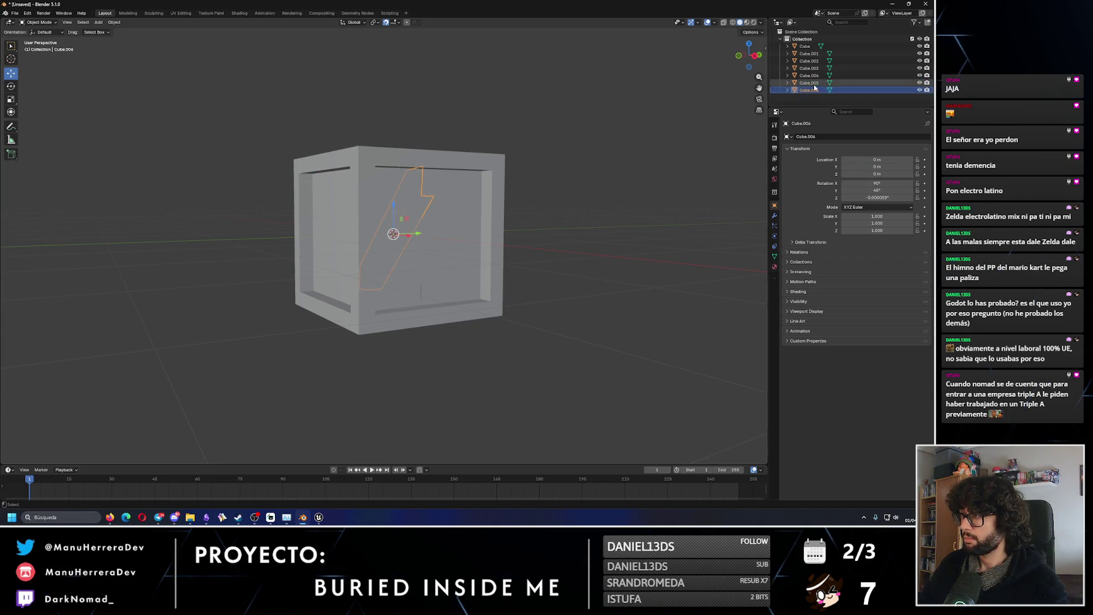
{"action": "left_click_drag", "start_coordinate": [419, 234], "coordinate": [351, 237]}
Check the top X-brace plank's height value, leaving it unchanged.
{"action": "mouse_move", "coordinate": [352, 237]}
{"action": "middle_mouse_down"}
{"action": "mouse_move", "coordinate": [357, 209]}
{"action": "mouse_move", "coordinate": [333, 226]}
{"action": "mouse_move", "coordinate": [366, 227]}
{"action": "middle_mouse_up"}
{"action": "middle_click_drag", "start_coordinate": [442, 223], "coordinate": [409, 166]}
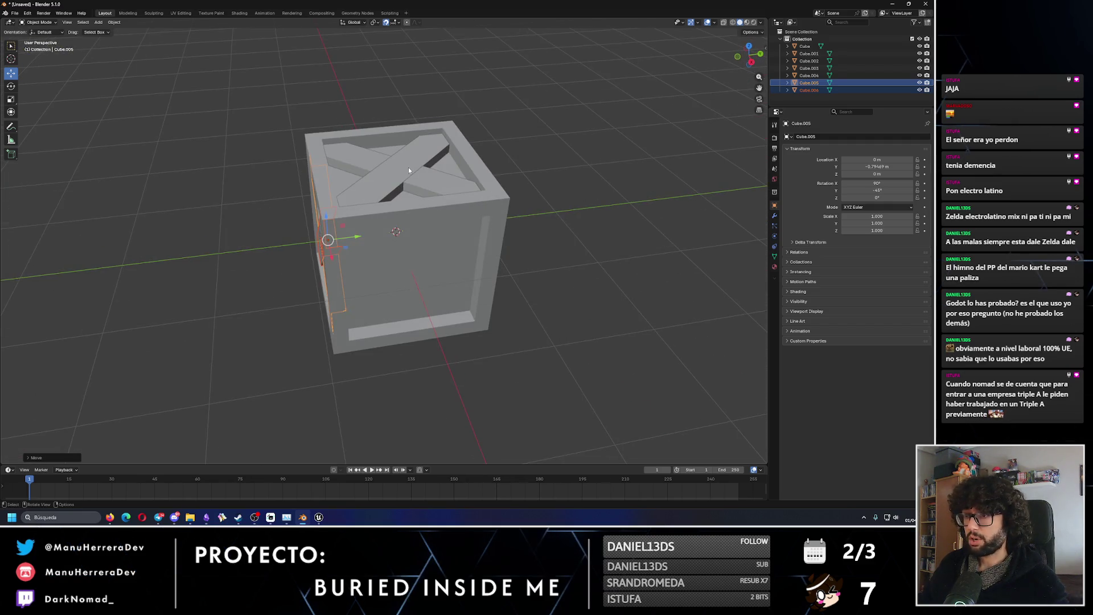
{"action": "left_click", "coordinate": [408, 166]}
{"action": "left_click", "coordinate": [849, 173]}
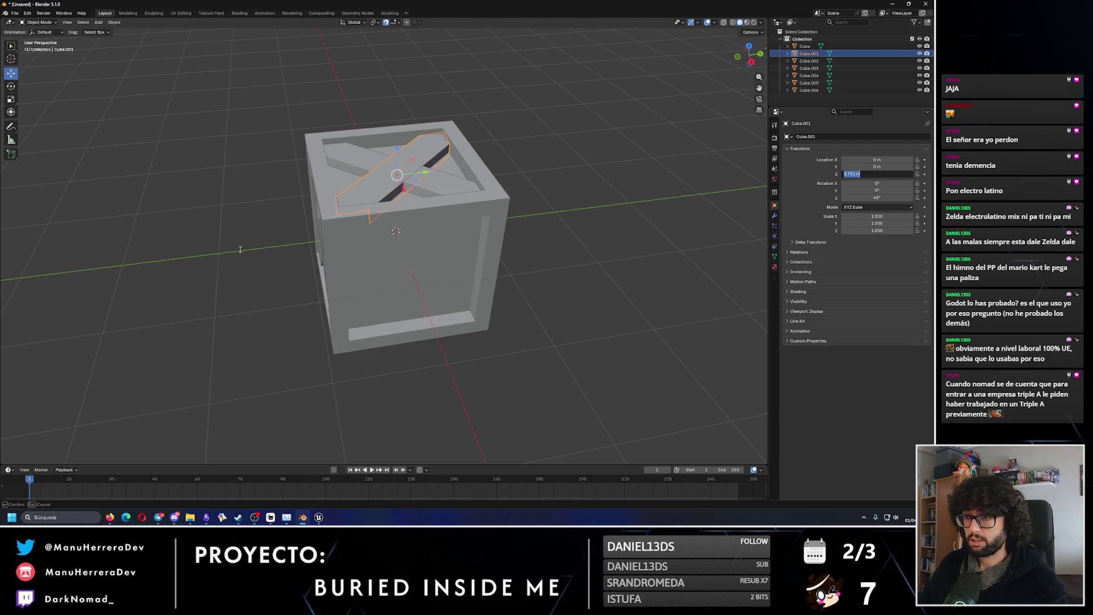
{"action": "key", "text": "Return"}
Set both side diagonal planks' Y location to -0.75 m.
{"action": "middle_click_drag", "start_coordinate": [487, 295], "coordinate": [339, 203]}
{"action": "left_click", "coordinate": [341, 211]}
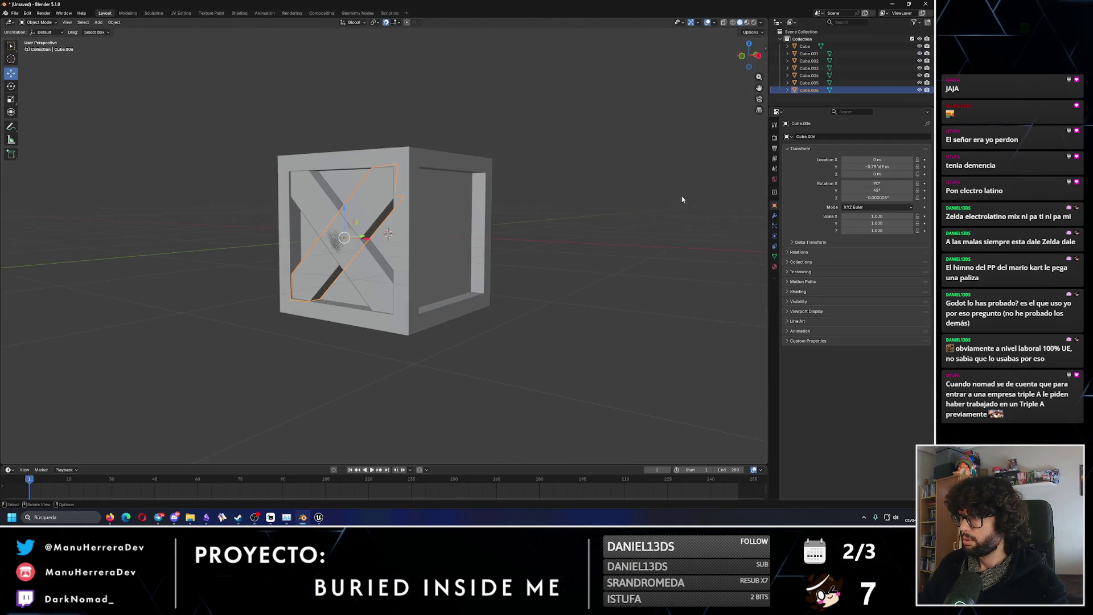
{"action": "key", "text": "ctrl+v"}
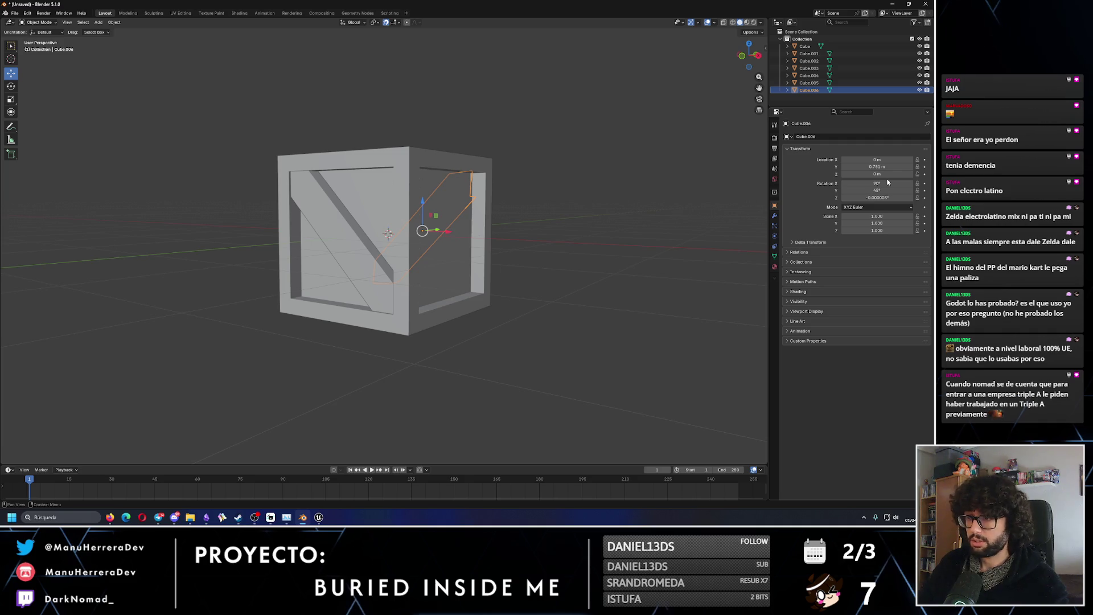
{"action": "left_click", "coordinate": [882, 166]}
{"action": "type", "text": "-"}
{"action": "key", "text": "Return"}
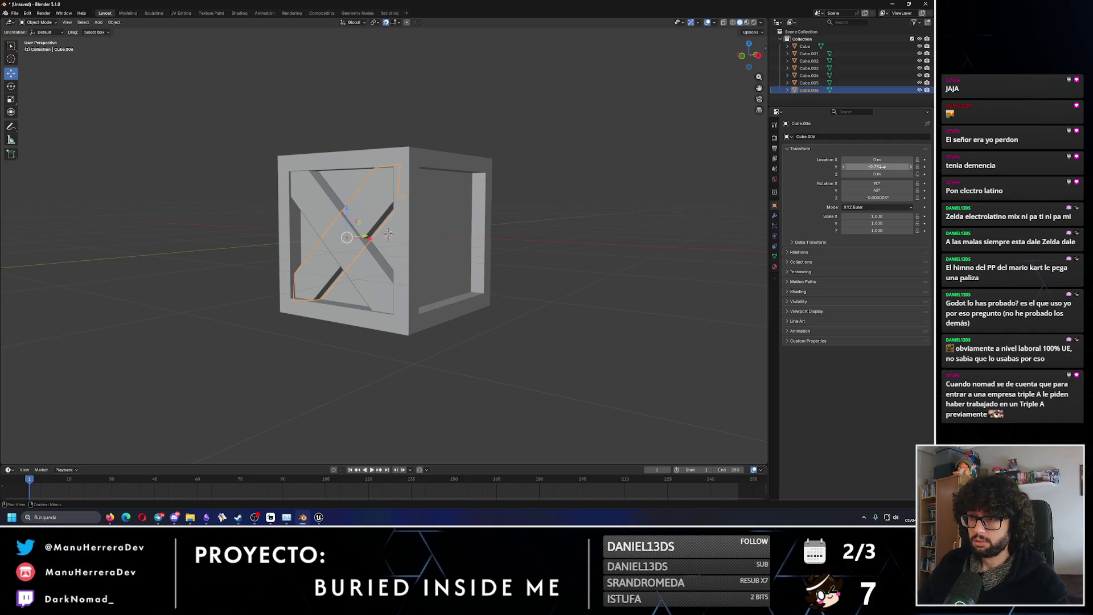
{"action": "left_click", "coordinate": [809, 83]}
{"action": "left_click", "coordinate": [881, 167]}
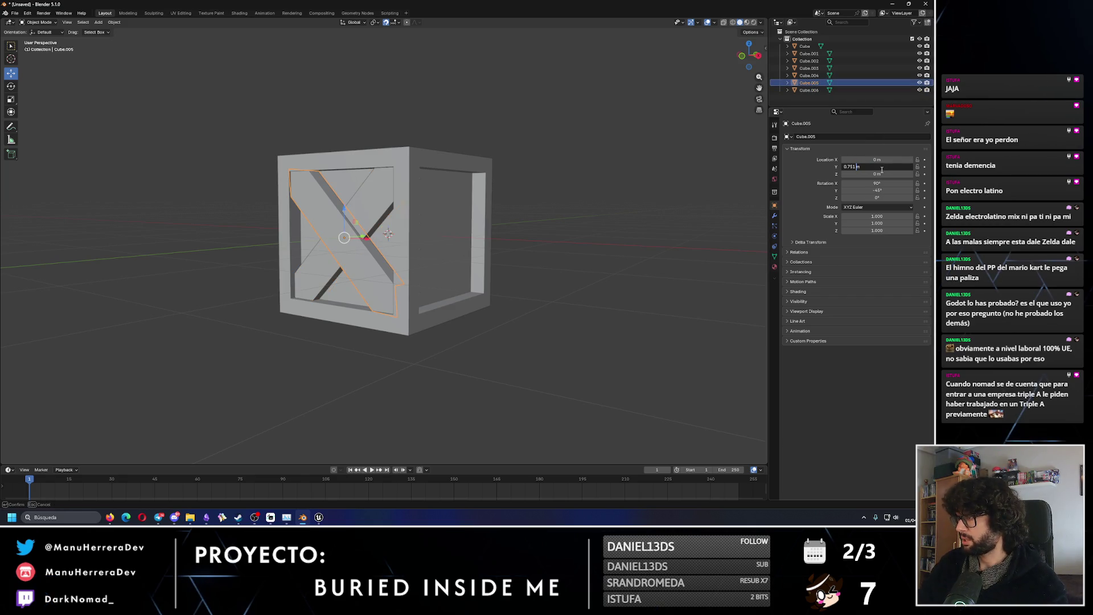
{"action": "type", "text": "-"}
{"action": "key", "text": "Return"}
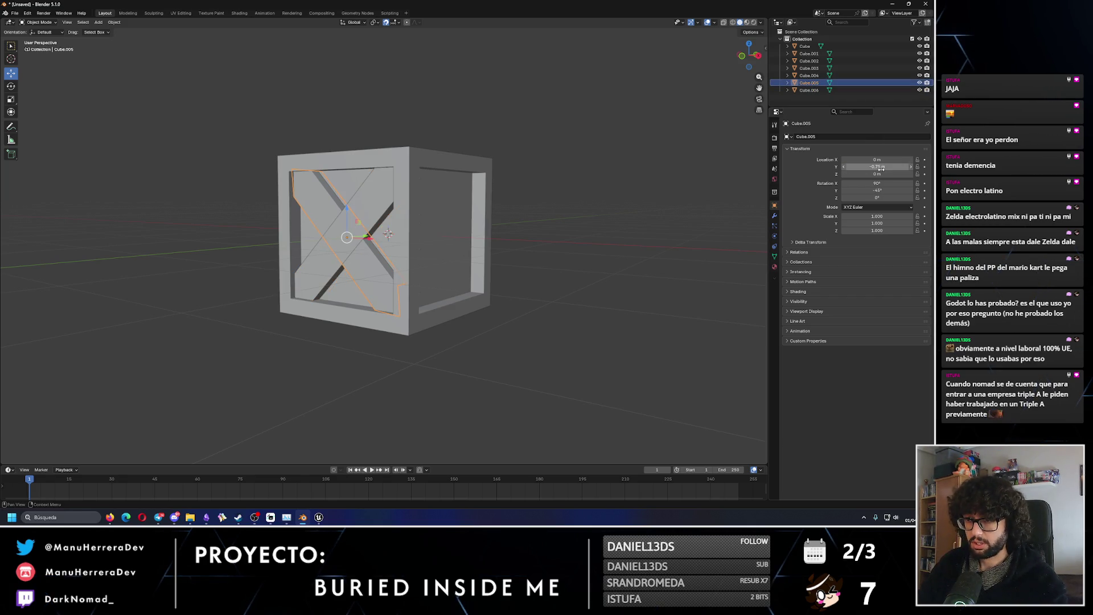
Select both diagonals of the side X-brace and copy-paste them.
{"action": "mouse_move", "coordinate": [398, 194]}
{"action": "middle_mouse_down"}
{"action": "mouse_move", "coordinate": [414, 215]}
{"action": "mouse_move", "coordinate": [398, 206]}
{"action": "mouse_move", "coordinate": [336, 217]}
{"action": "mouse_move", "coordinate": [358, 222]}
{"action": "middle_mouse_up"}
{"action": "left_click", "coordinate": [373, 216]}
{"action": "left_click", "coordinate": [316, 206], "text": "shift"}
{"action": "key", "text": "ctrl+c"}
{"action": "key", "text": "ctrl+v"}
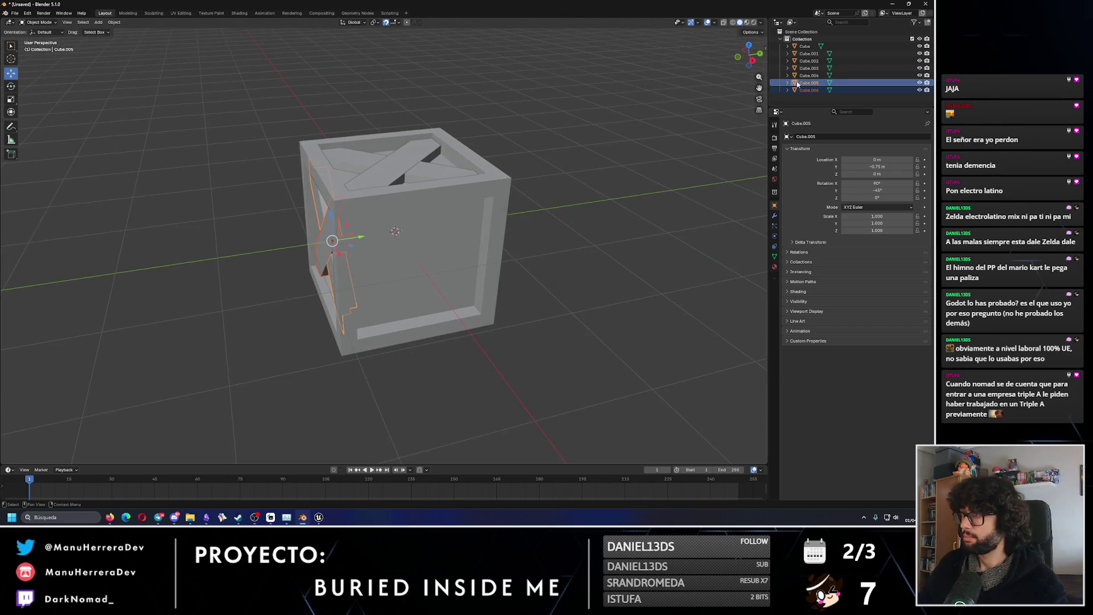
Move the pasted brace along Y and turn it 90° about Z to face another side.
{"action": "key", "text": "g"}
{"action": "key", "text": "y"}
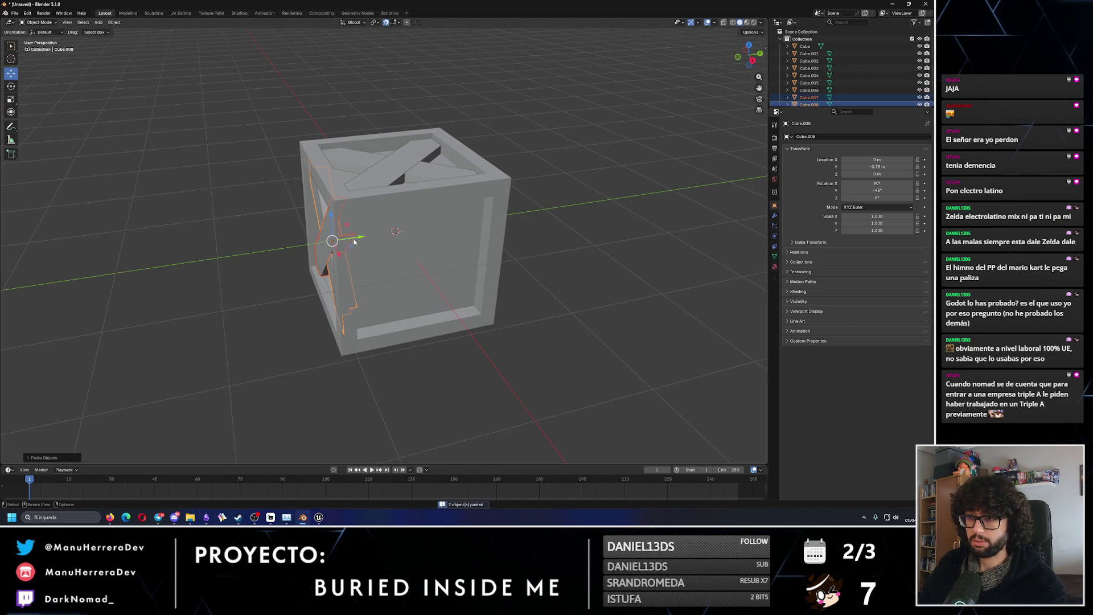
{"action": "left_click", "coordinate": [424, 193]}
{"action": "middle_click_drag", "start_coordinate": [424, 193], "coordinate": [428, 226]}
{"action": "key", "text": "shift+space"}
{"action": "key", "text": "r"}
{"action": "left_click_drag", "start_coordinate": [455, 257], "coordinate": [645, 263]}
{"action": "left_click", "coordinate": [645, 263]}
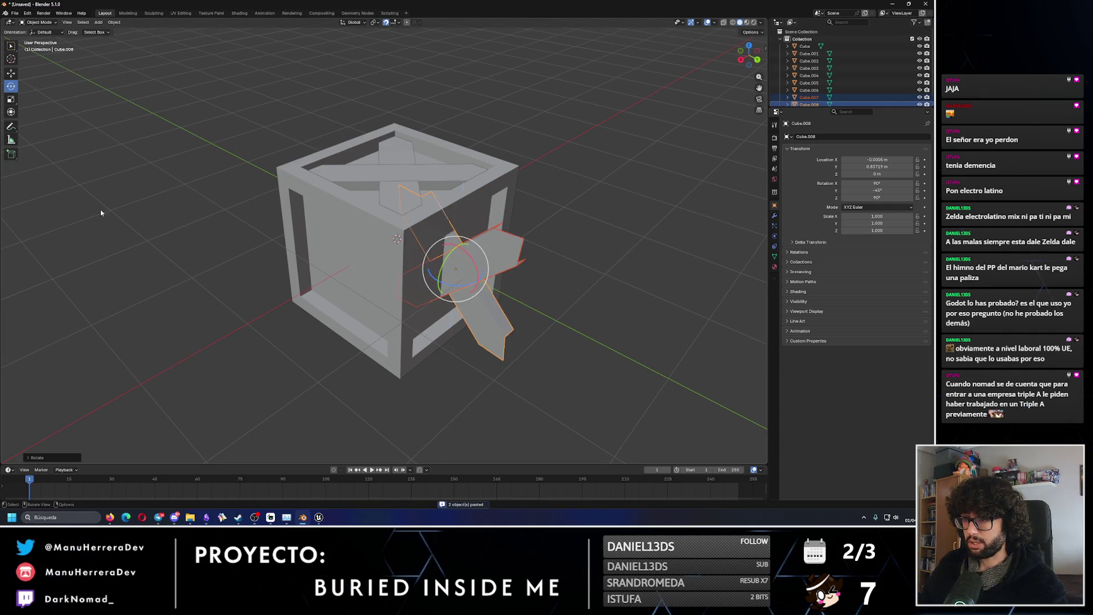
{"action": "middle_click_drag", "start_coordinate": [415, 310], "coordinate": [501, 295]}
{"action": "mouse_move", "coordinate": [481, 279]}
{"action": "left_mouse_down"}
{"action": "mouse_move", "coordinate": [495, 250]}
{"action": "mouse_move", "coordinate": [489, 227]}
{"action": "left_mouse_up"}
{"action": "middle_click_drag", "start_coordinate": [489, 228], "coordinate": [488, 204]}
{"action": "left_click", "coordinate": [11, 73]}
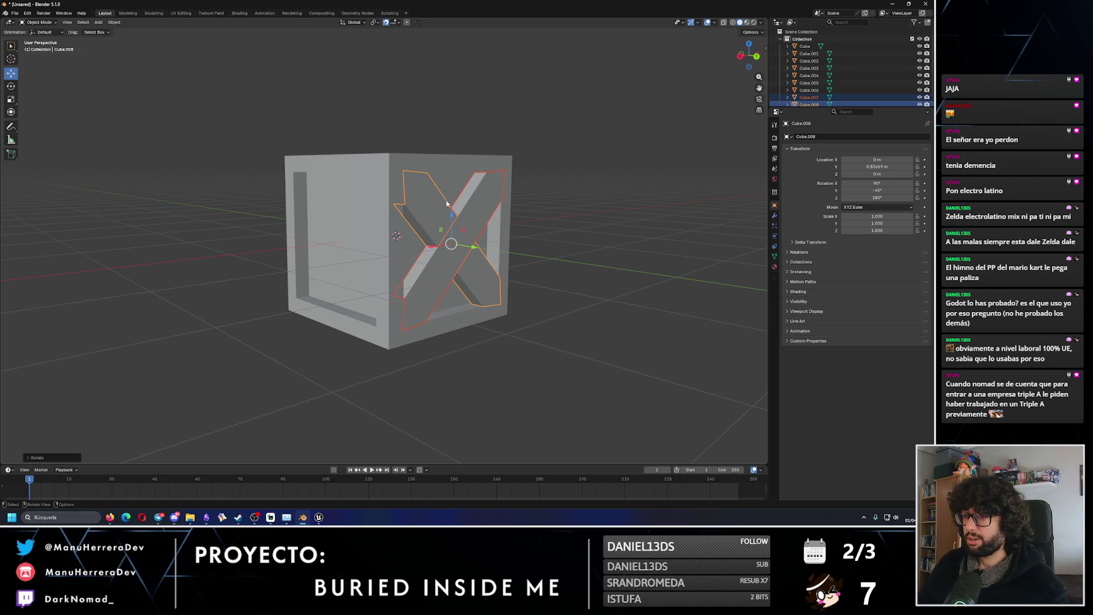
Set both pasted diagonal bars' Y location to 0.751 m.
{"action": "left_click", "coordinate": [876, 166]}
{"action": "type", "text": "0.751"}
{"action": "key", "text": "Return"}
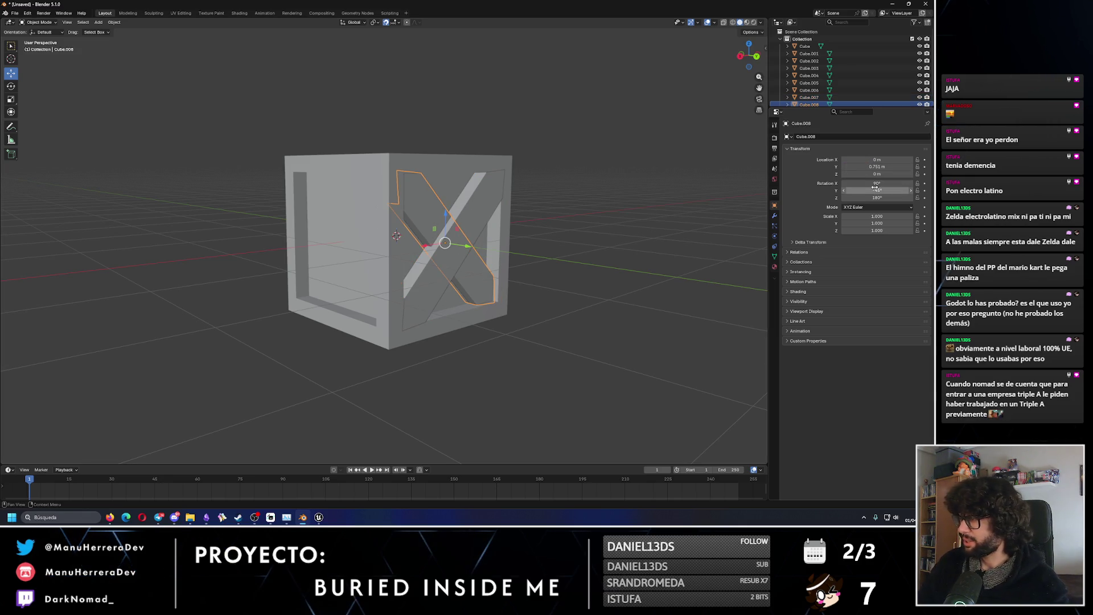
{"action": "left_click", "coordinate": [487, 196]}
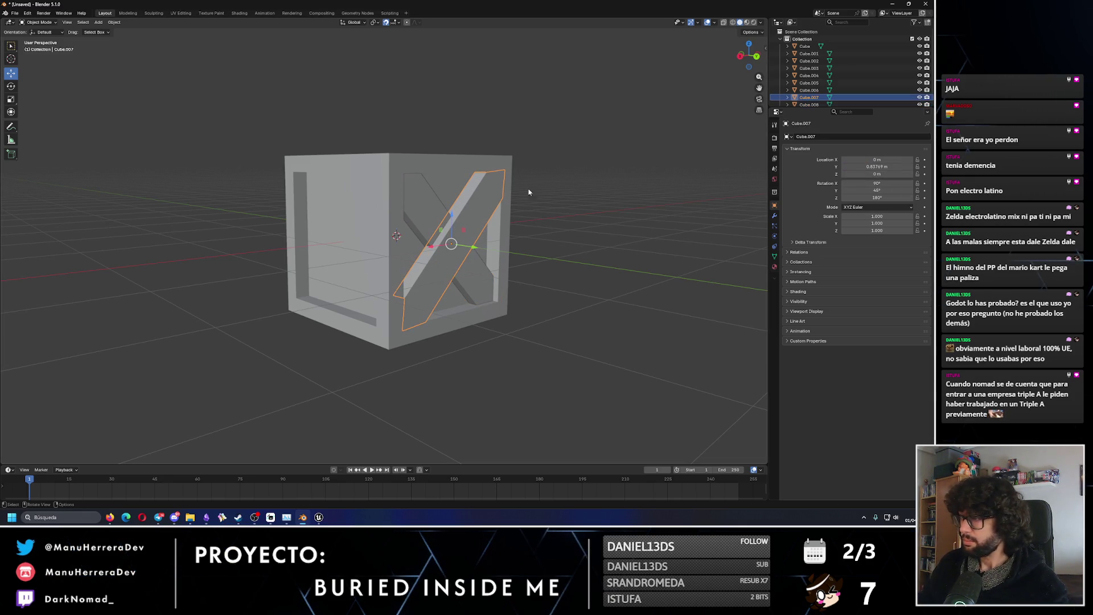
{"action": "left_click", "coordinate": [880, 167]}
{"action": "key", "text": "ctrl+v"}
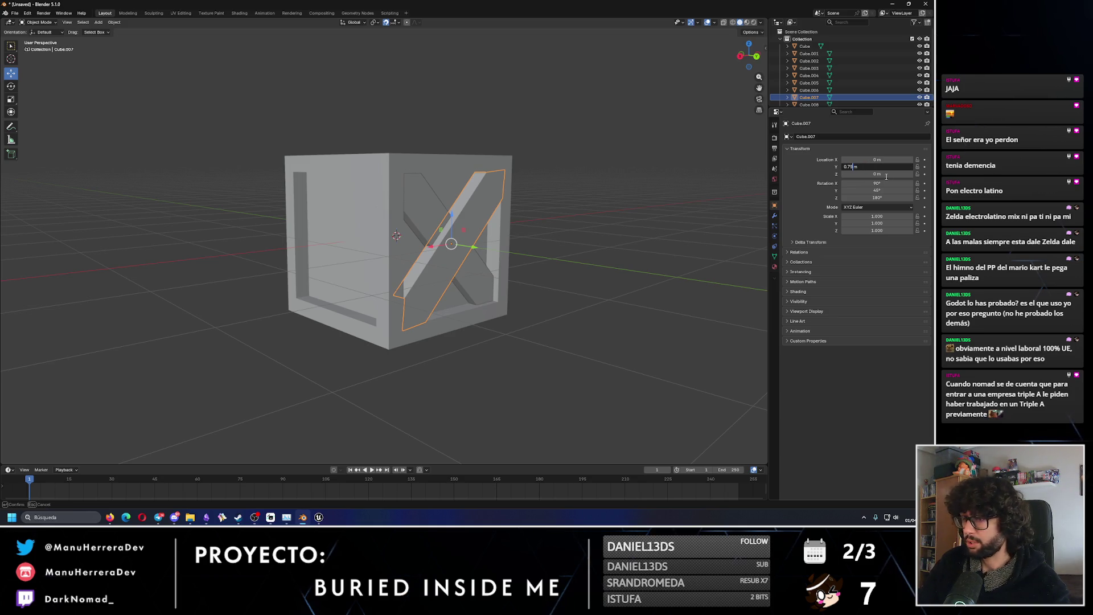
{"action": "key", "text": "Return"}
Select diagonal bar Cube.008 and its partner, then paste another brace copy.
{"action": "left_click", "coordinate": [580, 237]}
{"action": "mouse_move", "coordinate": [579, 236]}
{"action": "middle_mouse_down"}
{"action": "mouse_move", "coordinate": [534, 236]}
{"action": "mouse_move", "coordinate": [594, 189]}
{"action": "mouse_move", "coordinate": [407, 308]}
{"action": "middle_mouse_up"}
{"action": "left_click", "coordinate": [407, 307]}
{"action": "left_click", "coordinate": [365, 275], "text": "shift"}
{"action": "middle_click_drag", "start_coordinate": [366, 275], "coordinate": [379, 306]}
{"action": "scroll", "coordinate": [821, 102], "scroll_direction": "down", "scroll_amount": 1}
{"action": "left_click", "coordinate": [819, 99]}
{"action": "left_click", "coordinate": [811, 92], "text": "ctrl"}
{"action": "mouse_move", "coordinate": [517, 201]}
{"action": "middle_mouse_down"}
{"action": "mouse_move", "coordinate": [574, 229]}
{"action": "mouse_move", "coordinate": [524, 240]}
{"action": "middle_mouse_up"}
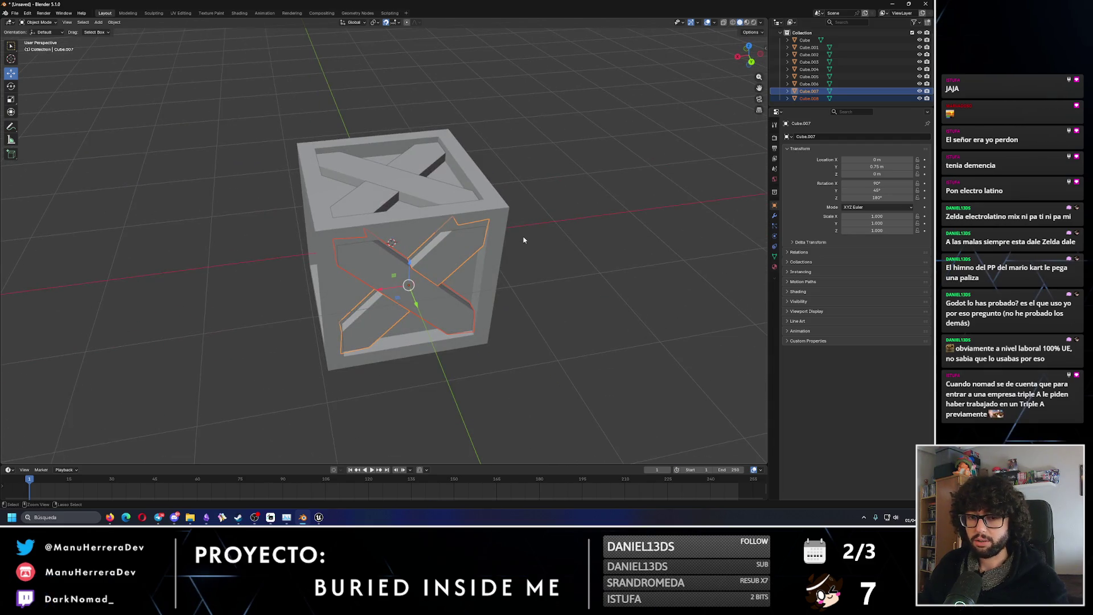
{"action": "key", "text": "ctrl+v"}
Rotate the new brace 90° sideways and slide it onto the crate's side face.
{"action": "left_click", "coordinate": [13, 86]}
{"action": "mouse_move", "coordinate": [402, 307]}
{"action": "left_mouse_down"}
{"action": "mouse_move", "coordinate": [364, 319]}
{"action": "mouse_move", "coordinate": [284, 290]}
{"action": "mouse_move", "coordinate": [313, 267]}
{"action": "left_mouse_up"}
{"action": "middle_click_drag", "start_coordinate": [314, 267], "coordinate": [393, 235]}
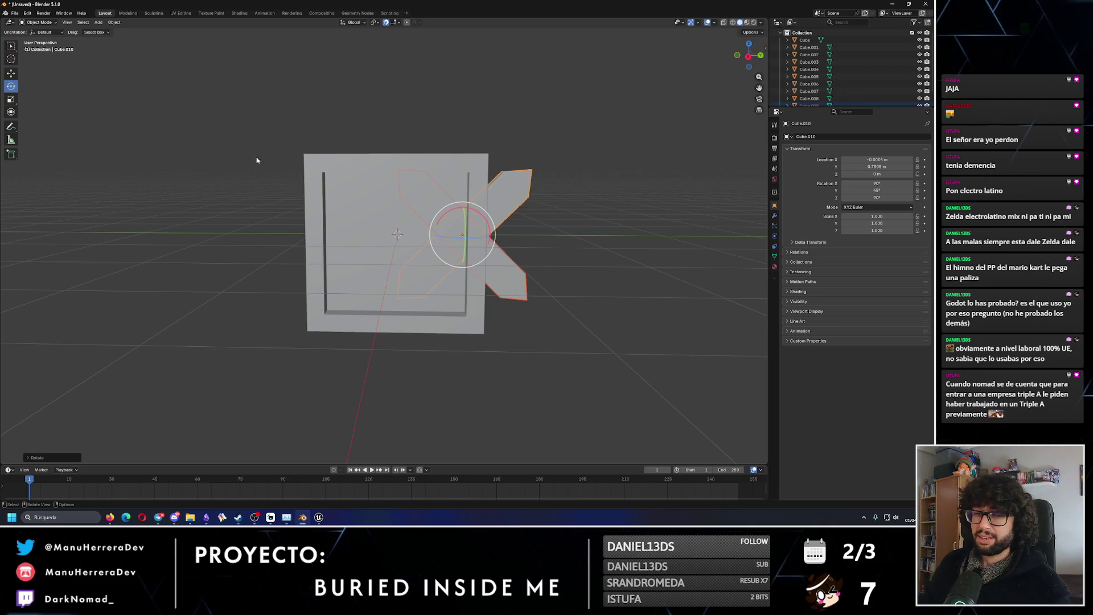
{"action": "left_click", "coordinate": [11, 72]}
{"action": "mouse_move", "coordinate": [491, 235]}
{"action": "left_mouse_down"}
{"action": "mouse_move", "coordinate": [425, 242]}
{"action": "mouse_move", "coordinate": [453, 237]}
{"action": "left_mouse_up"}
{"action": "middle_click_drag", "start_coordinate": [453, 237], "coordinate": [391, 238]}
{"action": "left_click_drag", "start_coordinate": [373, 249], "coordinate": [319, 256]}
{"action": "middle_click_drag", "start_coordinate": [319, 256], "coordinate": [365, 237]}
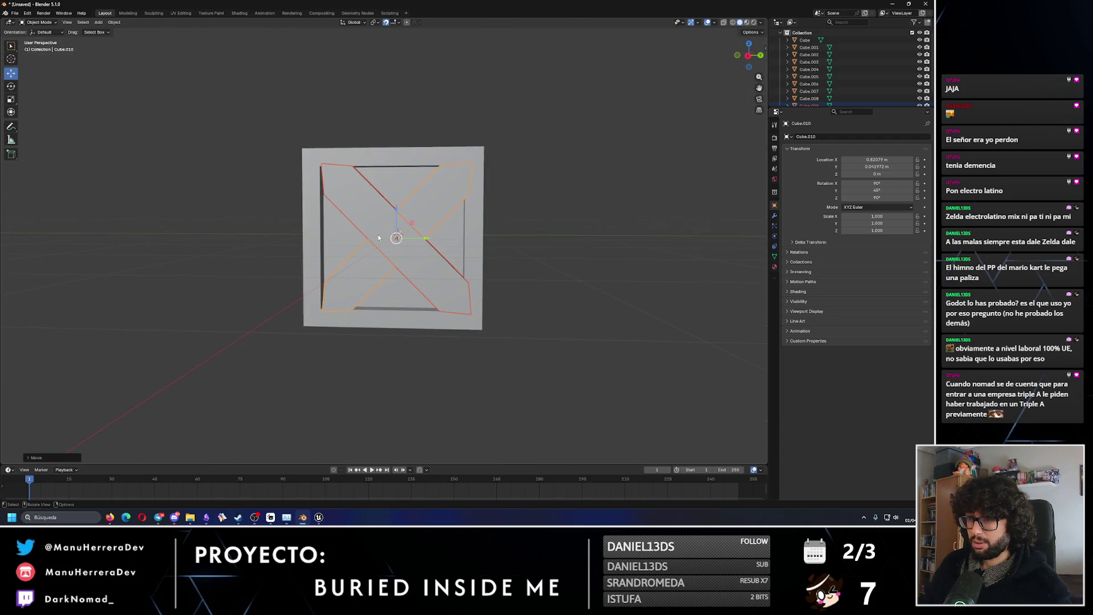
Place both bars of the new brace at X 0.751 m with Y 0.
{"action": "left_click", "coordinate": [878, 166]}
{"action": "key", "text": "shift+Tab"}
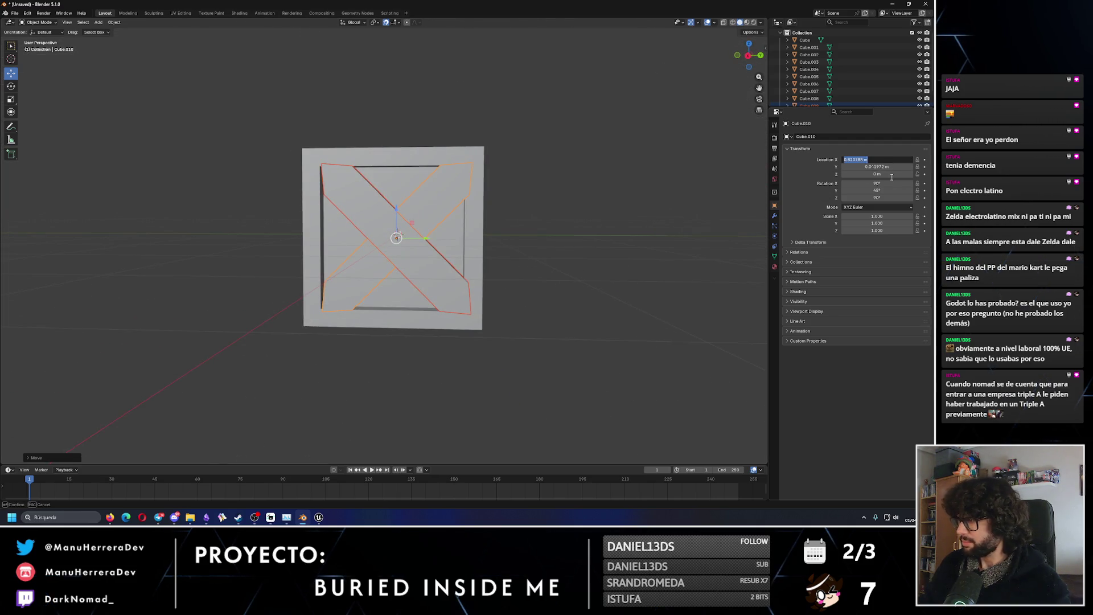
{"action": "key", "text": "Tab"}
{"action": "type", "text": "0"}
{"action": "key", "text": "Return"}
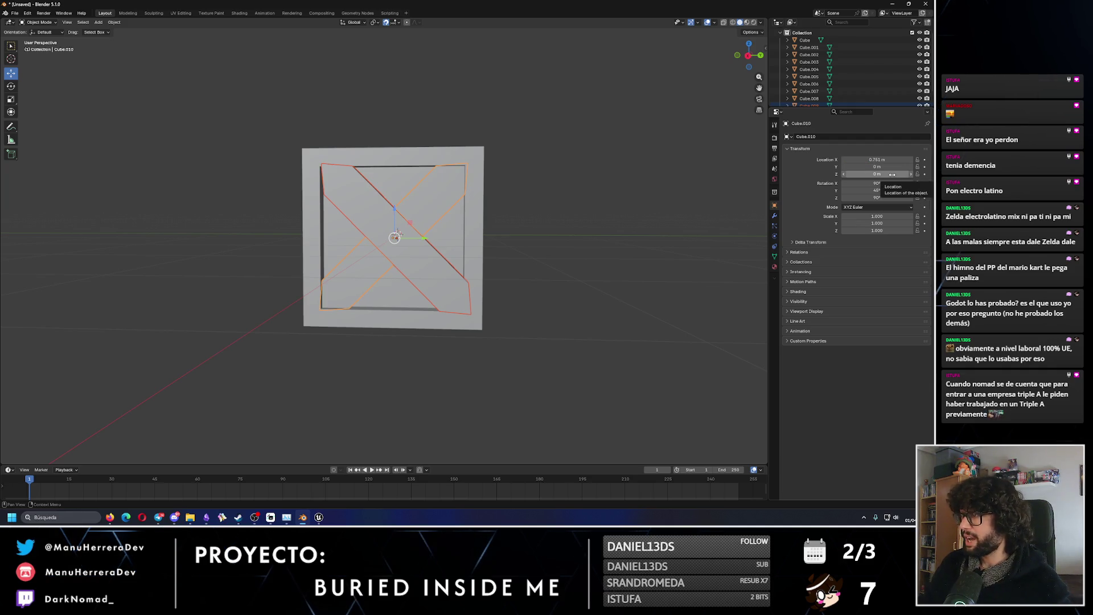
{"action": "mouse_move", "coordinate": [503, 190]}
{"action": "middle_mouse_down"}
{"action": "mouse_move", "coordinate": [461, 203]}
{"action": "mouse_move", "coordinate": [369, 199]}
{"action": "middle_mouse_up"}
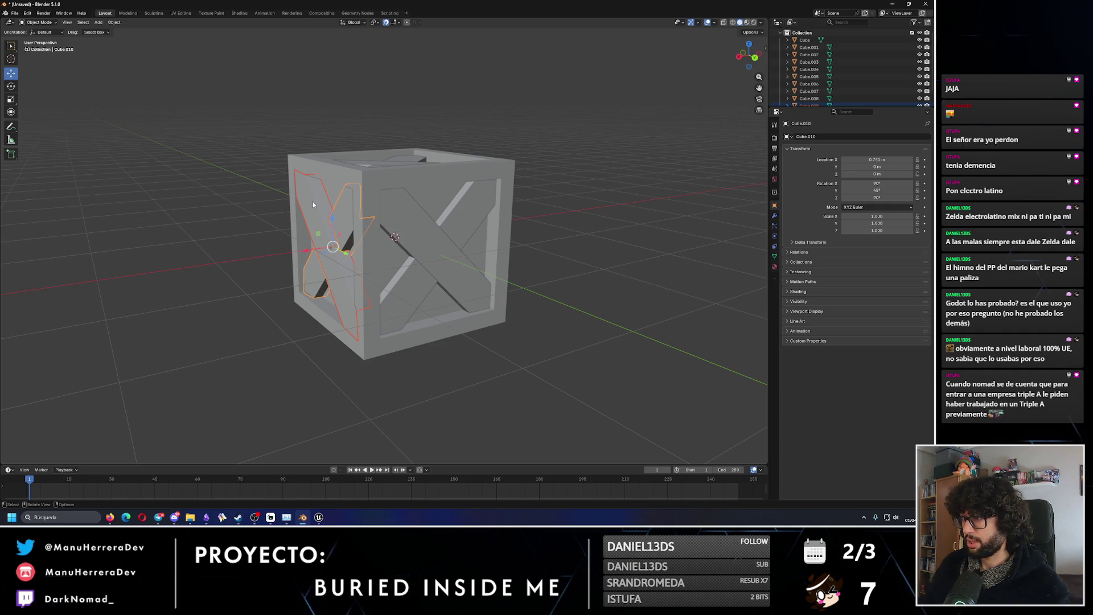
{"action": "left_click", "coordinate": [324, 259]}
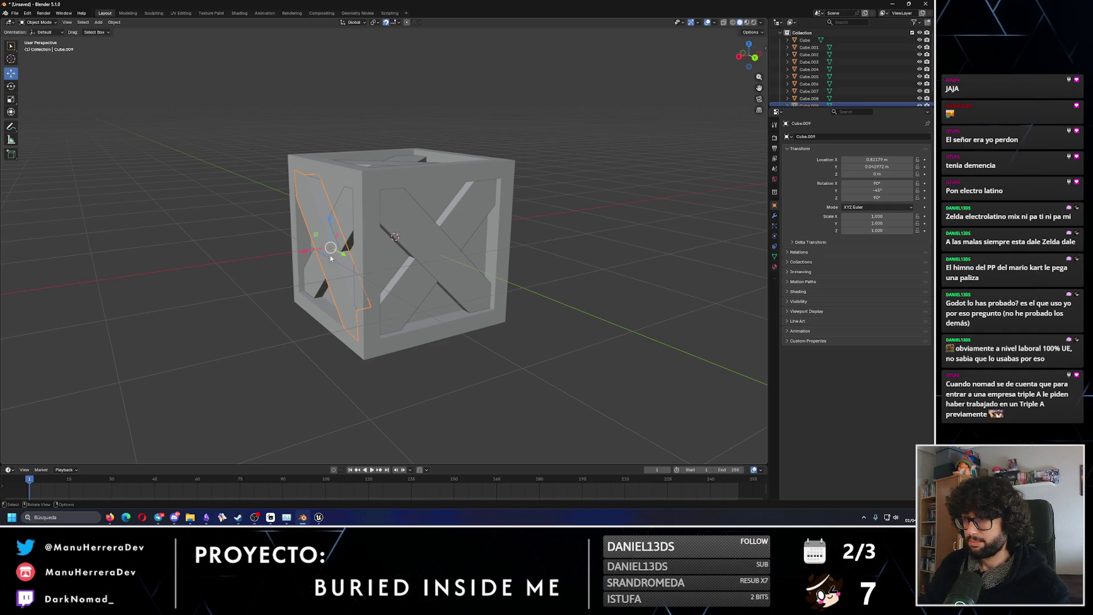
{"action": "double_click", "coordinate": [877, 160]}
{"action": "type", "text": "0.751"}
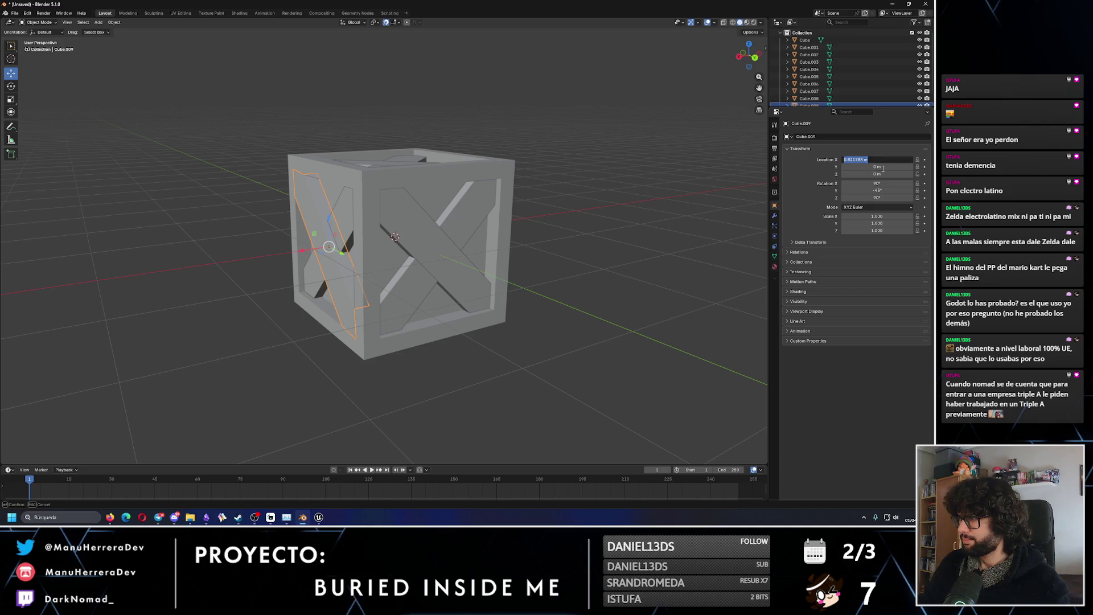
{"action": "key", "text": "Return"}
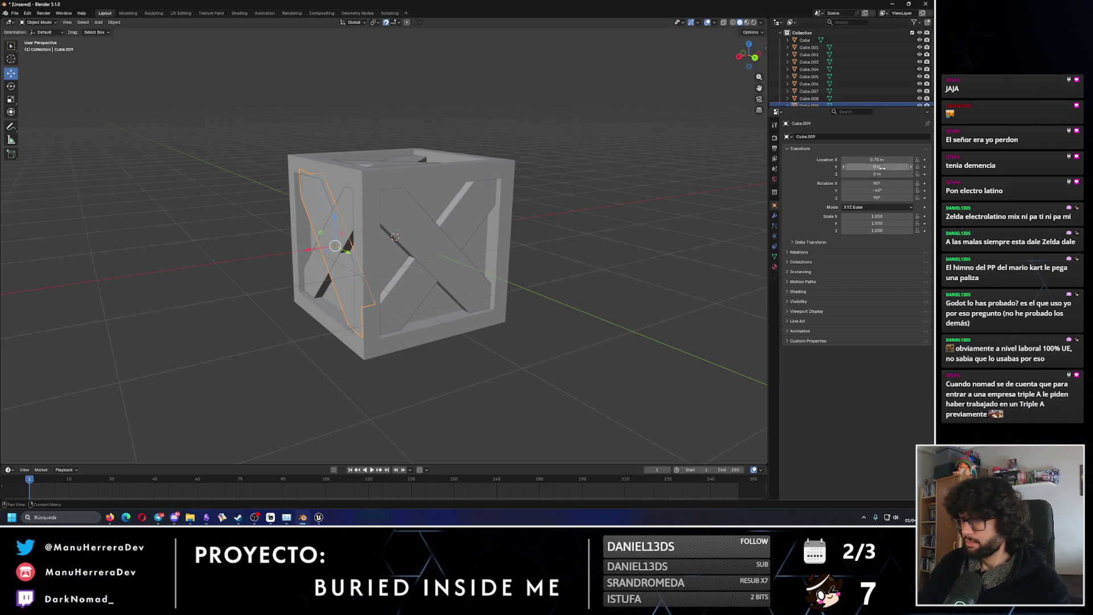
Select the Cube.010 and Cube.009 bars of the brace.
{"action": "mouse_move", "coordinate": [432, 188]}
{"action": "middle_mouse_down"}
{"action": "mouse_move", "coordinate": [378, 186]}
{"action": "mouse_move", "coordinate": [404, 187]}
{"action": "mouse_move", "coordinate": [406, 143]}
{"action": "mouse_move", "coordinate": [370, 195]}
{"action": "mouse_move", "coordinate": [469, 215]}
{"action": "mouse_move", "coordinate": [449, 191]}
{"action": "mouse_move", "coordinate": [385, 235]}
{"action": "mouse_move", "coordinate": [390, 221]}
{"action": "middle_mouse_up"}
{"action": "left_click", "coordinate": [378, 187]}
{"action": "left_click", "coordinate": [404, 187]}
{"action": "scroll", "coordinate": [406, 143], "scroll_direction": "up", "scroll_amount": 3}
{"action": "scroll", "coordinate": [412, 199], "scroll_direction": "down", "scroll_amount": 3}
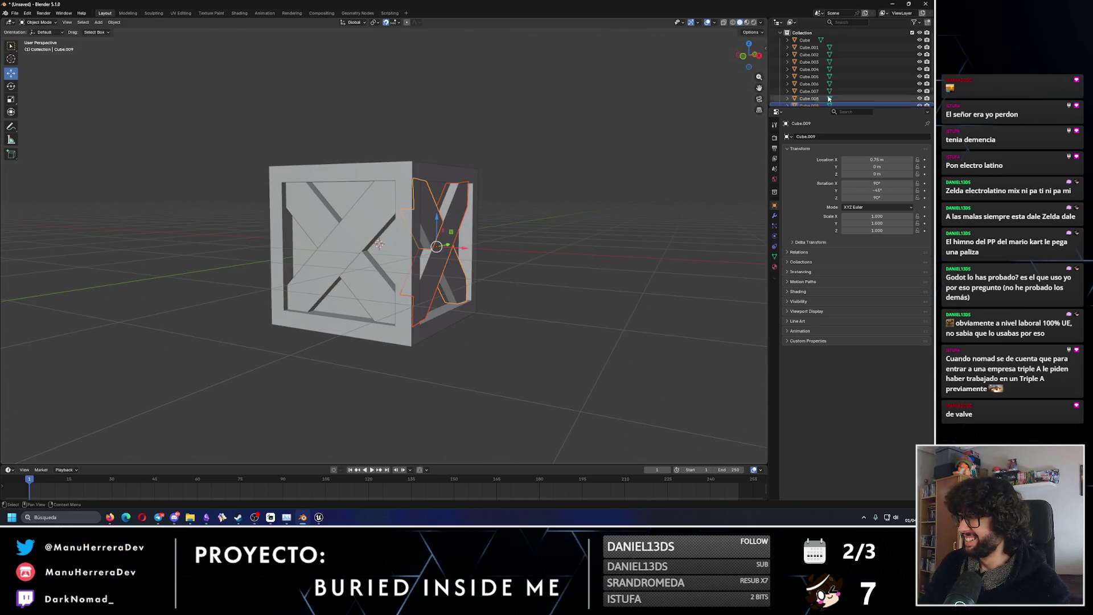
Duplicate the side X-brace pieces and rotate the copy 90° about Y.
{"action": "key", "text": "shift+d"}
{"action": "key", "text": "Return"}
{"action": "key", "text": "r"}
{"action": "key", "text": "y"}
{"action": "key", "text": "9"}
{"action": "key", "text": "0"}
{"action": "key", "text": "Return"}
{"action": "middle_click_drag", "start_coordinate": [717, 121], "coordinate": [546, 183]}
Paste a copy of the side brace and move it along X past the crate's opposite side.
{"action": "key", "text": "ctrl+c"}
{"action": "key", "text": "ctrl+v"}
{"action": "key", "text": "g"}
{"action": "key", "text": "x"}
{"action": "left_click", "coordinate": [319, 245]}
{"action": "middle_click_drag", "start_coordinate": [319, 245], "coordinate": [294, 251]}
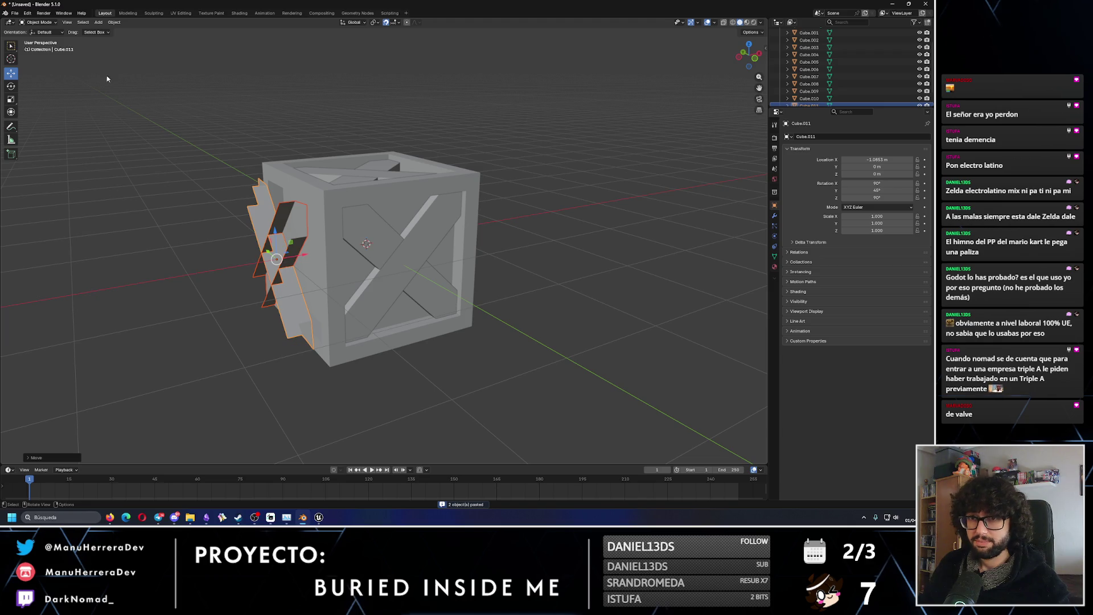
Rotate the pasted brace about the vertical axis to face outward and set its Y location to 0.
{"action": "left_click", "coordinate": [11, 86]}
{"action": "mouse_move", "coordinate": [270, 271]}
{"action": "left_mouse_down"}
{"action": "mouse_move", "coordinate": [356, 270]}
{"action": "mouse_move", "coordinate": [389, 244]}
{"action": "left_mouse_up"}
{"action": "mouse_move", "coordinate": [574, 207]}
{"action": "left_mouse_down"}
{"action": "mouse_move", "coordinate": [319, 239]}
{"action": "mouse_move", "coordinate": [245, 285]}
{"action": "mouse_move", "coordinate": [308, 239]}
{"action": "mouse_move", "coordinate": [298, 271]}
{"action": "mouse_move", "coordinate": [880, 166]}
{"action": "left_mouse_up"}
{"action": "double_click", "coordinate": [888, 166]}
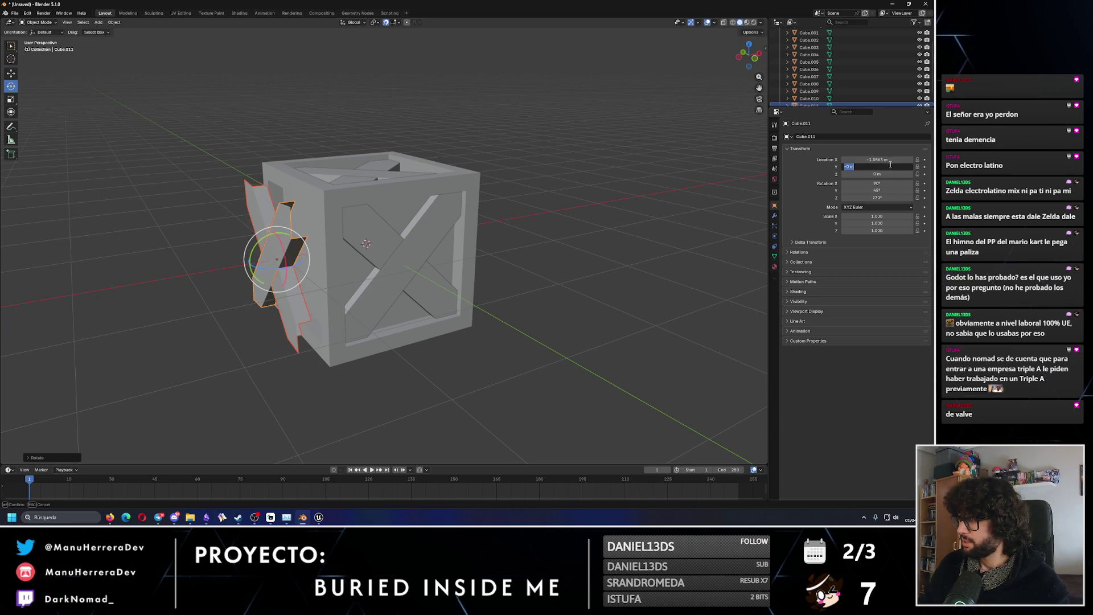
{"action": "type", "text": "0"}
{"action": "key", "text": "Return"}
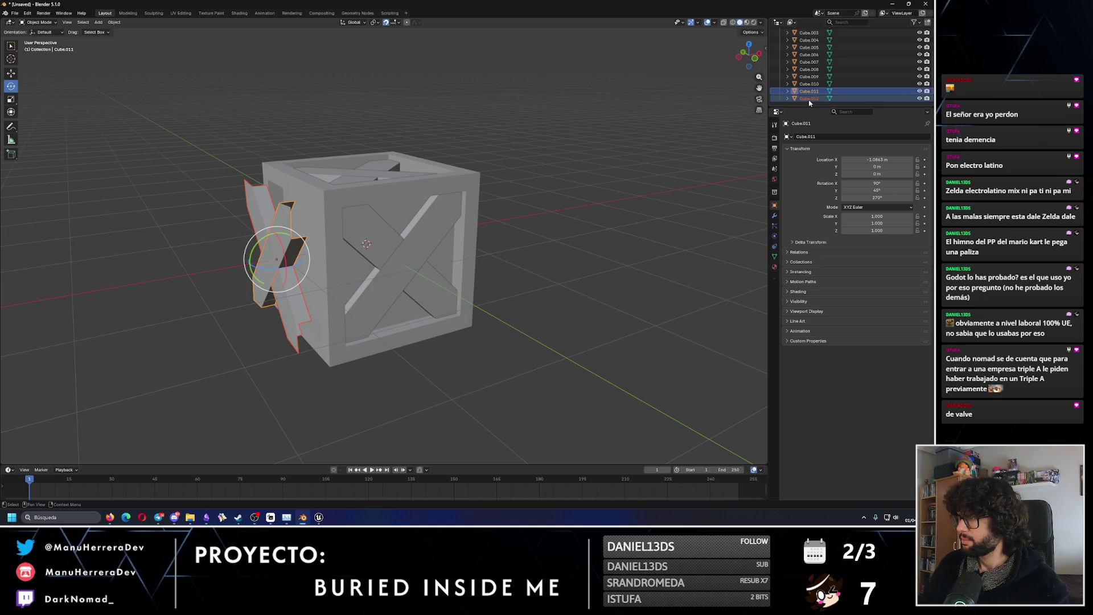
Set the X location of the brace and its other bar Cube.012 to -0.75 m.
{"action": "left_click", "coordinate": [886, 160]}
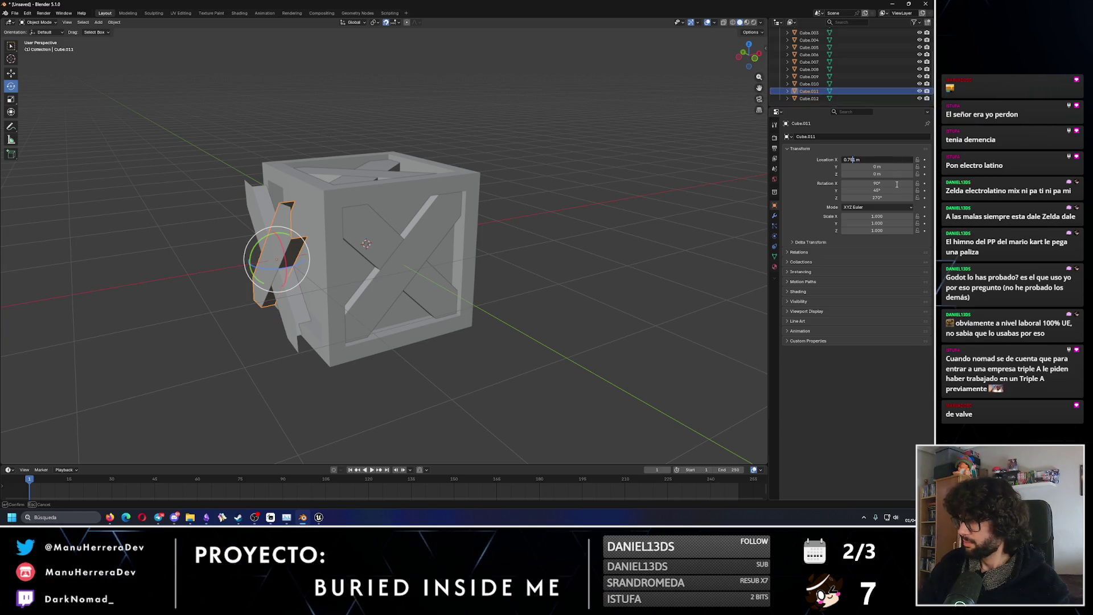
{"action": "key", "text": "Return"}
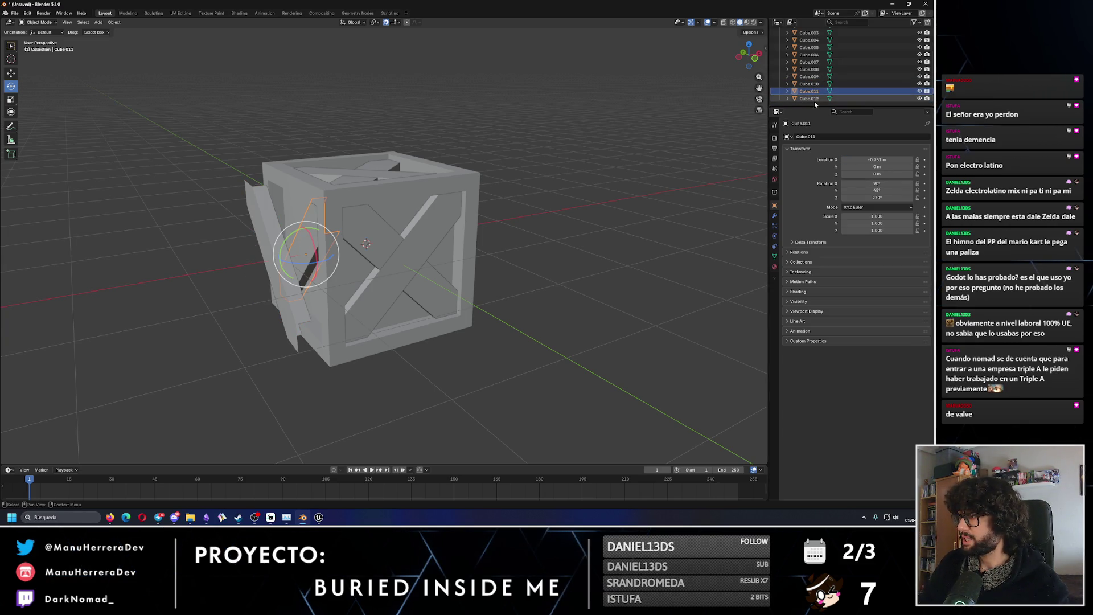
{"action": "left_click", "coordinate": [832, 99]}
{"action": "left_click", "coordinate": [883, 160]}
{"action": "key", "text": "ctrl+v"}
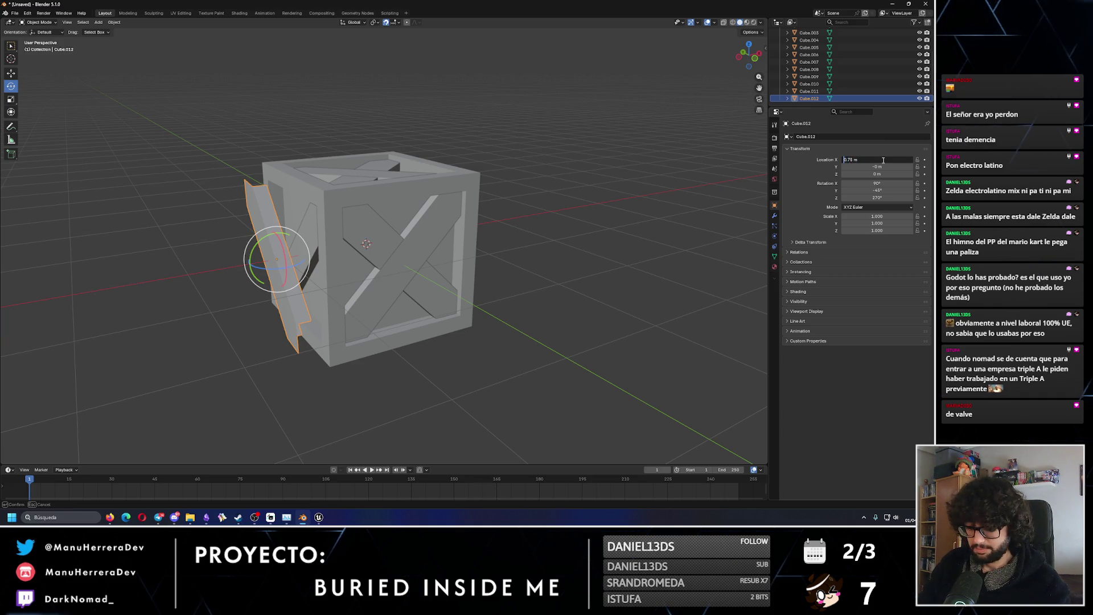
{"action": "type", "text": "-"}
{"action": "key", "text": "Return"}
Clear the selection, check the crate from above, and switch to Unreal Engine's level view.
{"action": "left_click", "coordinate": [752, 177]}
{"action": "mouse_move", "coordinate": [501, 210]}
{"action": "middle_mouse_down"}
{"action": "mouse_move", "coordinate": [501, 201]}
{"action": "mouse_move", "coordinate": [522, 203]}
{"action": "mouse_move", "coordinate": [513, 162]}
{"action": "mouse_move", "coordinate": [531, 212]}
{"action": "mouse_move", "coordinate": [495, 236]}
{"action": "mouse_move", "coordinate": [478, 163]}
{"action": "mouse_move", "coordinate": [411, 229]}
{"action": "mouse_move", "coordinate": [440, 215]}
{"action": "mouse_move", "coordinate": [377, 234]}
{"action": "middle_mouse_up"}
{"action": "scroll", "coordinate": [481, 163], "scroll_direction": "up", "scroll_amount": 3}
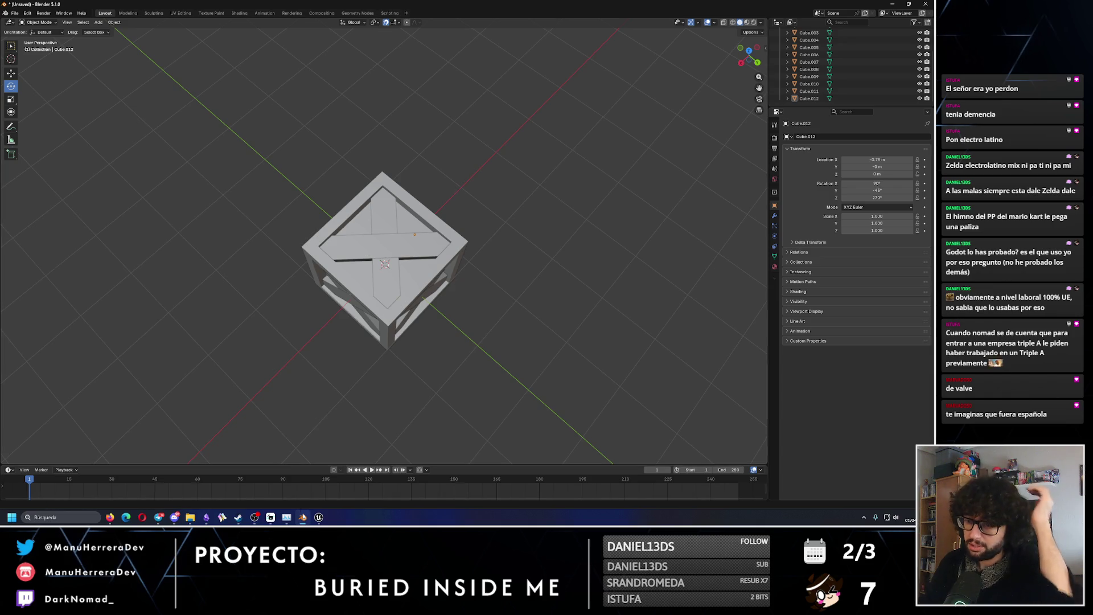
{"action": "left_click", "coordinate": [318, 517]}
{"action": "left_click", "coordinate": [70, 14]}
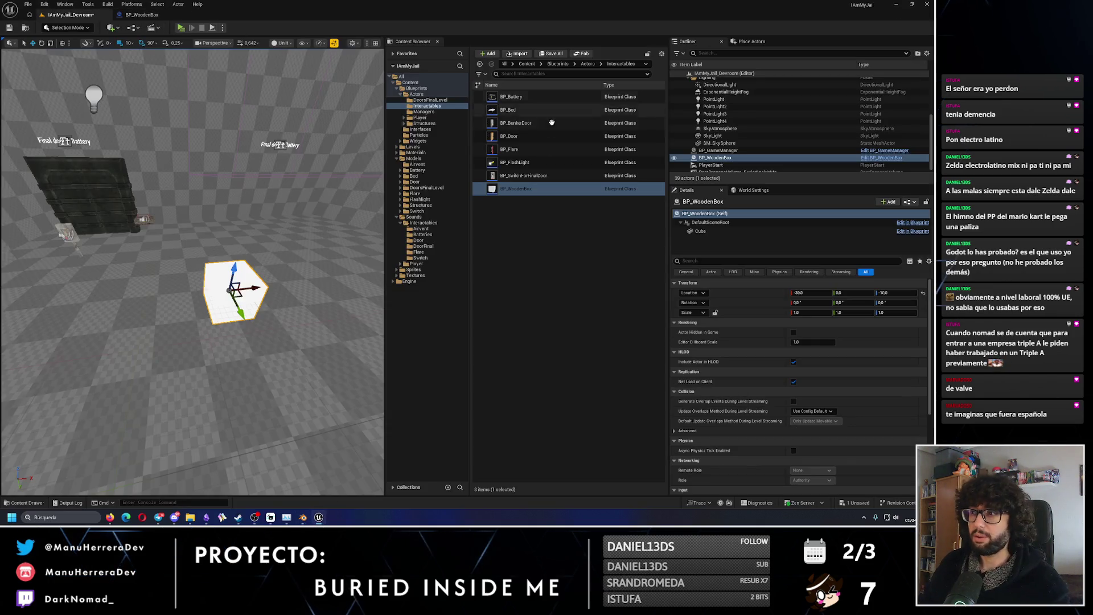
Rename BP_WoodenBox to BP_MetalBox, save all, and minimize Unreal back to Blender.
{"action": "left_click", "coordinate": [527, 190]}
{"action": "left_click", "coordinate": [527, 190]}
{"action": "key", "text": "BackSpace"}
{"action": "key", "text": "BackSpace"}
{"action": "key", "text": "BackSpace"}
{"action": "type", "text": "Metal"}
{"action": "key", "text": "Return"}
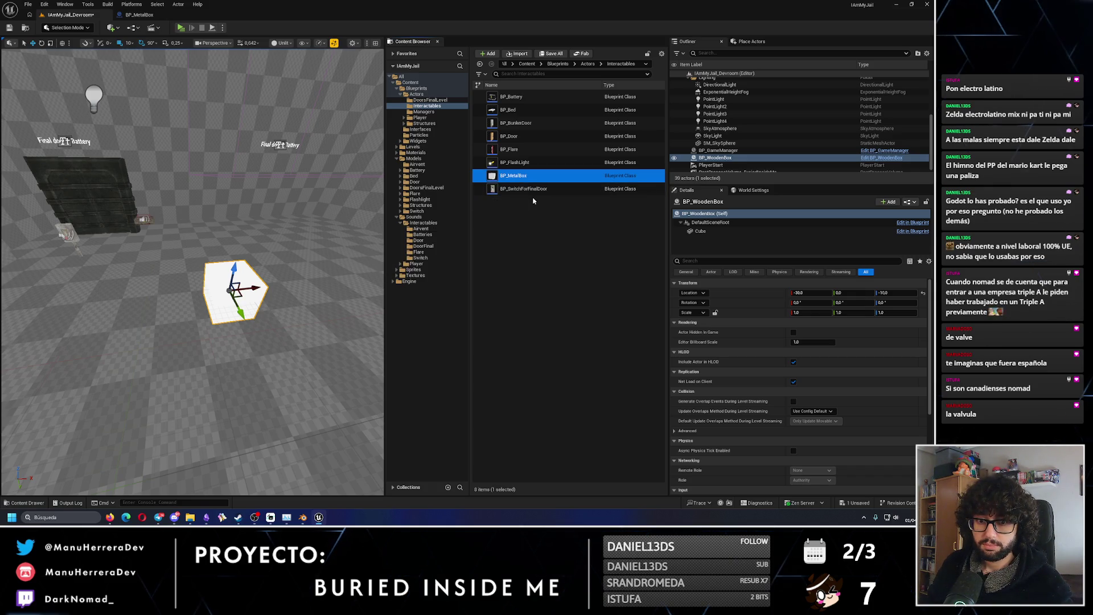
{"action": "key", "text": "ctrl+s"}
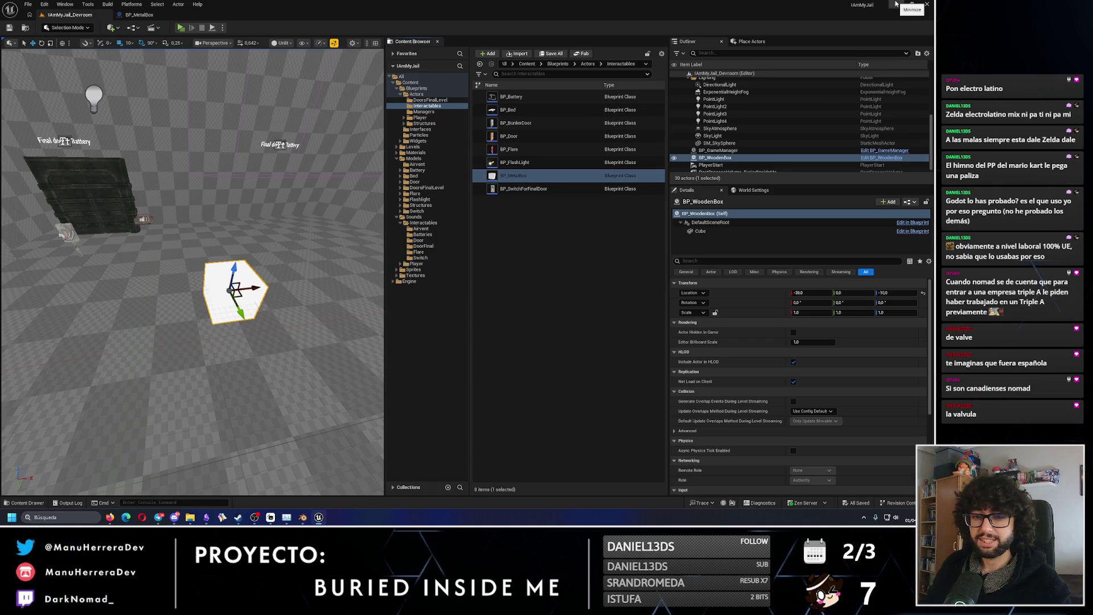
{"action": "left_click", "coordinate": [895, 4]}
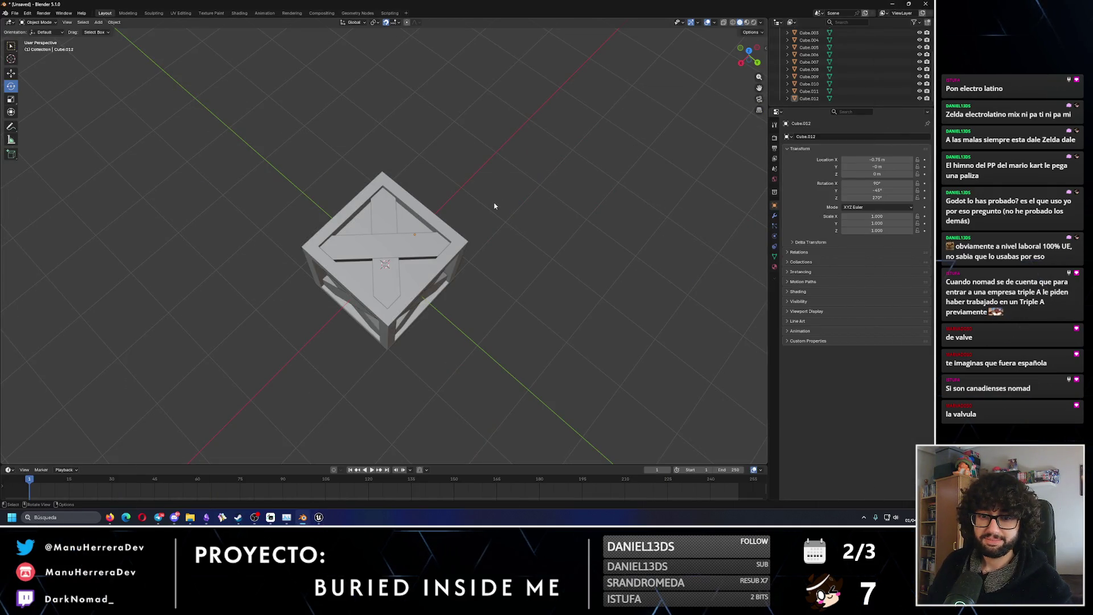
Select top plank Cube.001 and scale it narrower along its Local X axis.
{"action": "left_click", "coordinate": [424, 244]}
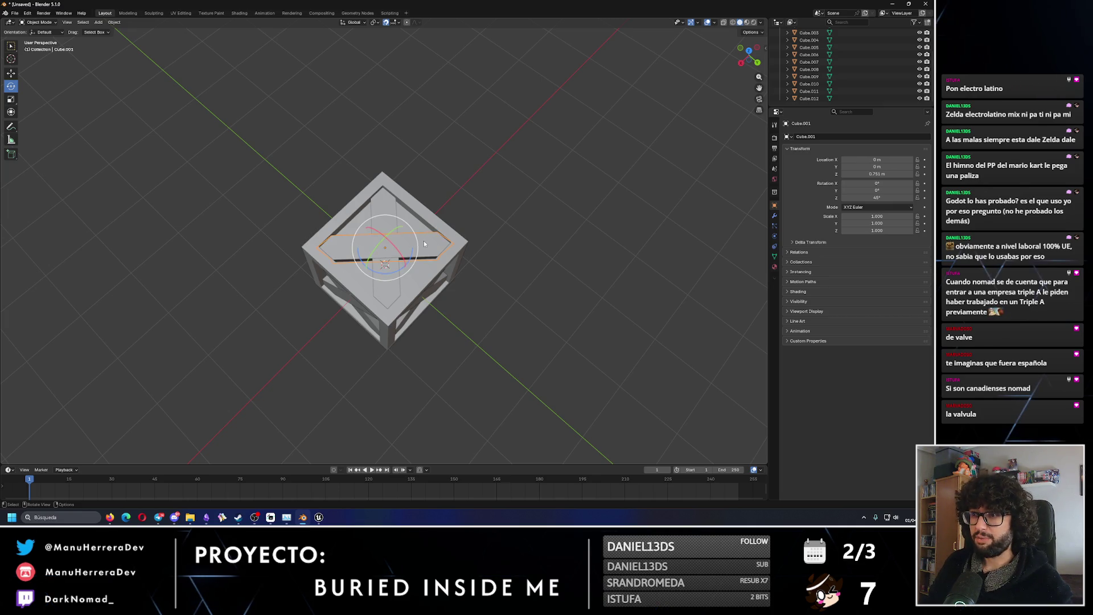
{"action": "left_click", "coordinate": [353, 22]}
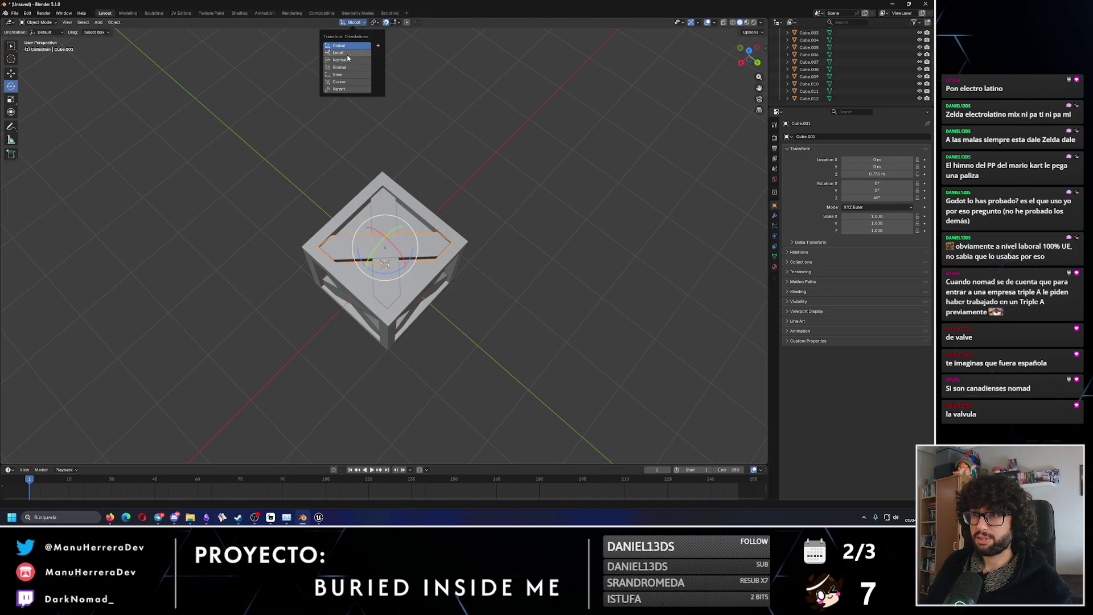
{"action": "mouse_move", "coordinate": [516, 131]}
{"action": "middle_mouse_down"}
{"action": "mouse_move", "coordinate": [530, 242]}
{"action": "mouse_move", "coordinate": [431, 222]}
{"action": "middle_mouse_up"}
{"action": "left_click", "coordinate": [11, 99]}
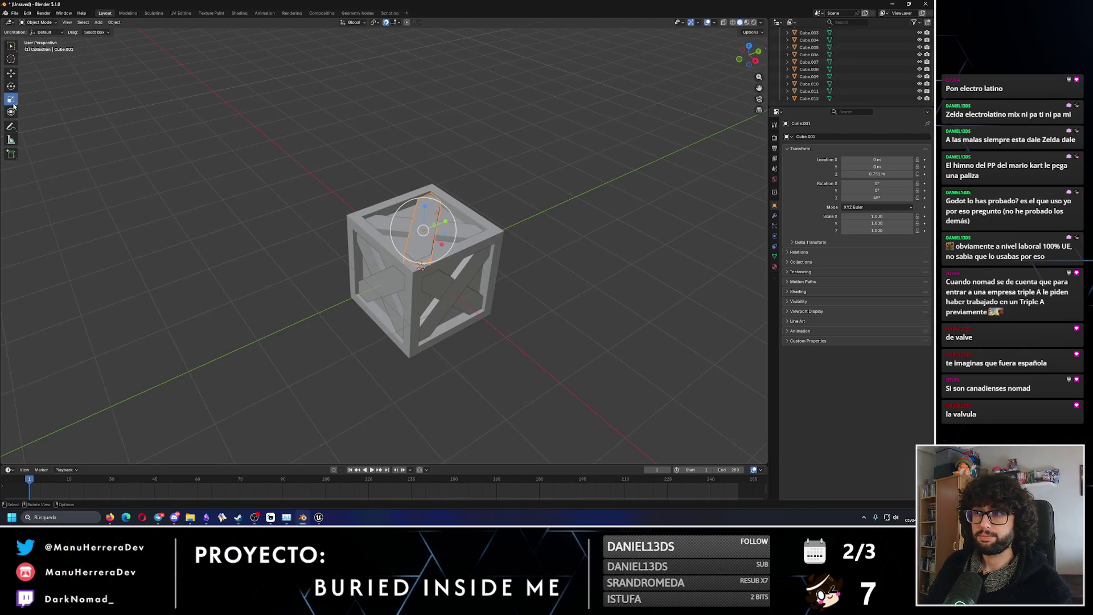
{"action": "left_click", "coordinate": [353, 22]}
{"action": "left_click", "coordinate": [348, 52]}
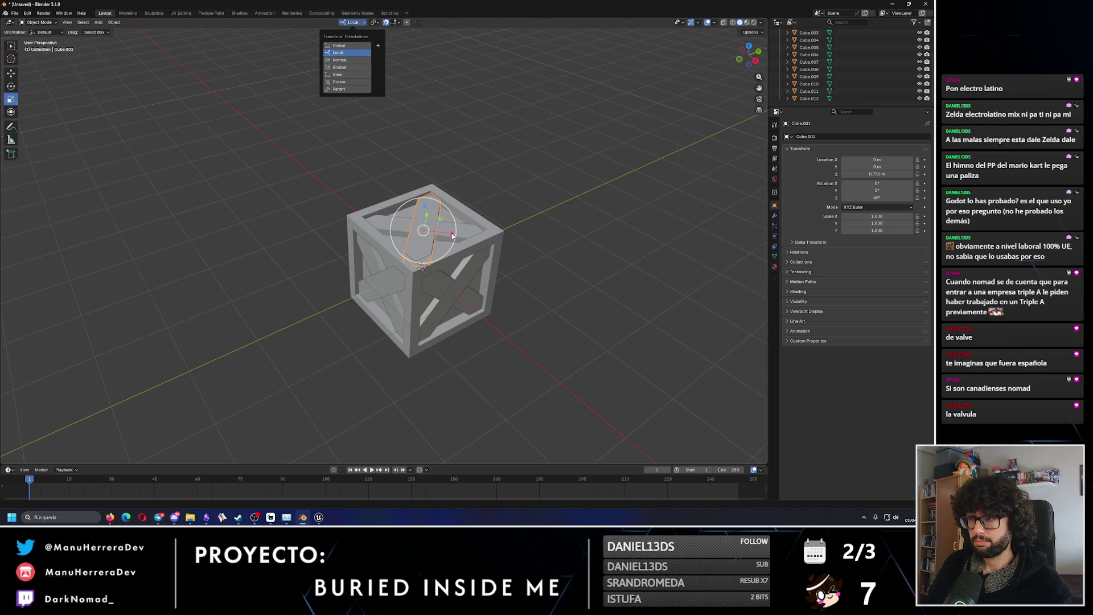
{"action": "left_click_drag", "start_coordinate": [452, 235], "coordinate": [444, 195]}
{"action": "middle_click_drag", "start_coordinate": [444, 194], "coordinate": [415, 256]}
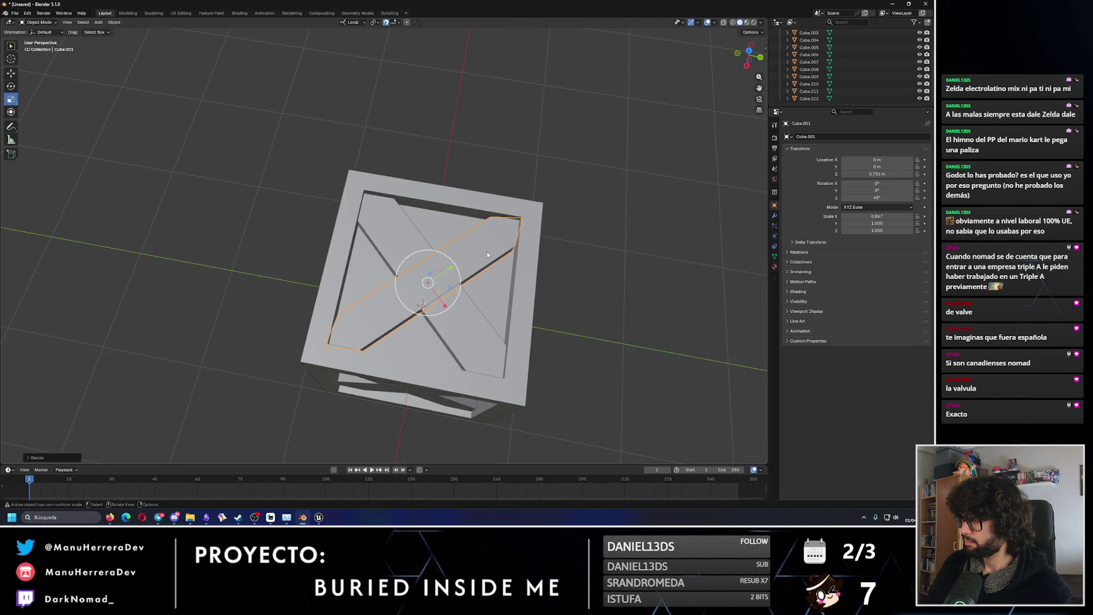
Give both diagonal braces X scale 0.867, then undo back to 1.000 and select the frame.
{"action": "left_click", "coordinate": [877, 216]}
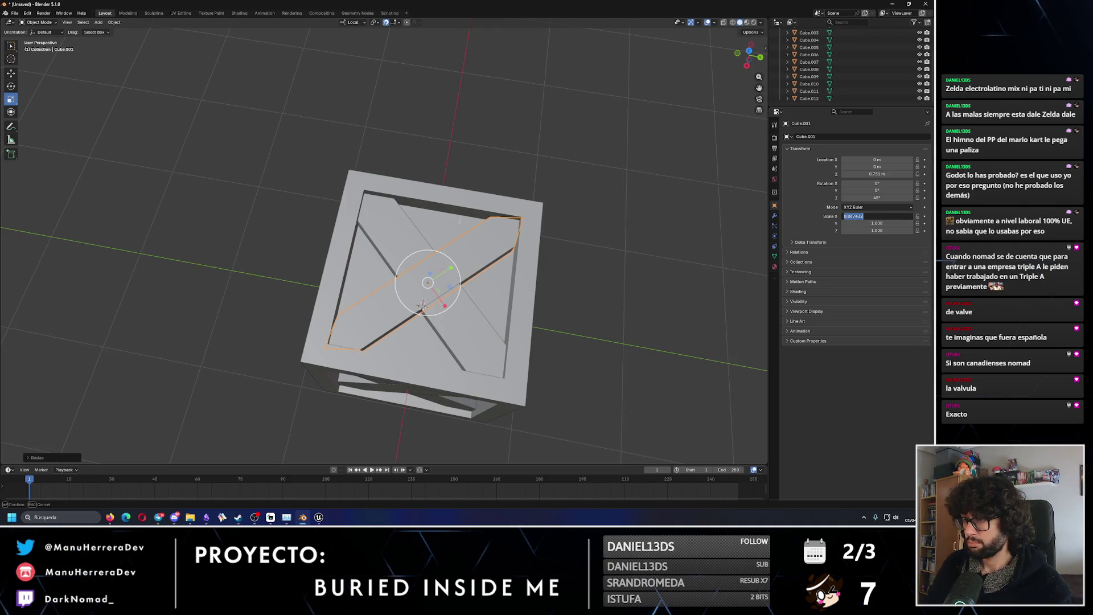
{"action": "key", "text": "Return"}
{"action": "left_click", "coordinate": [399, 246]}
{"action": "left_click", "coordinate": [886, 217]}
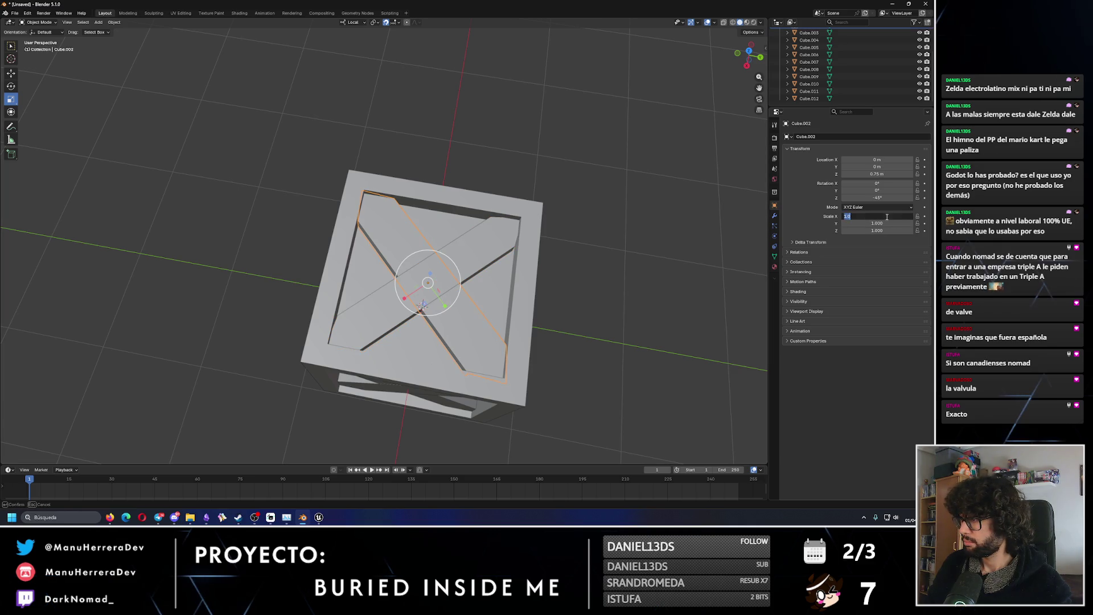
{"action": "key", "text": "Return"}
{"action": "mouse_move", "coordinate": [421, 319]}
{"action": "middle_mouse_down"}
{"action": "mouse_move", "coordinate": [366, 204]}
{"action": "mouse_move", "coordinate": [439, 285]}
{"action": "mouse_move", "coordinate": [439, 272]}
{"action": "middle_mouse_up"}
{"action": "scroll", "coordinate": [370, 202], "scroll_direction": "up", "scroll_amount": 6}
{"action": "scroll", "coordinate": [439, 272], "scroll_direction": "down", "scroll_amount": 4}
{"action": "key", "text": "ctrl+z"}
{"action": "left_click", "coordinate": [438, 271]}
{"action": "mouse_move", "coordinate": [439, 272]}
{"action": "middle_mouse_down"}
{"action": "mouse_move", "coordinate": [457, 293]}
{"action": "mouse_move", "coordinate": [494, 144]}
{"action": "middle_mouse_up"}
{"action": "scroll", "coordinate": [464, 121], "scroll_direction": "down", "scroll_amount": 2}
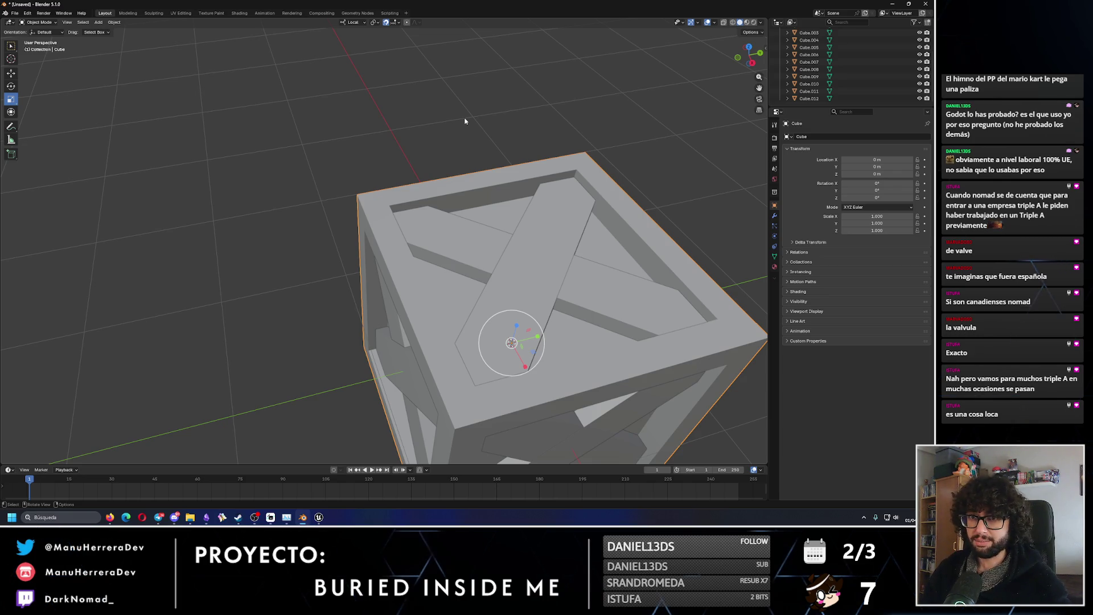
{"action": "left_click", "coordinate": [11, 73]}
{"action": "left_click", "coordinate": [546, 257]}
{"action": "mouse_move", "coordinate": [545, 258]}
{"action": "middle_mouse_down"}
{"action": "mouse_move", "coordinate": [496, 248]}
{"action": "mouse_move", "coordinate": [534, 354]}
{"action": "mouse_move", "coordinate": [433, 233]}
{"action": "middle_mouse_up"}
{"action": "left_click", "coordinate": [534, 354]}
{"action": "scroll", "coordinate": [534, 354], "scroll_direction": "down", "scroll_amount": 3}
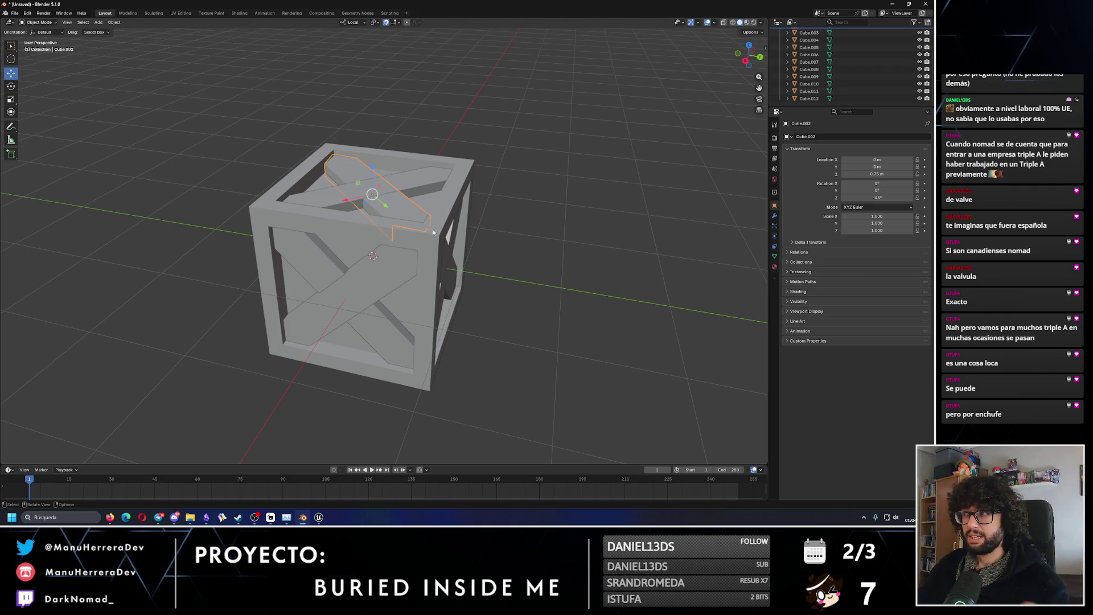
{"action": "left_click_drag", "start_coordinate": [817, 106], "coordinate": [817, 147]}
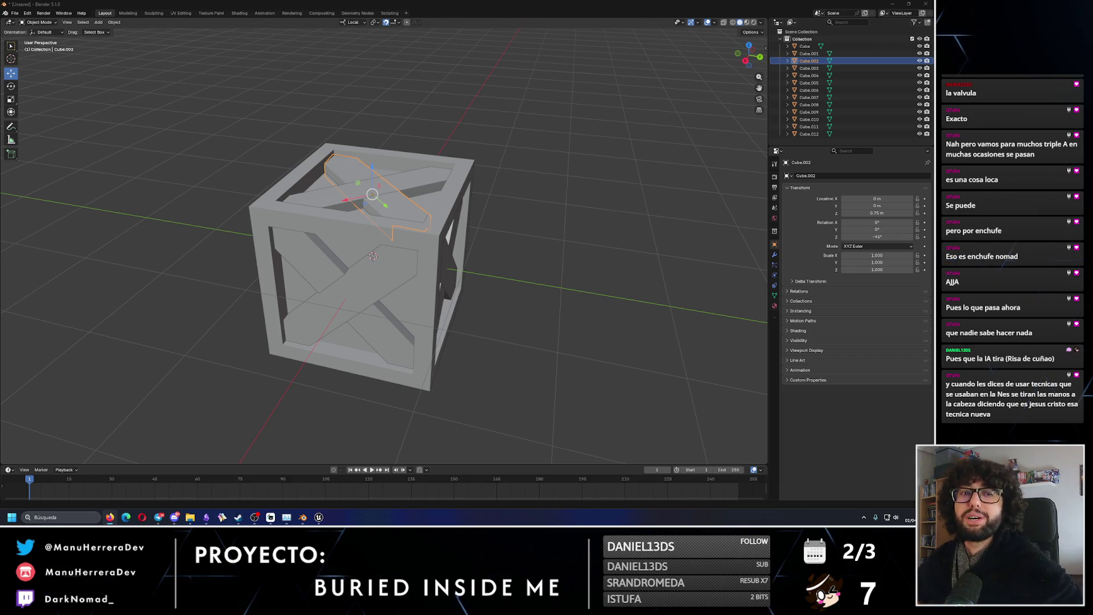
{"action": "middle_click_drag", "start_coordinate": [299, 296], "coordinate": [478, 284]}
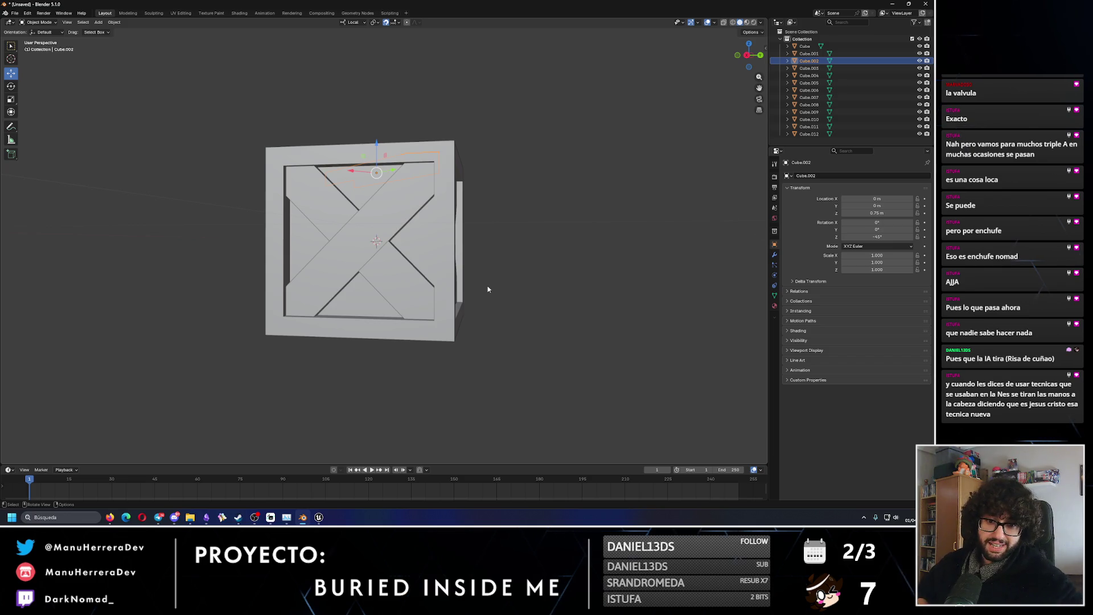
{"action": "left_click", "coordinate": [364, 240]}
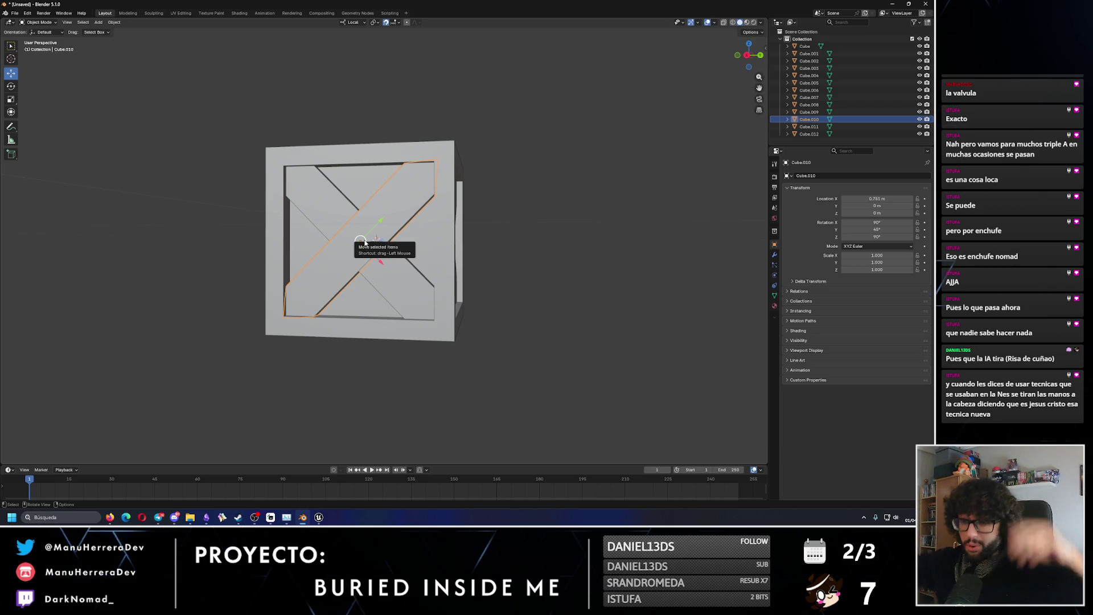
{"action": "left_click", "coordinate": [809, 134]}
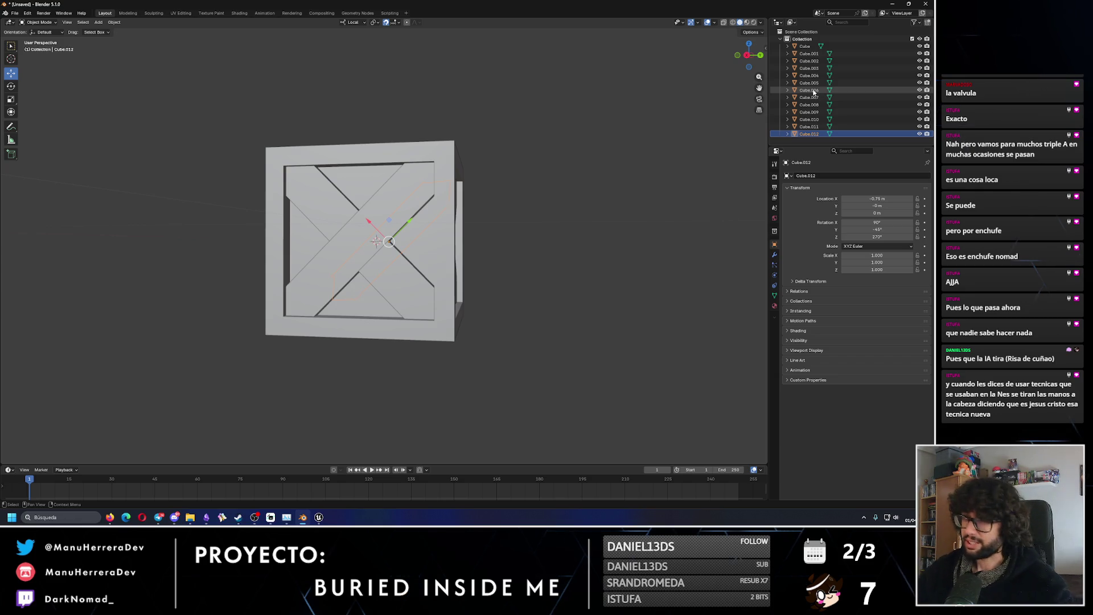
{"action": "middle_click_drag", "start_coordinate": [433, 188], "coordinate": [504, 213]}
{"action": "scroll", "coordinate": [506, 214], "scroll_direction": "down", "scroll_amount": 2}
Join the brace parts Cube.001 to Cube.012 into Cube.012 via the 'join' search.
{"action": "left_click", "coordinate": [819, 54], "text": "shift"}
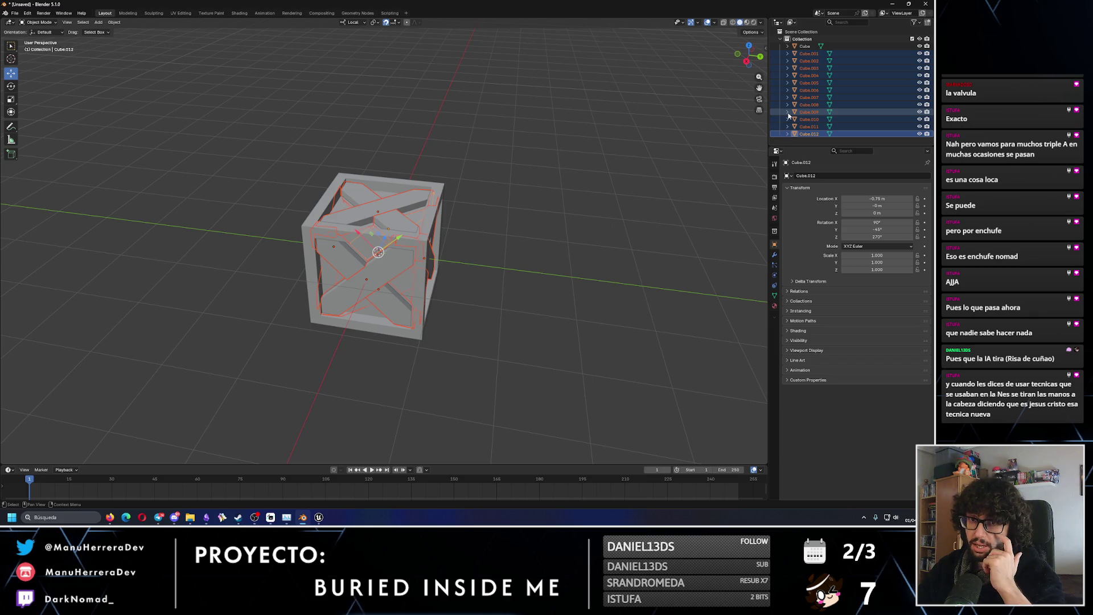
{"action": "key", "text": "F3"}
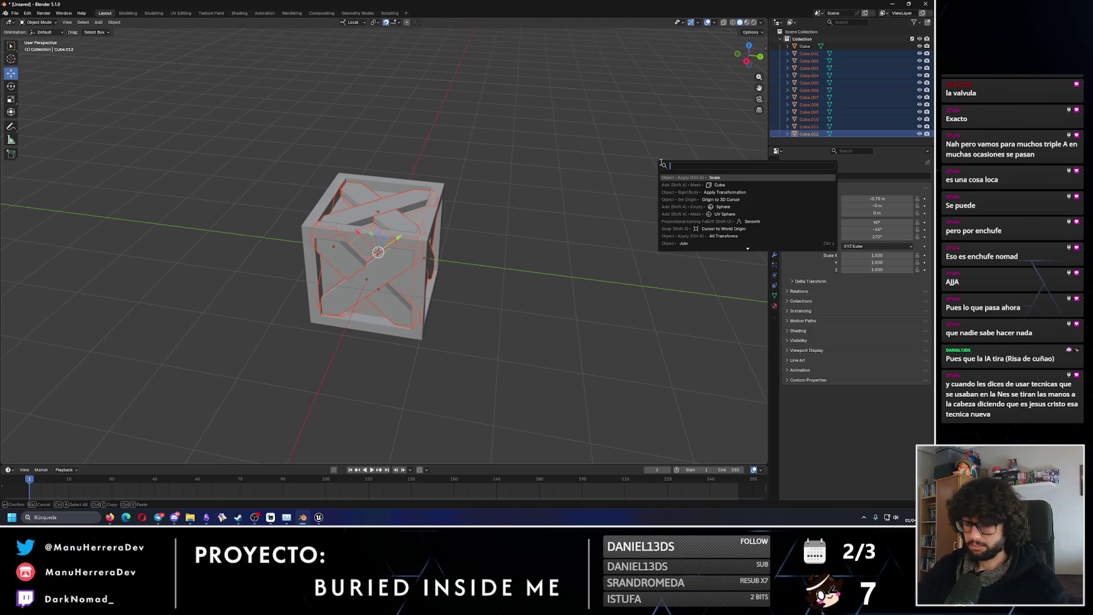
{"action": "type", "text": "mam"}
{"action": "key", "text": "BackSpace"}
{"action": "type", "text": "join"}
{"action": "key", "text": "Return"}
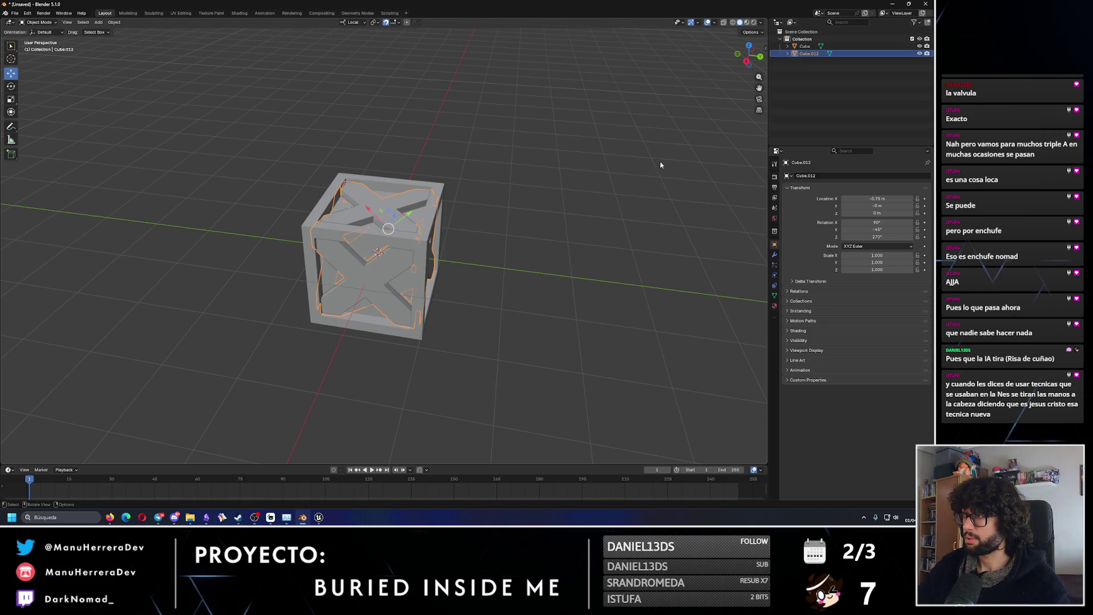
Add the crate frame to the selection and join it with the braces into one object.
{"action": "left_click", "coordinate": [804, 45]}
{"action": "left_click", "coordinate": [809, 53], "text": "ctrl"}
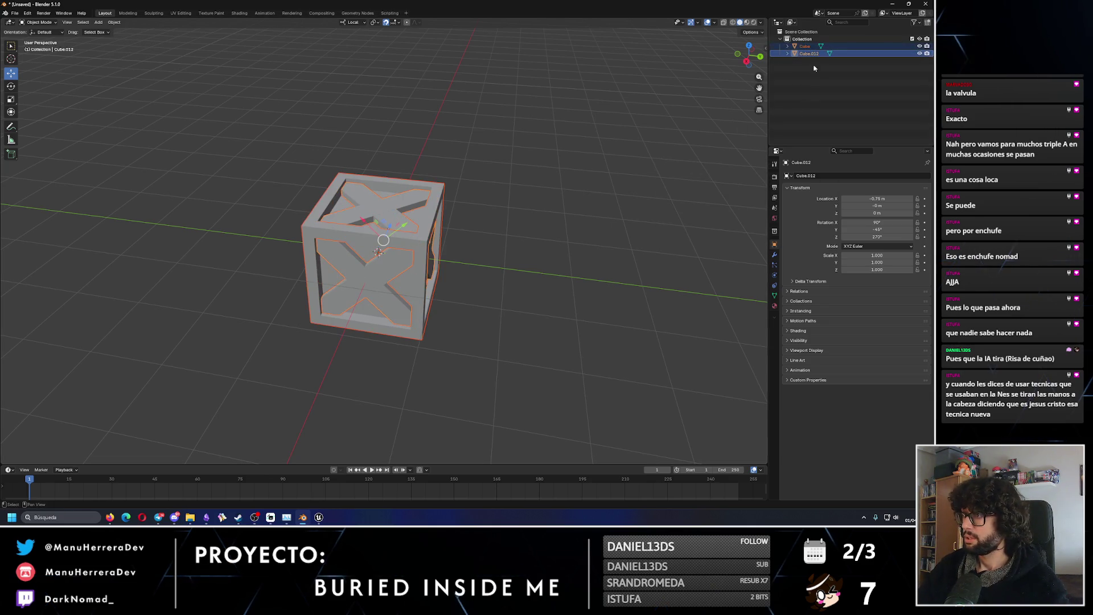
{"action": "key", "text": "F3"}
{"action": "right_click", "coordinate": [547, 195]}
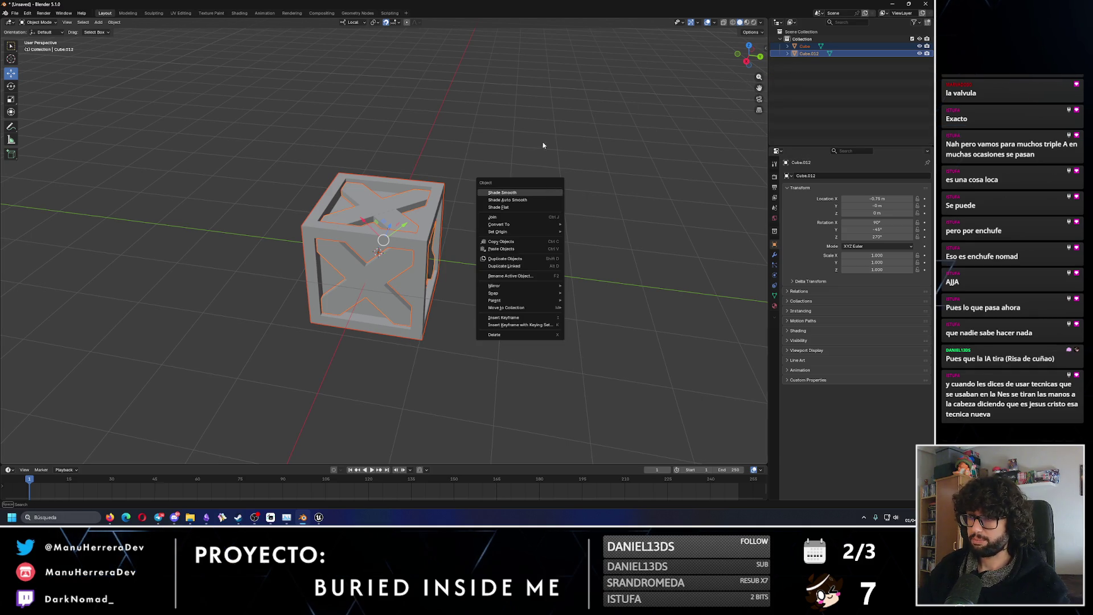
{"action": "middle_click_drag", "start_coordinate": [536, 139], "coordinate": [523, 133]}
{"action": "key", "text": "F3"}
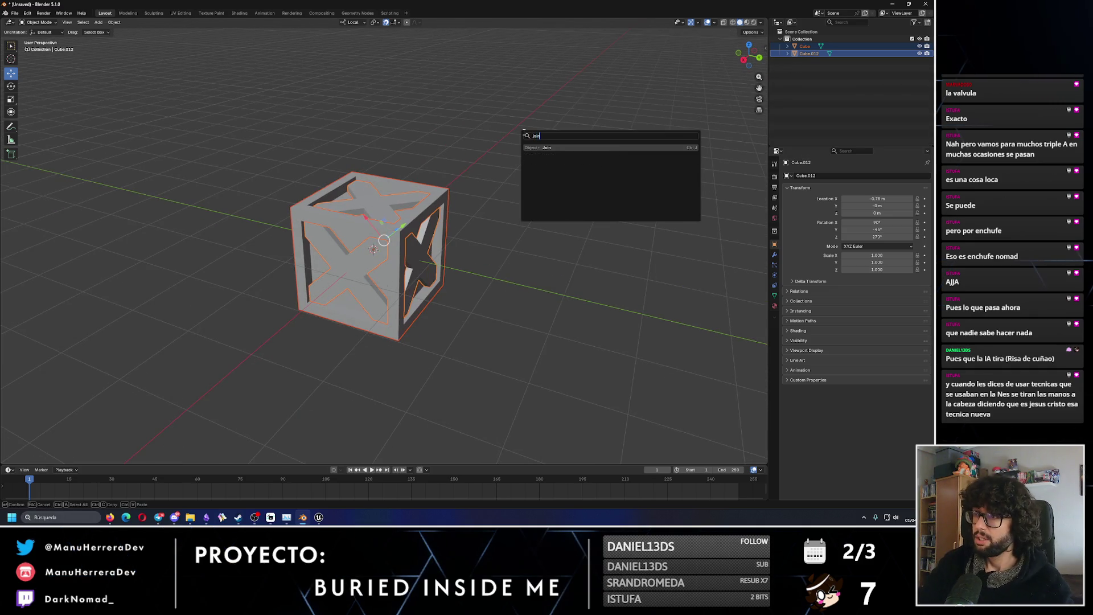
{"action": "key", "text": "Return"}
{"action": "mouse_move", "coordinate": [454, 169]}
{"action": "middle_mouse_down"}
{"action": "mouse_move", "coordinate": [435, 237]}
{"action": "mouse_move", "coordinate": [501, 260]}
{"action": "middle_mouse_up"}
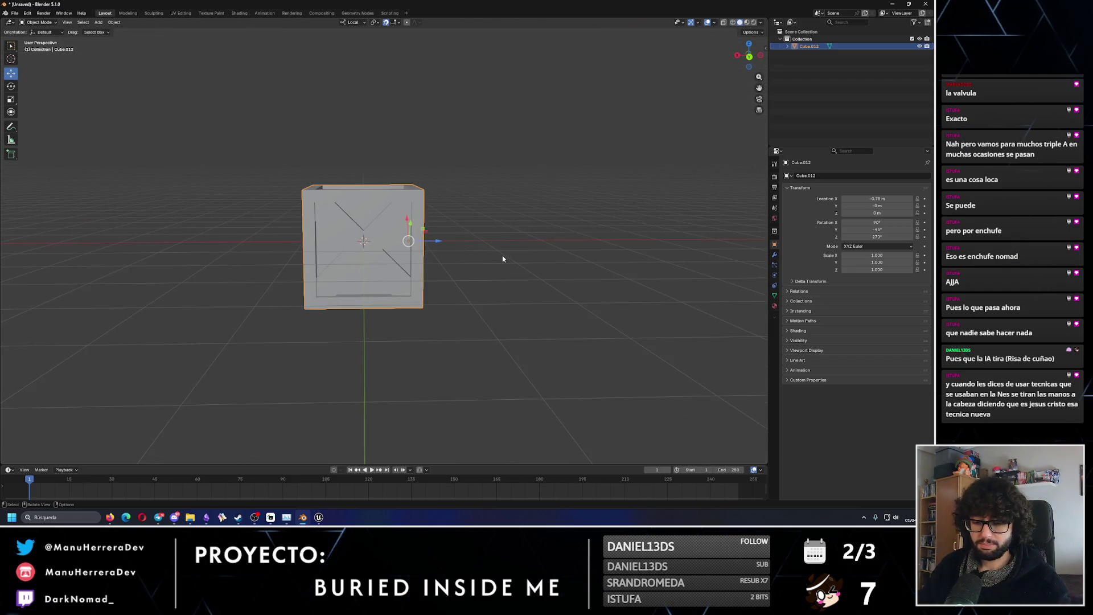
Set the crate's origin to the 3D cursor at world centre, then switch to UV Editing.
{"action": "key", "text": "F3"}
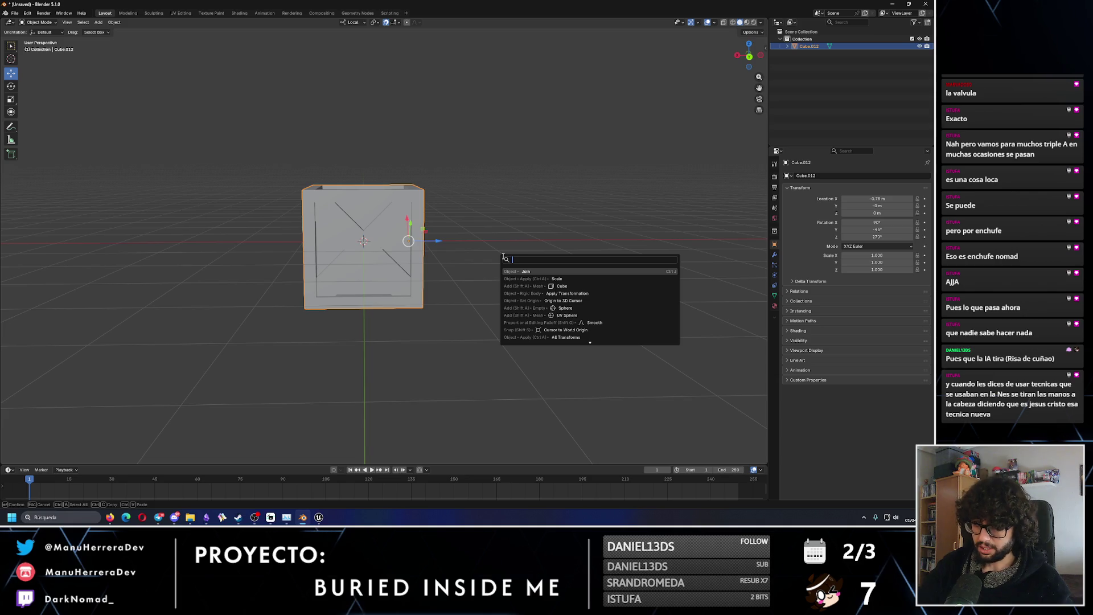
{"action": "type", "text": "center"}
{"action": "key", "text": "BackSpace"}
{"action": "key", "text": "BackSpace"}
{"action": "key", "text": "BackSpace"}
{"action": "type", "text": "3d"}
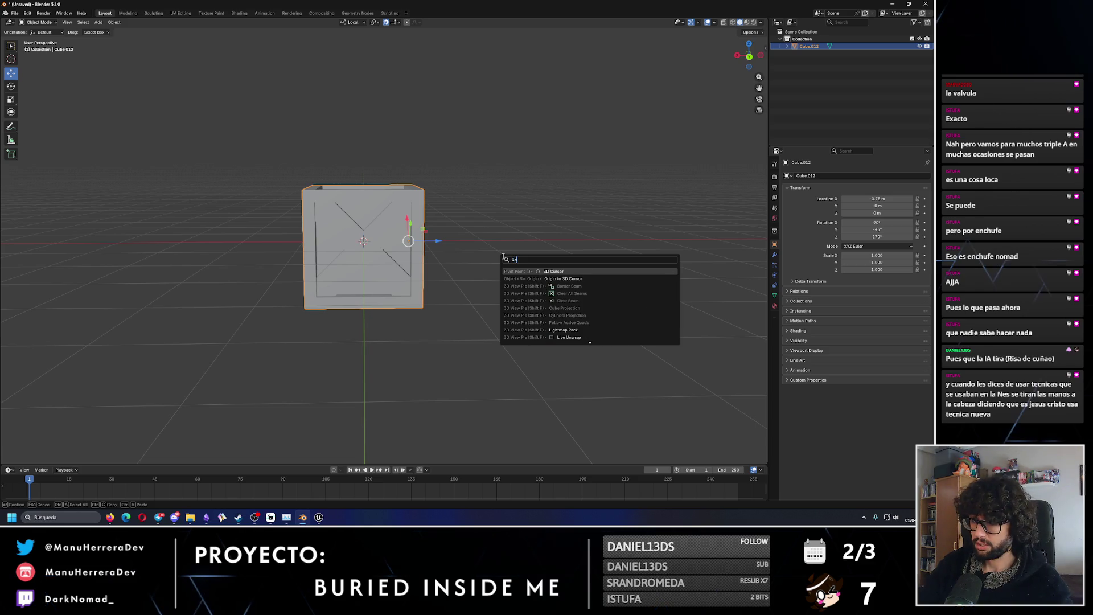
{"action": "left_click", "coordinate": [563, 278]}
{"action": "mouse_move", "coordinate": [512, 239]}
{"action": "middle_mouse_down"}
{"action": "mouse_move", "coordinate": [448, 185]}
{"action": "mouse_move", "coordinate": [427, 241]}
{"action": "middle_mouse_up"}
{"action": "left_click", "coordinate": [438, 211]}
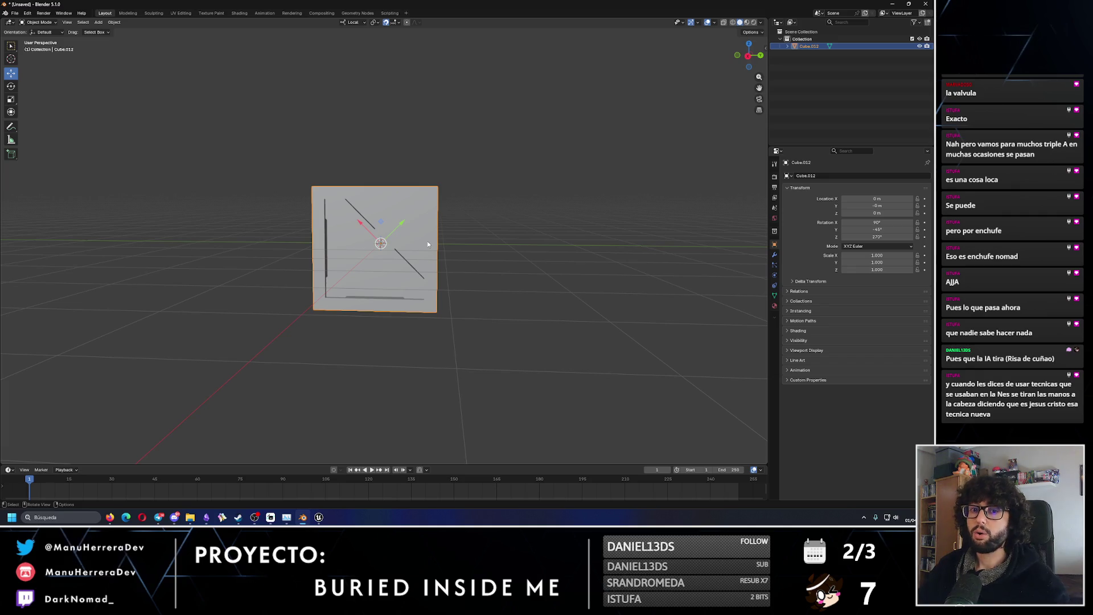
{"action": "left_click", "coordinate": [180, 12]}
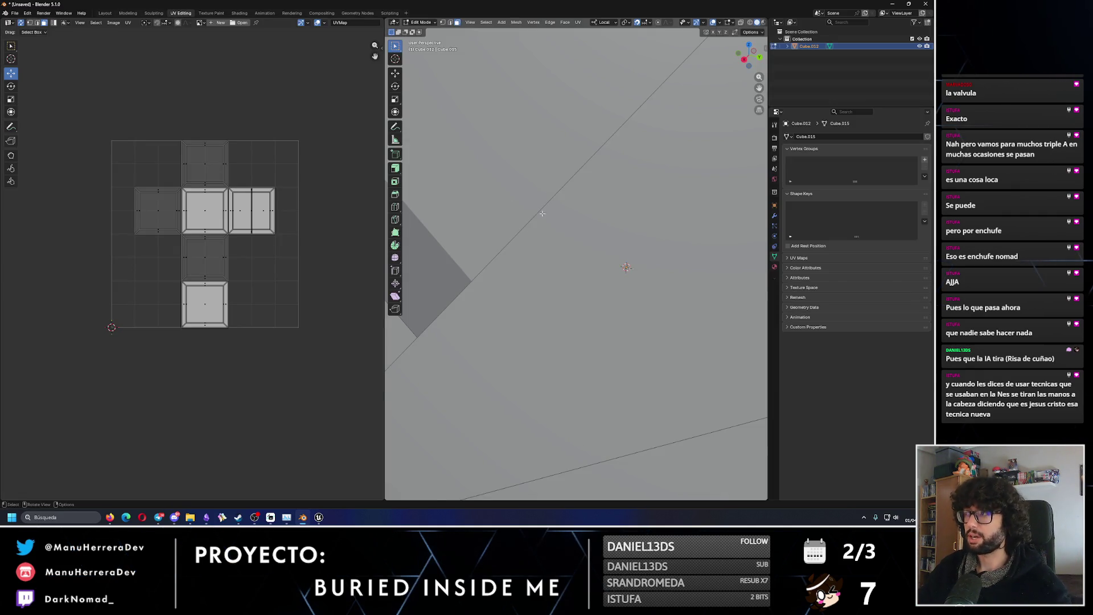
Select the panel face between the X bars and project it from the right orthographic view.
{"action": "key", "text": "KP_Decimal"}
{"action": "middle_click_drag", "start_coordinate": [604, 257], "coordinate": [639, 227]}
{"action": "left_click", "coordinate": [638, 227]}
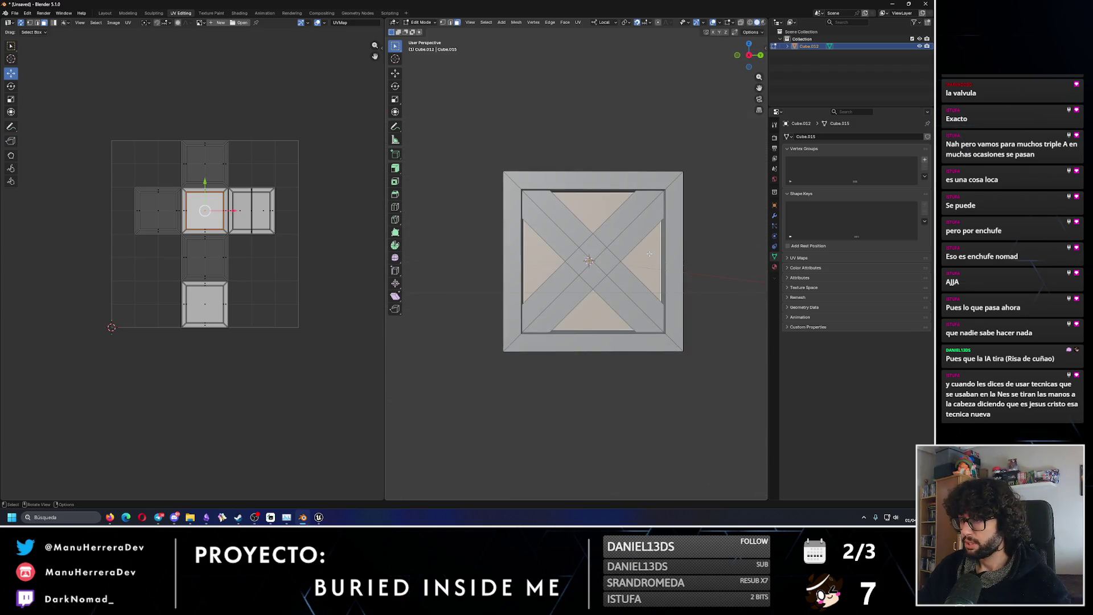
{"action": "left_click_drag", "start_coordinate": [749, 55], "coordinate": [759, 59]}
{"action": "left_click", "coordinate": [758, 57]}
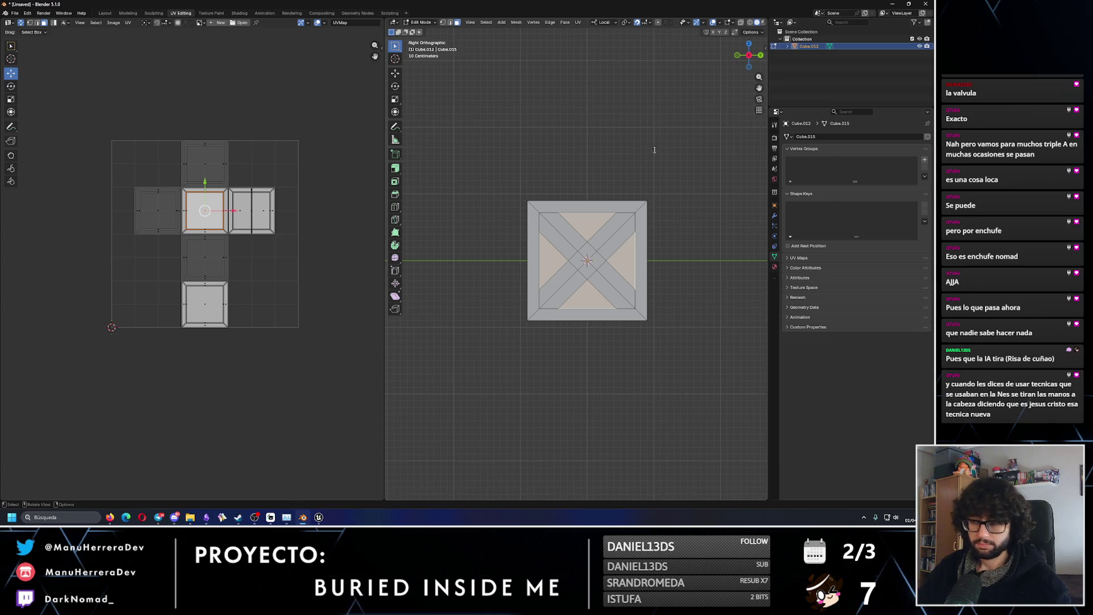
{"action": "key", "text": "F3"}
{"action": "key", "text": "Return"}
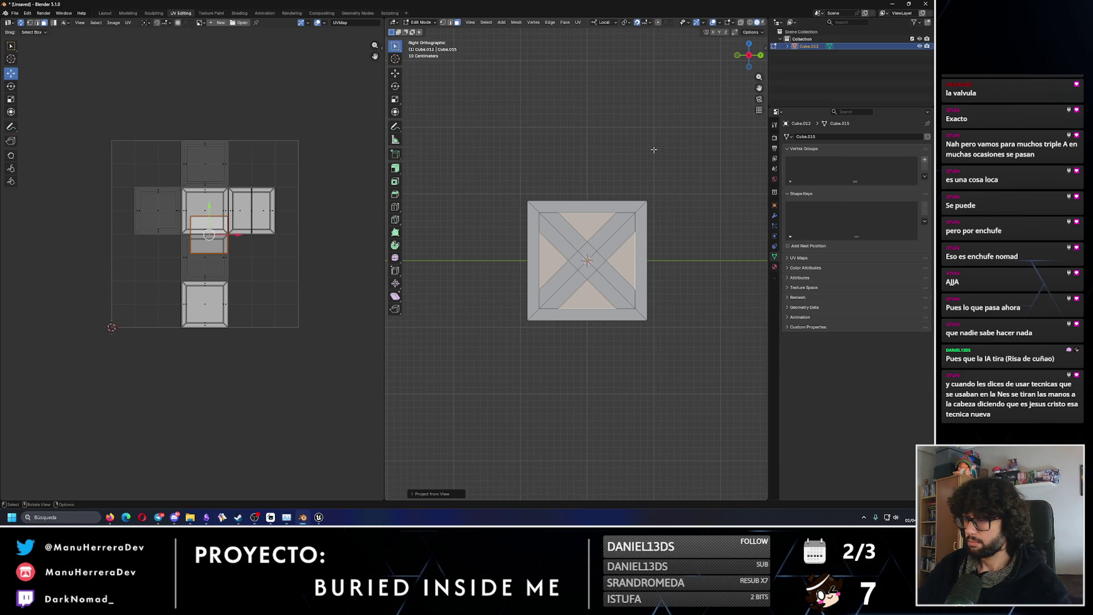
Project the selected face and the next side's inner panel from view.
{"action": "mouse_move", "coordinate": [583, 171]}
{"action": "middle_mouse_down"}
{"action": "mouse_move", "coordinate": [560, 241]}
{"action": "mouse_move", "coordinate": [604, 291]}
{"action": "mouse_move", "coordinate": [590, 188]}
{"action": "mouse_move", "coordinate": [530, 198]}
{"action": "mouse_move", "coordinate": [558, 205]}
{"action": "mouse_move", "coordinate": [564, 264]}
{"action": "mouse_move", "coordinate": [593, 274]}
{"action": "middle_mouse_up"}
{"action": "key", "text": "F3"}
{"action": "key", "text": "Return"}
{"action": "left_click", "coordinate": [653, 315]}
{"action": "key", "text": "F3"}
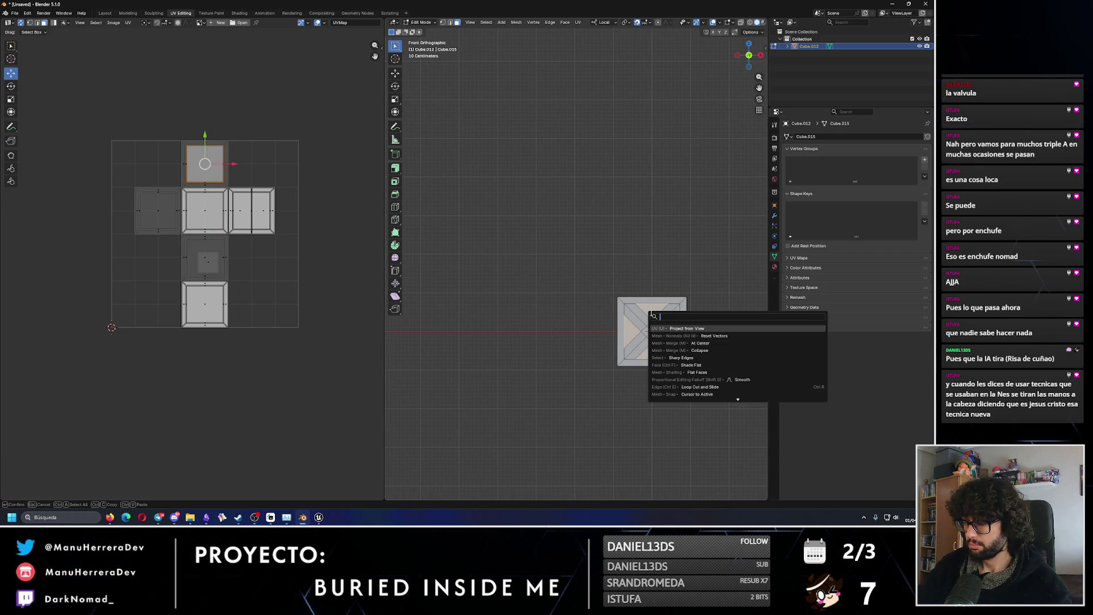
{"action": "key", "text": "Return"}
Project the left and back inner panel faces from their orthographic views.
{"action": "middle_click_drag", "start_coordinate": [653, 315], "coordinate": [568, 313], "text": "alt"}
{"action": "left_click", "coordinate": [569, 312]}
{"action": "key", "text": "F3"}
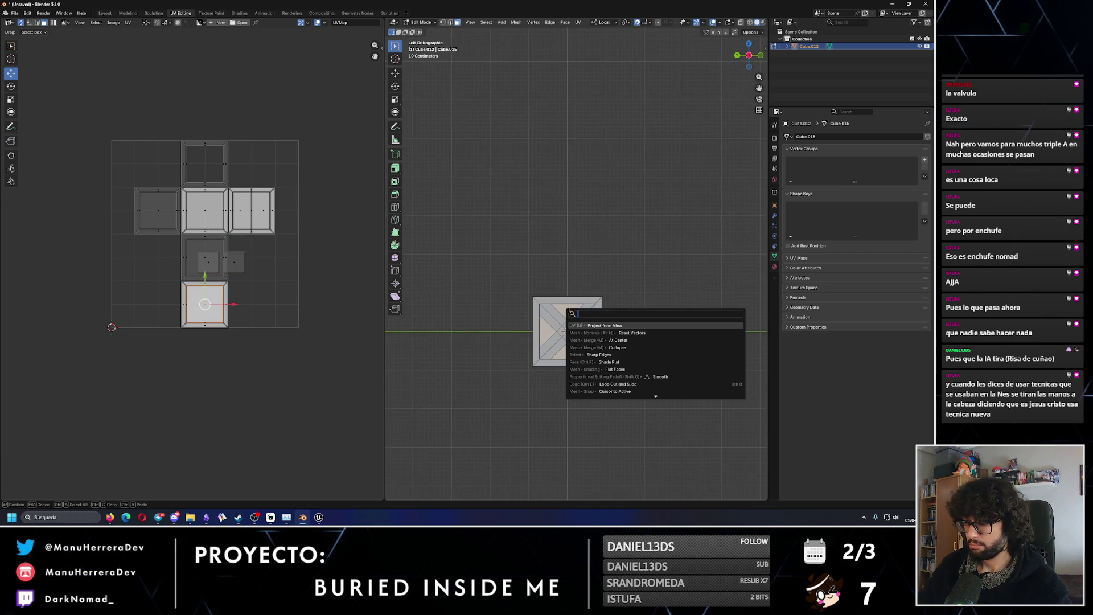
{"action": "key", "text": "Return"}
{"action": "mouse_move", "coordinate": [556, 263]}
{"action": "middle_mouse_down", "text": "alt"}
{"action": "mouse_move", "coordinate": [526, 310]}
{"action": "mouse_move", "coordinate": [587, 316]}
{"action": "middle_mouse_up", "text": "alt"}
{"action": "left_click", "coordinate": [498, 303]}
{"action": "key", "text": "F3"}
{"action": "key", "text": "Return"}
Project the right, top and bottom inner panel faces from their orthographic views.
{"action": "left_click", "coordinate": [582, 307]}
{"action": "key", "text": "F3"}
{"action": "key", "text": "Return"}
{"action": "left_click", "coordinate": [587, 316]}
{"action": "key", "text": "F3"}
{"action": "key", "text": "Return"}
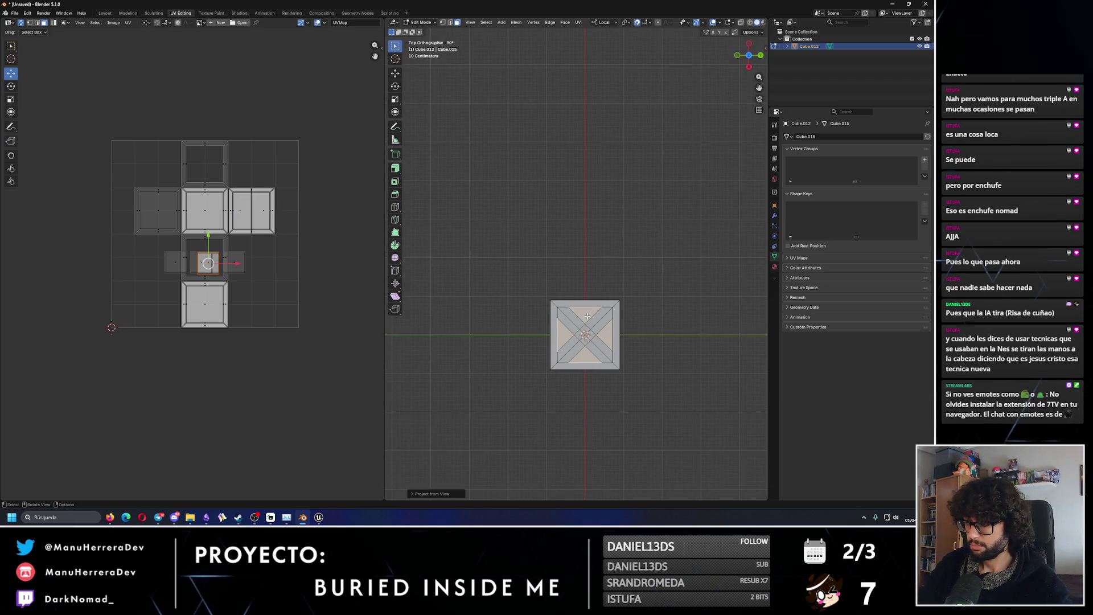
{"action": "middle_click_drag", "start_coordinate": [594, 268], "coordinate": [594, 212], "text": "alt"}
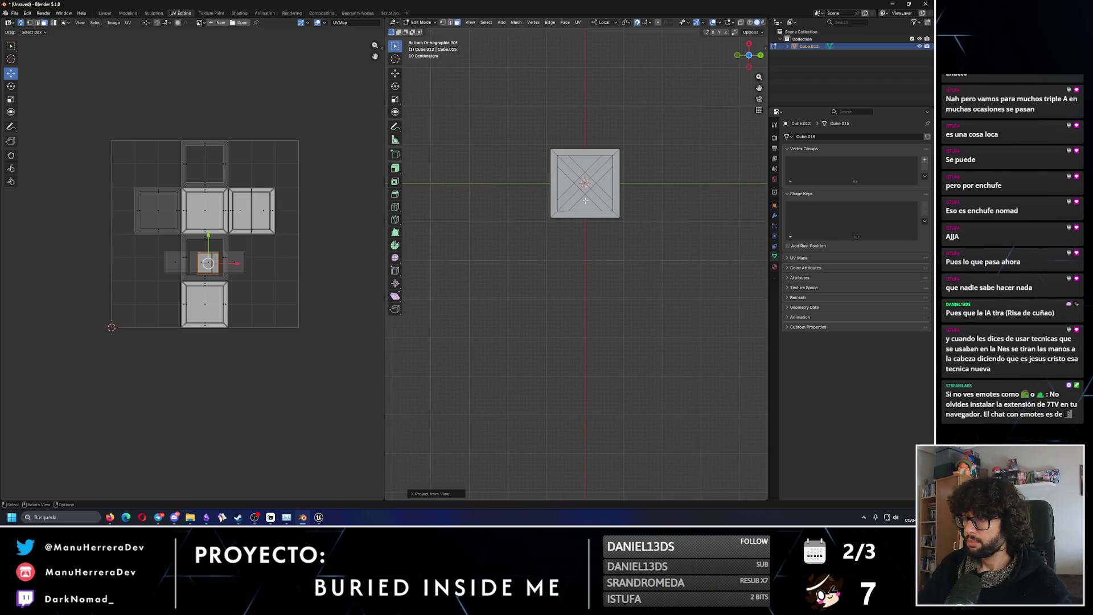
{"action": "left_click", "coordinate": [594, 211]}
{"action": "key", "text": "F3"}
{"action": "key", "text": "Return"}
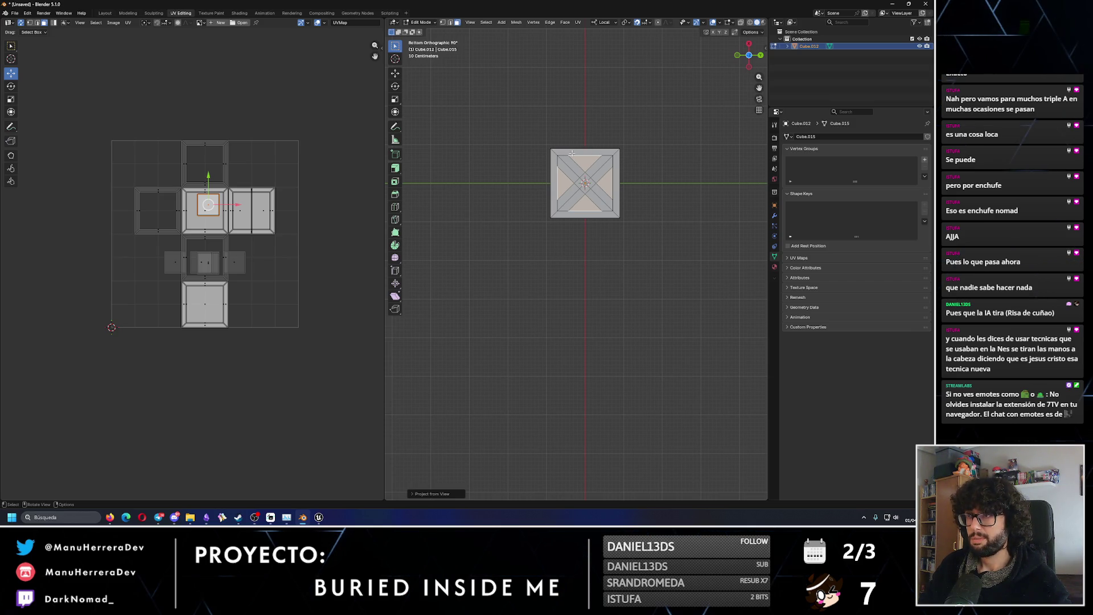
Select the top, right and bottom frame strips and Project from View.
{"action": "left_click", "coordinate": [572, 154]}
{"action": "left_click", "coordinate": [567, 172], "text": "shift"}
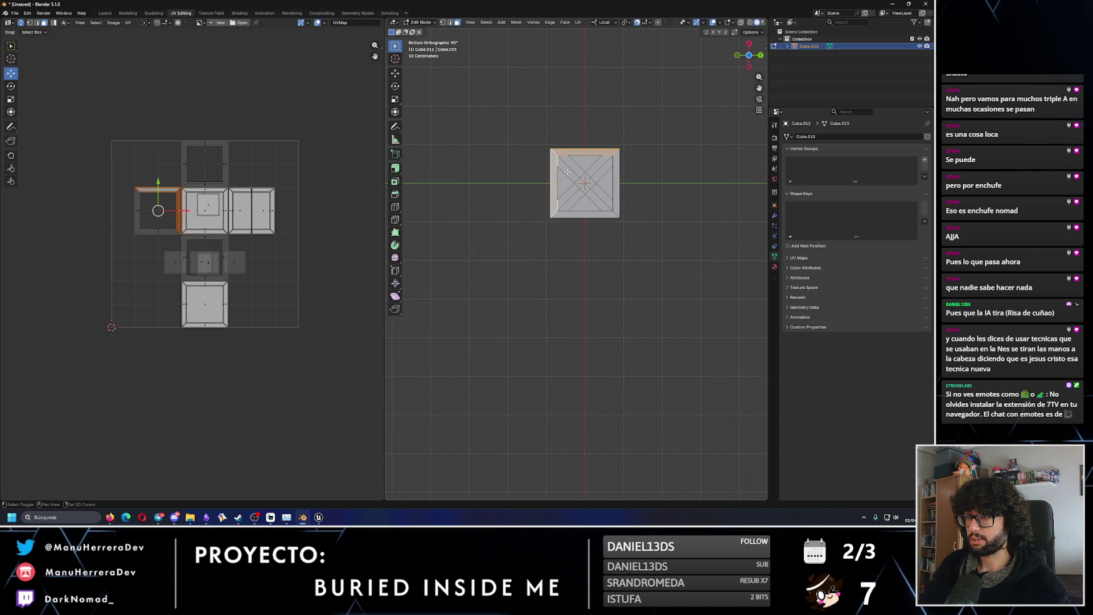
{"action": "left_click", "coordinate": [612, 183], "text": "shift"}
{"action": "left_click", "coordinate": [583, 216], "text": "shift"}
{"action": "key", "text": "u"}
{"action": "left_click", "coordinate": [583, 218]}
In left orthographic view, select that side's frame strips and Project from View.
{"action": "mouse_move", "coordinate": [621, 213]}
{"action": "middle_mouse_down"}
{"action": "mouse_move", "coordinate": [592, 205]}
{"action": "mouse_move", "coordinate": [617, 212]}
{"action": "middle_mouse_up"}
{"action": "mouse_move", "coordinate": [577, 292]}
{"action": "middle_mouse_down"}
{"action": "mouse_move", "coordinate": [569, 322]}
{"action": "mouse_move", "coordinate": [558, 307]}
{"action": "mouse_move", "coordinate": [641, 330]}
{"action": "mouse_move", "coordinate": [636, 239]}
{"action": "mouse_move", "coordinate": [583, 262]}
{"action": "middle_mouse_up"}
{"action": "mouse_move", "coordinate": [535, 391]}
{"action": "middle_mouse_down", "text": "alt"}
{"action": "mouse_move", "coordinate": [542, 312]}
{"action": "mouse_move", "coordinate": [564, 370]}
{"action": "middle_mouse_up", "text": "alt"}
{"action": "left_click", "coordinate": [569, 392]}
{"action": "left_click", "coordinate": [570, 366], "text": "shift"}
{"action": "left_click", "coordinate": [599, 384], "text": "shift"}
{"action": "left_click", "coordinate": [576, 421], "text": "shift"}
{"action": "key", "text": "u"}
{"action": "left_click", "coordinate": [576, 421]}
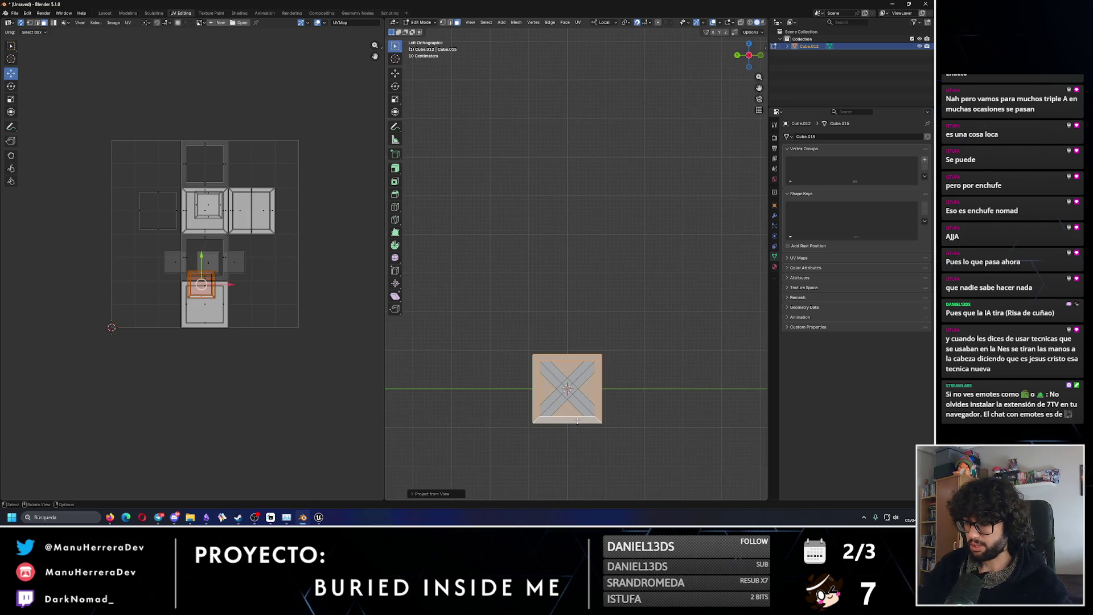
In top view, select the inner panel faces plus the outer face loop.
{"action": "mouse_move", "coordinate": [618, 370]}
{"action": "middle_mouse_down", "text": "alt"}
{"action": "mouse_move", "coordinate": [588, 256]}
{"action": "mouse_move", "coordinate": [589, 130]}
{"action": "middle_mouse_up", "text": "alt"}
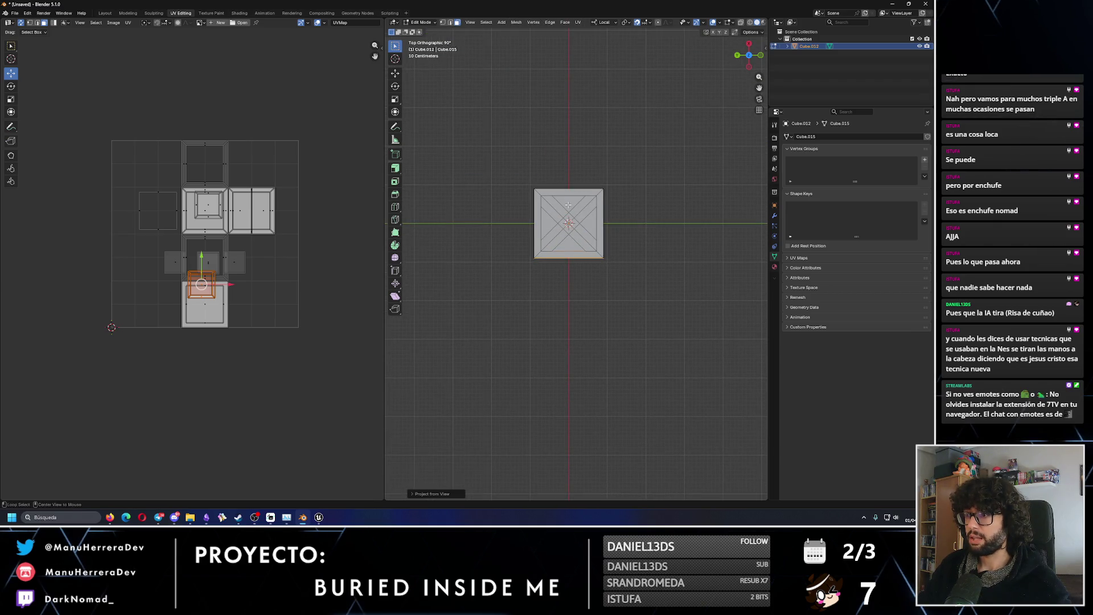
{"action": "left_click", "coordinate": [539, 211], "text": "alt"}
{"action": "left_click", "coordinate": [539, 210], "text": "alt+shift"}
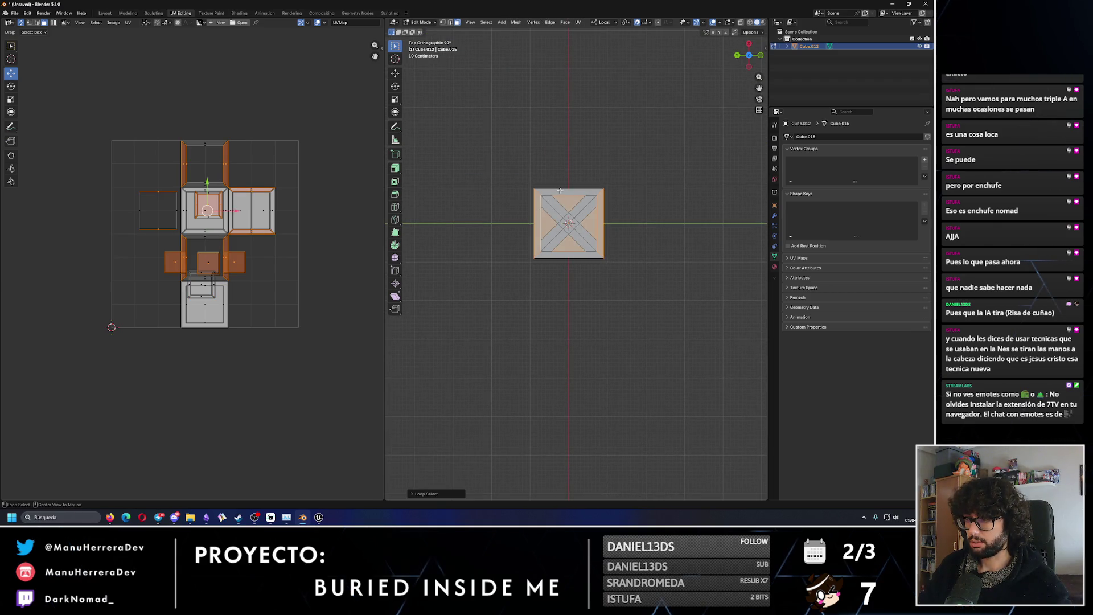
Select the current side's central panel and frame strips and project them from view.
{"action": "left_click", "coordinate": [563, 221]}
{"action": "left_click", "coordinate": [574, 195], "text": "shift"}
{"action": "left_click", "coordinate": [556, 246], "text": "shift"}
{"action": "left_click", "coordinate": [599, 227], "text": "shift"}
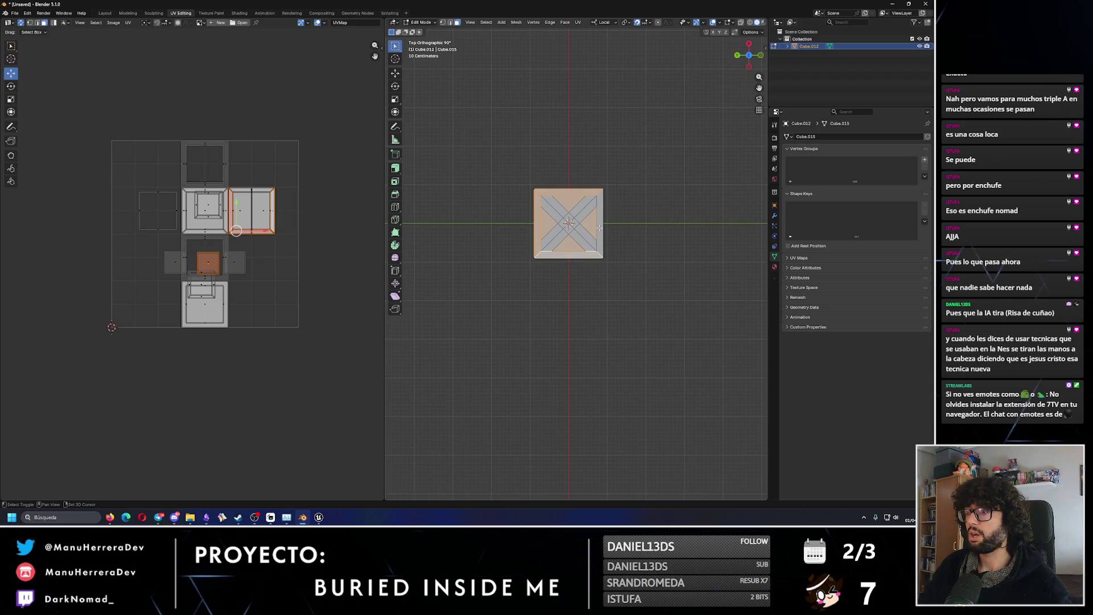
{"action": "key", "text": "u"}
{"action": "left_click", "coordinate": [626, 282]}
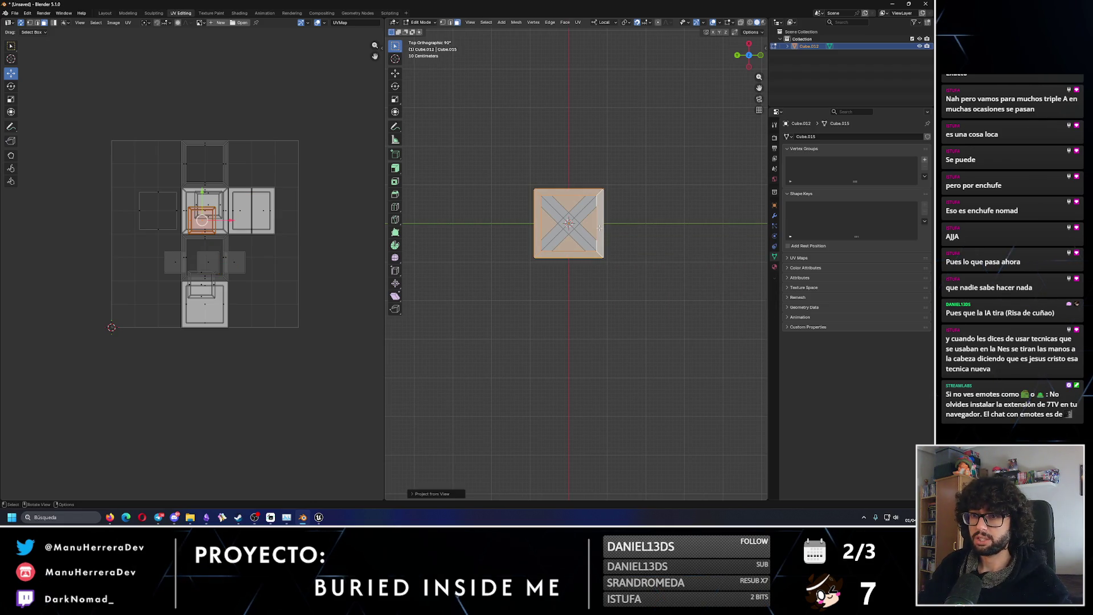
In back view, select the back side's four frame strips and project them from view.
{"action": "key", "text": "ctrl+KP_1"}
{"action": "left_click", "coordinate": [537, 364], "text": "shift"}
{"action": "left_click", "coordinate": [510, 388], "text": "shift"}
{"action": "left_click", "coordinate": [540, 392], "text": "shift"}
{"action": "left_click", "coordinate": [573, 387], "text": "shift"}
{"action": "key", "text": "u"}
{"action": "left_click", "coordinate": [585, 340]}
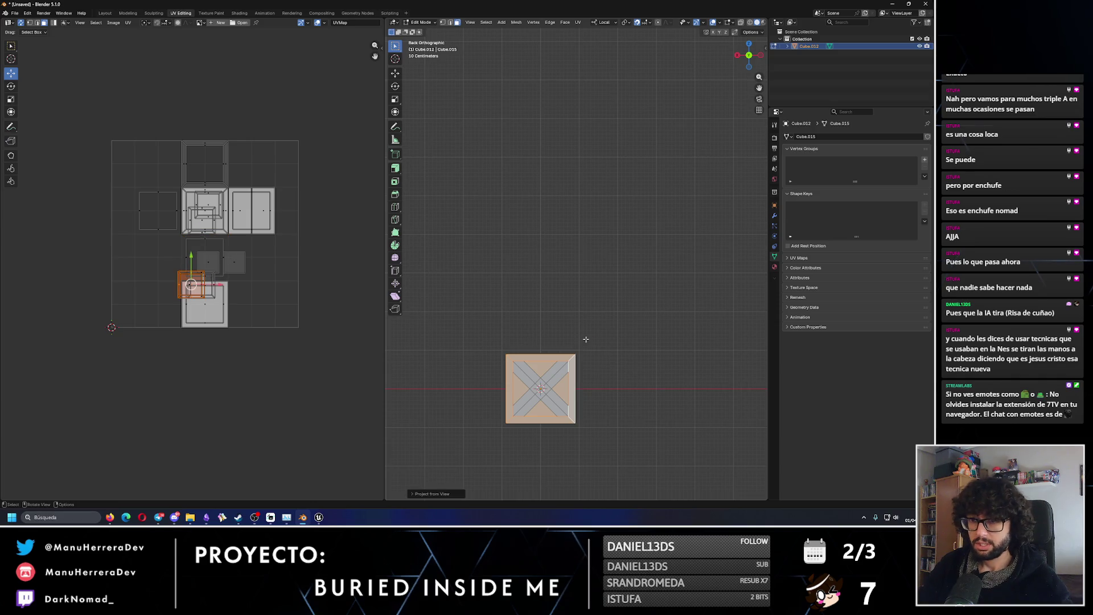
In right view, select the right side's four frame strips and project them from view.
{"action": "key", "text": "KP_3"}
{"action": "left_click", "coordinate": [552, 370]}
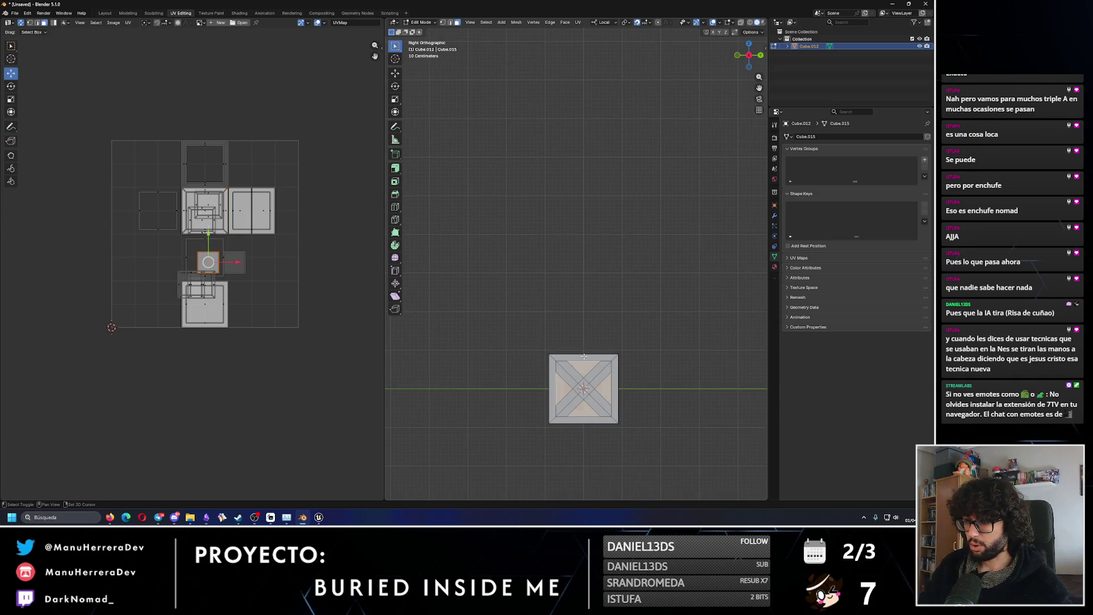
{"action": "left_click", "coordinate": [551, 392], "text": "shift"}
{"action": "left_click", "coordinate": [584, 420], "text": "shift"}
{"action": "left_click", "coordinate": [615, 393], "text": "shift"}
{"action": "key", "text": "F3"}
{"action": "key", "text": "Return"}
In front view, select the front side's frame strips and project them from view.
{"action": "mouse_move", "coordinate": [657, 374]}
{"action": "middle_mouse_down", "text": "shift"}
{"action": "mouse_move", "coordinate": [671, 376]}
{"action": "mouse_move", "coordinate": [603, 230]}
{"action": "middle_mouse_up", "text": "shift"}
{"action": "key", "text": "KP_1"}
{"action": "left_click", "coordinate": [612, 220]}
{"action": "left_click", "coordinate": [611, 219], "text": "shift"}
{"action": "left_click", "coordinate": [581, 222], "text": "shift"}
{"action": "left_click", "coordinate": [615, 277], "text": "shift"}
{"action": "left_click", "coordinate": [644, 249], "text": "shift"}
{"action": "key", "text": "u"}
{"action": "left_click", "coordinate": [643, 249]}
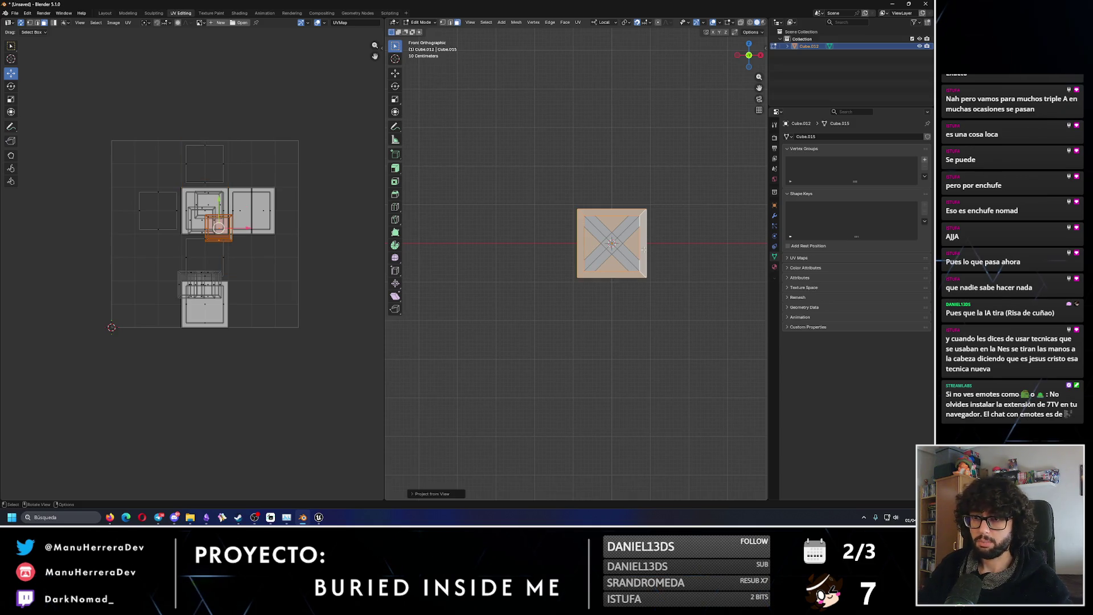
Looking from the left, select the left side's frame strips and project them from view.
{"action": "middle_click_drag", "start_coordinate": [643, 249], "coordinate": [669, 228]}
{"action": "key", "text": "ctrl+i"}
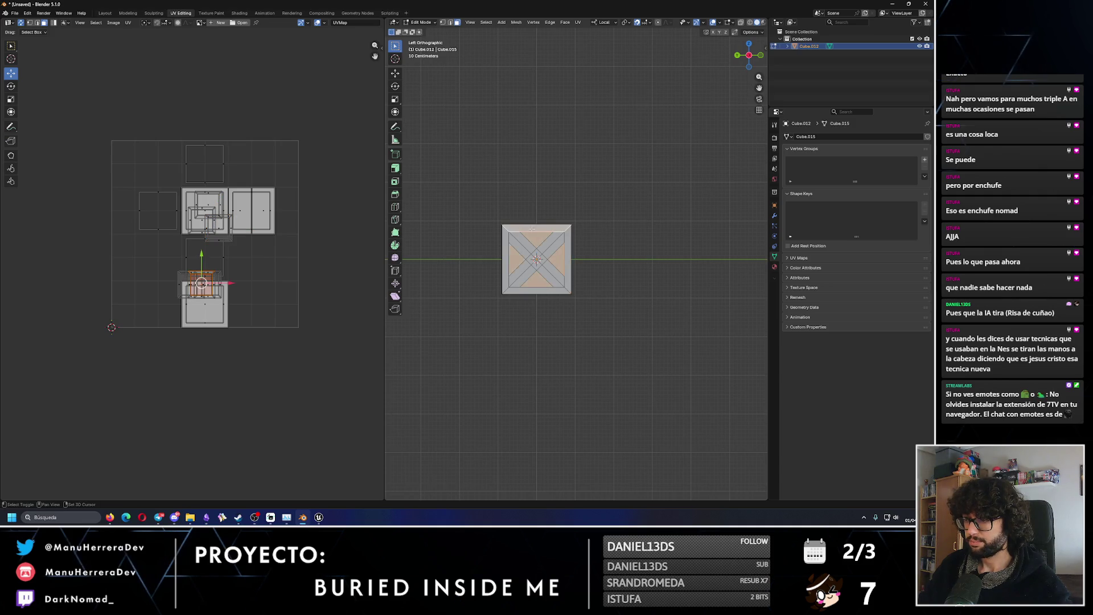
{"action": "left_click", "coordinate": [507, 240], "text": "shift"}
{"action": "key", "text": "F3"}
{"action": "key", "text": "Return"}
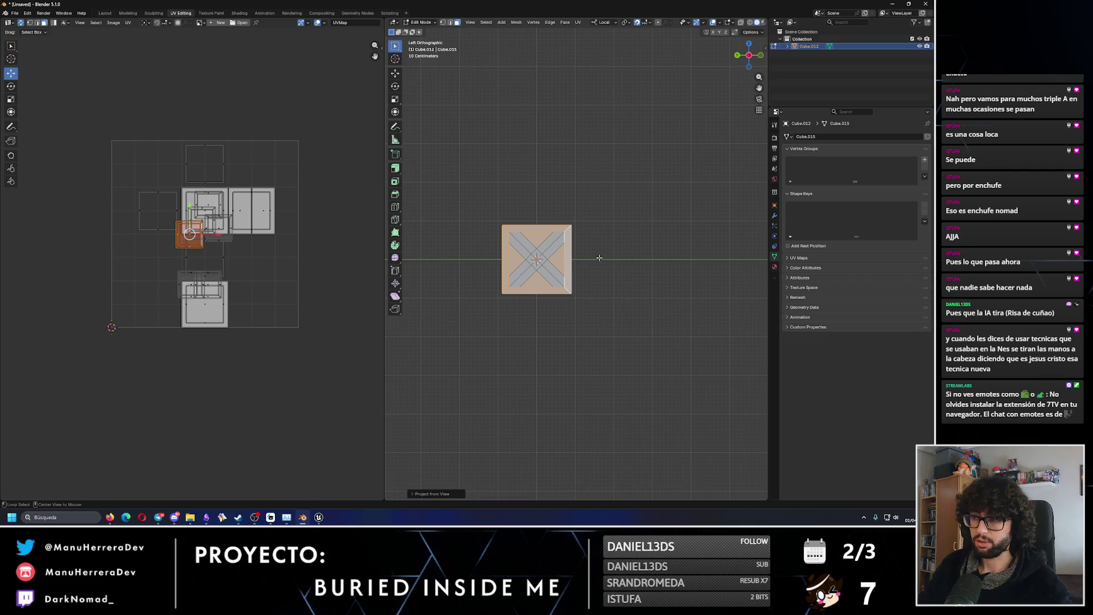
Reproject the back frame's right, top, left and bottom strips from the back view.
{"action": "middle_click_drag", "start_coordinate": [597, 257], "coordinate": [620, 255], "text": "alt"}
{"action": "left_click", "coordinate": [594, 258]}
{"action": "left_click", "coordinate": [613, 251], "text": "shift"}
{"action": "left_click", "coordinate": [599, 228], "text": "shift"}
{"action": "left_click", "coordinate": [551, 259], "text": "shift"}
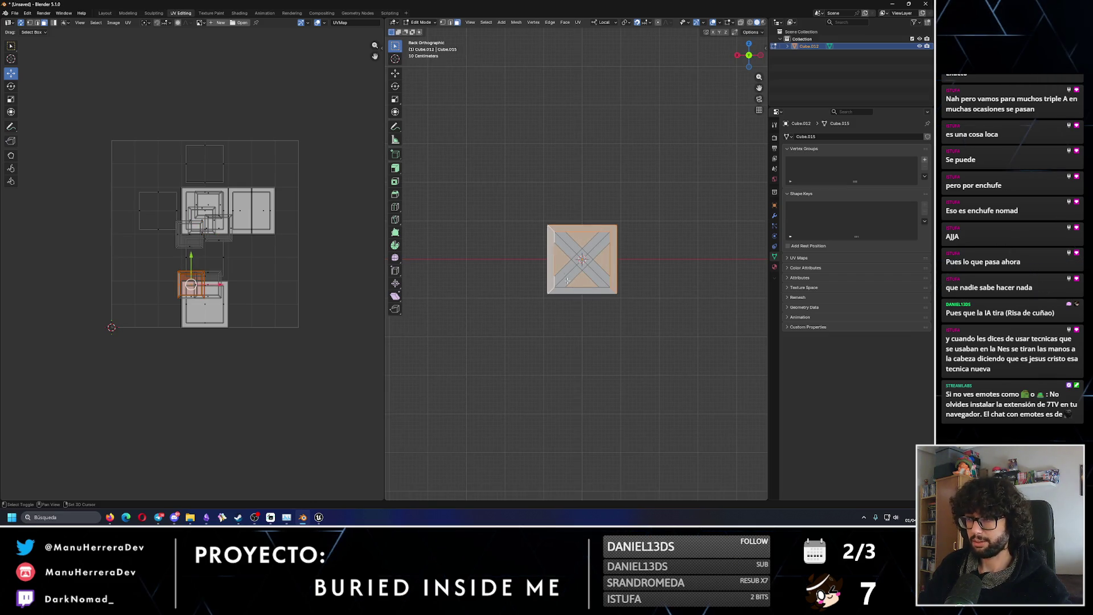
{"action": "left_click", "coordinate": [575, 291], "text": "shift"}
{"action": "key", "text": "u"}
{"action": "left_click", "coordinate": [598, 350]}
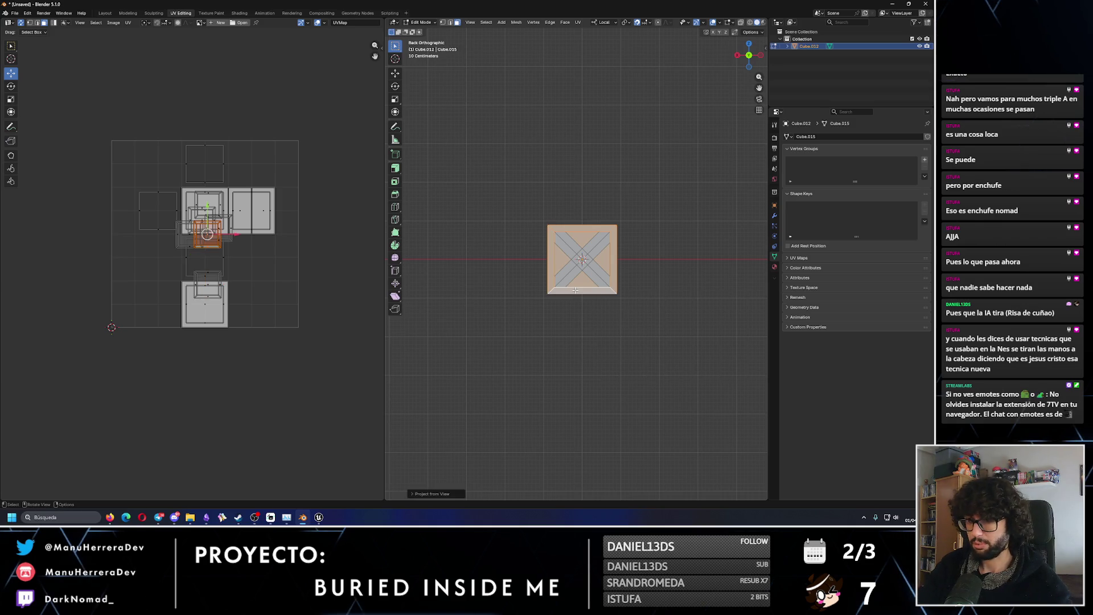
Turn to the right side and select its top, left, bottom and right frame strips.
{"action": "mouse_move", "coordinate": [512, 279]}
{"action": "middle_mouse_down"}
{"action": "mouse_move", "coordinate": [539, 285]}
{"action": "mouse_move", "coordinate": [520, 260]}
{"action": "mouse_move", "coordinate": [592, 246]}
{"action": "middle_mouse_up"}
{"action": "left_click", "coordinate": [597, 243]}
{"action": "left_click", "coordinate": [616, 220], "text": "shift"}
{"action": "left_click", "coordinate": [584, 250], "text": "shift"}
{"action": "left_click", "coordinate": [614, 282], "text": "shift"}
{"action": "left_click", "coordinate": [647, 252], "text": "shift"}
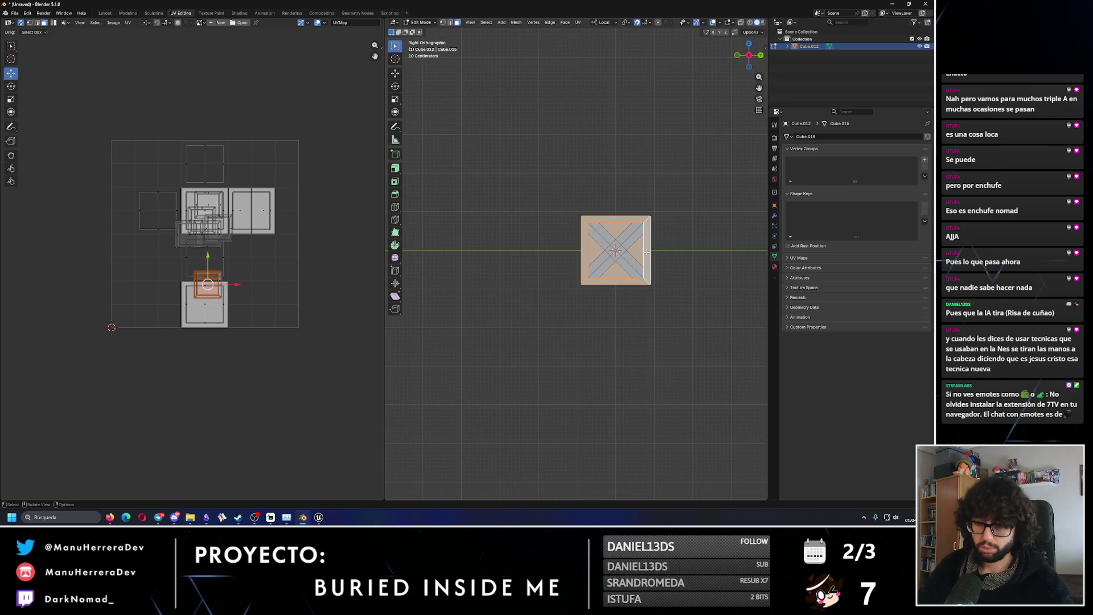
Project the right frame strips from view, then the front frame's strips.
{"action": "key", "text": "u"}
{"action": "left_click", "coordinate": [647, 253]}
{"action": "mouse_move", "coordinate": [647, 252]}
{"action": "middle_mouse_down"}
{"action": "mouse_move", "coordinate": [590, 229]}
{"action": "mouse_move", "coordinate": [602, 195]}
{"action": "middle_mouse_up"}
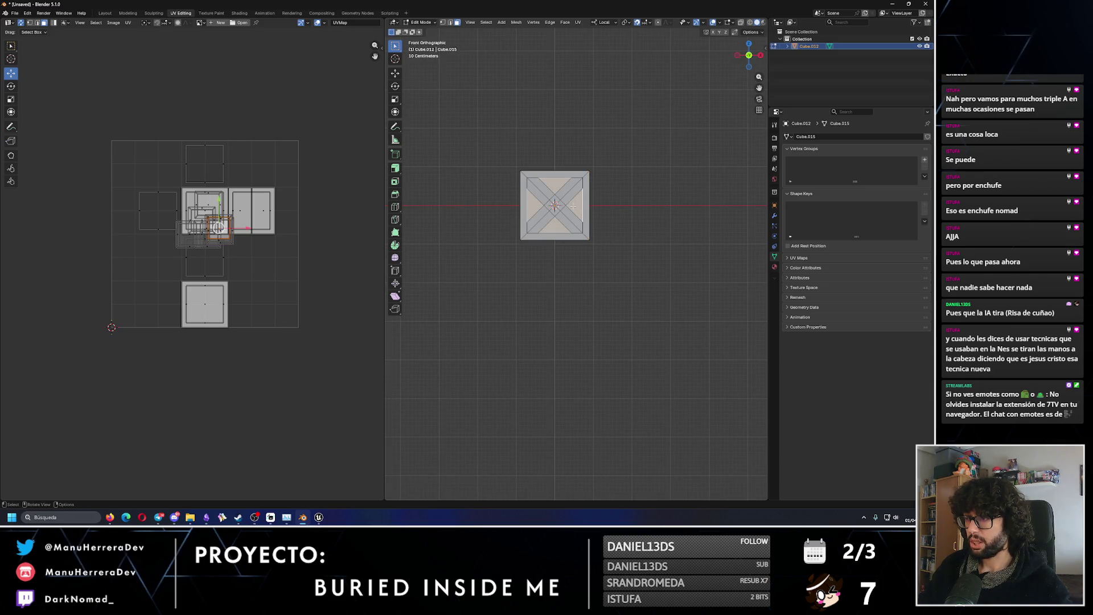
{"action": "left_click", "coordinate": [583, 194], "text": "shift"}
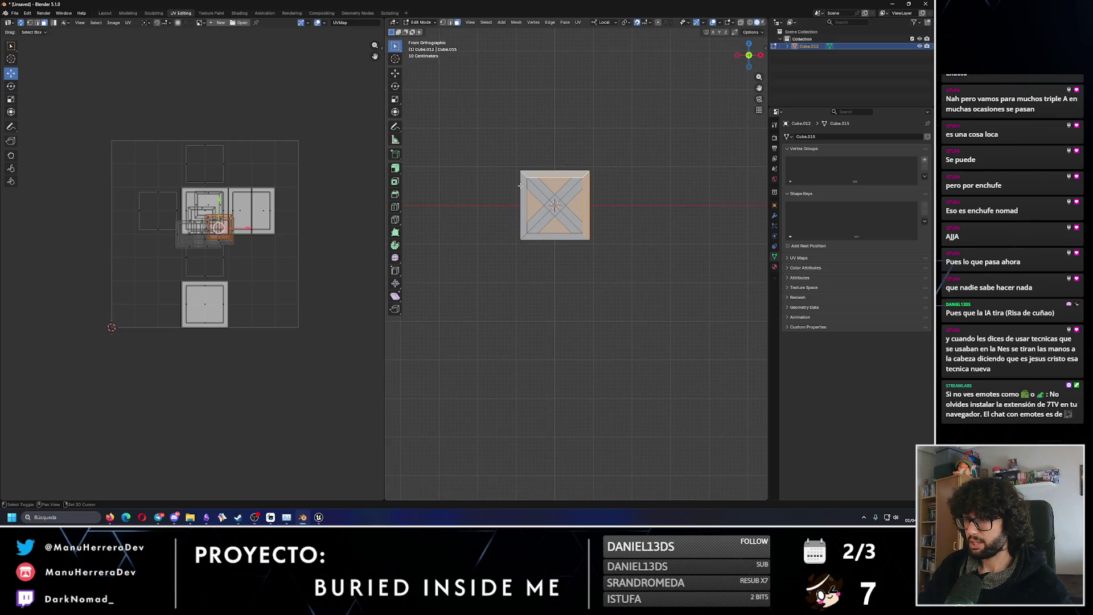
{"action": "left_click", "coordinate": [557, 236], "text": "shift"}
{"action": "key", "text": "u"}
{"action": "left_click", "coordinate": [556, 237]}
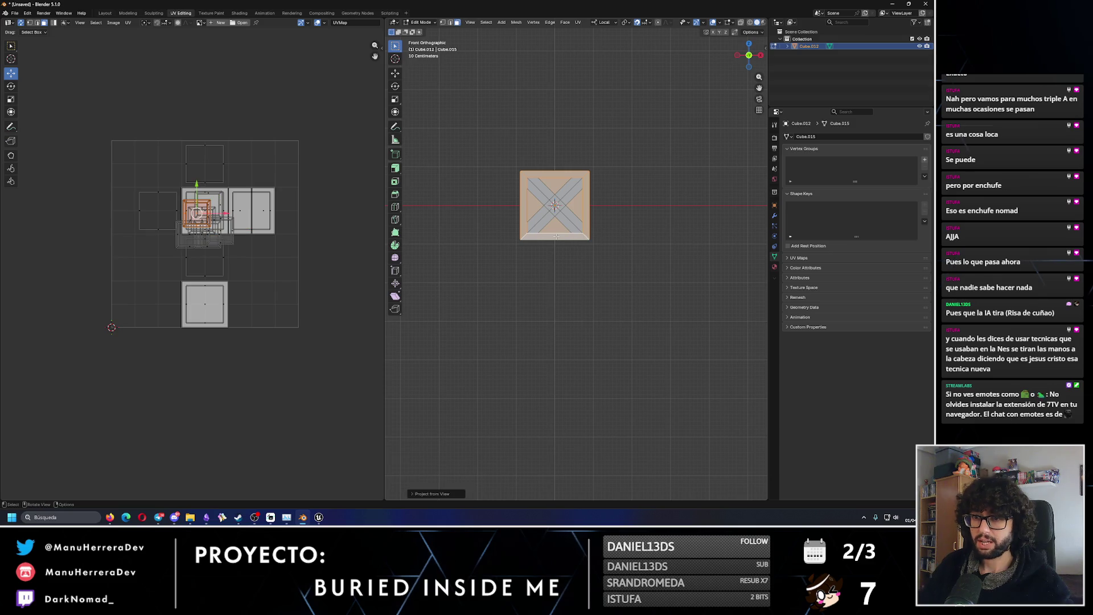
From below, select the bottom frame strips, project them from view, and select the resulting island.
{"action": "middle_click_drag", "start_coordinate": [570, 266], "coordinate": [526, 178], "text": "alt"}
{"action": "left_click", "coordinate": [526, 178], "text": "shift"}
{"action": "left_click", "coordinate": [523, 205], "text": "shift"}
{"action": "left_click", "coordinate": [581, 221], "text": "shift"}
{"action": "key", "text": "a"}
{"action": "key", "text": "u"}
{"action": "left_click", "coordinate": [592, 206]}
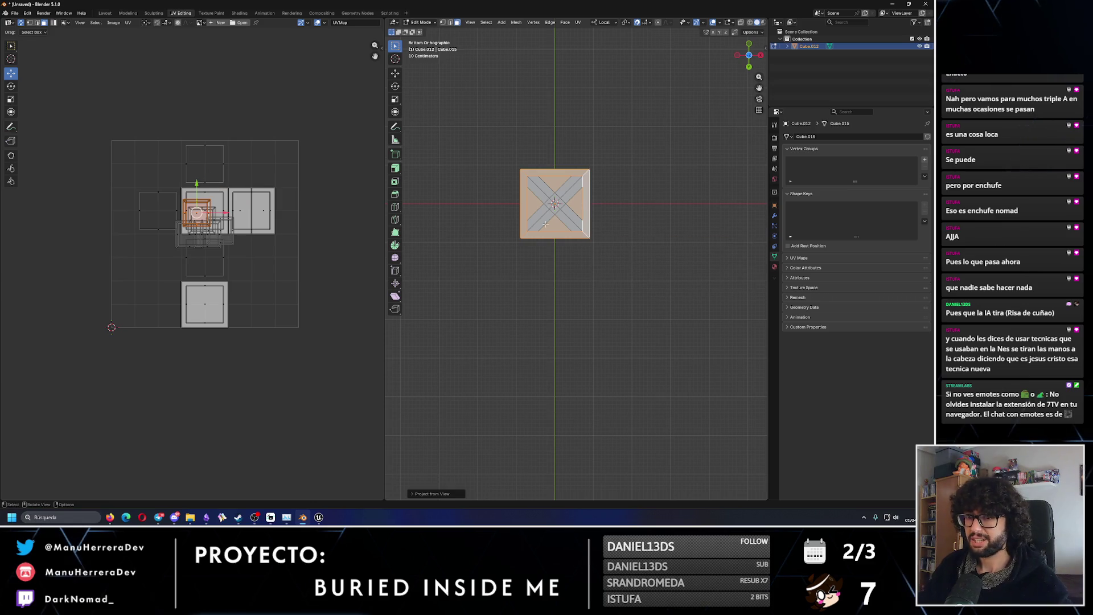
{"action": "left_click", "coordinate": [221, 289]}
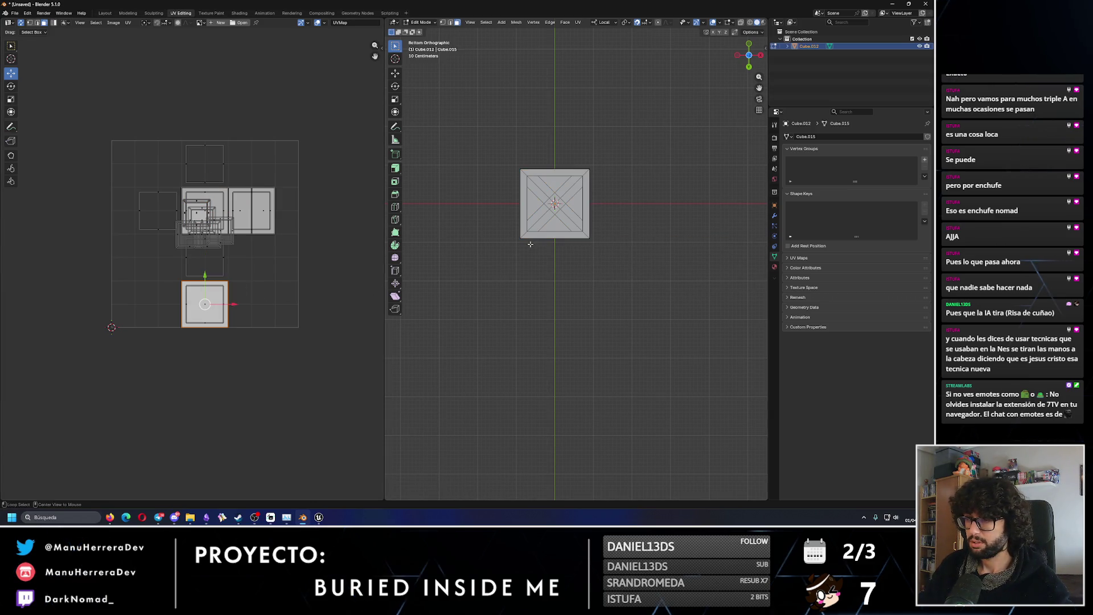
Select two small UV islands and the bottom frame face, then reproject it from view.
{"action": "mouse_move", "coordinate": [523, 288]}
{"action": "middle_mouse_down", "text": "alt"}
{"action": "mouse_move", "coordinate": [621, 327]}
{"action": "mouse_move", "coordinate": [561, 277]}
{"action": "middle_mouse_up", "text": "alt"}
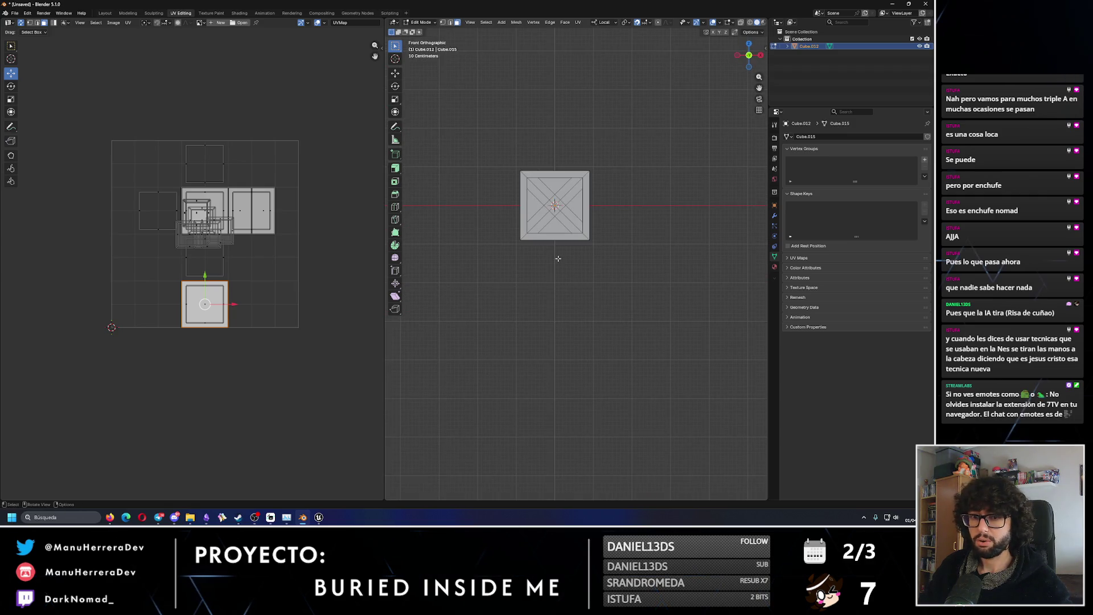
{"action": "scroll", "coordinate": [263, 244], "scroll_direction": "up", "scroll_amount": 2}
{"action": "scroll", "coordinate": [277, 244], "scroll_direction": "up", "scroll_amount": 3}
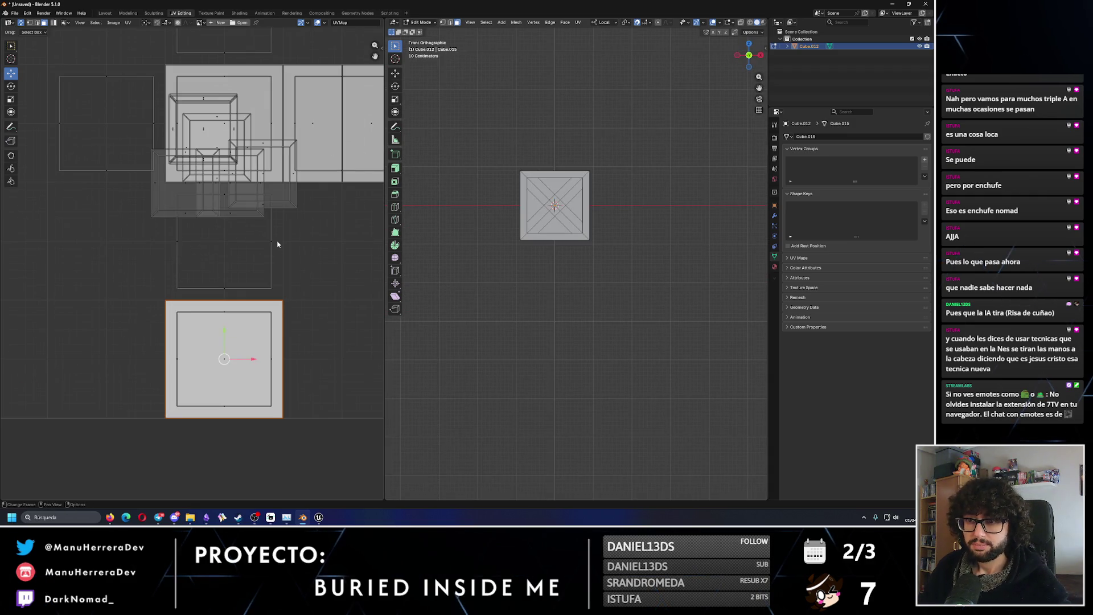
{"action": "scroll", "coordinate": [276, 244], "scroll_direction": "down", "scroll_amount": 4}
{"action": "left_click", "coordinate": [535, 200]}
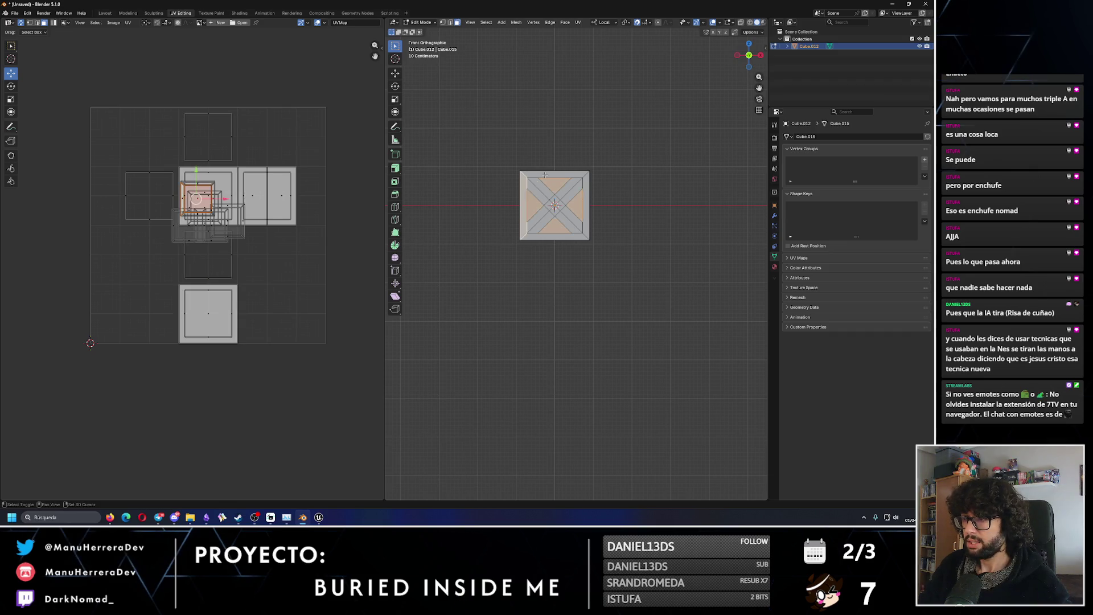
{"action": "left_click", "coordinate": [588, 181], "text": "shift"}
{"action": "left_click", "coordinate": [568, 236], "text": "shift"}
{"action": "key", "text": "u"}
{"action": "left_click", "coordinate": [568, 236]}
In left view, select the left frame strips and project them from view.
{"action": "key", "text": "ctrl+KP_3"}
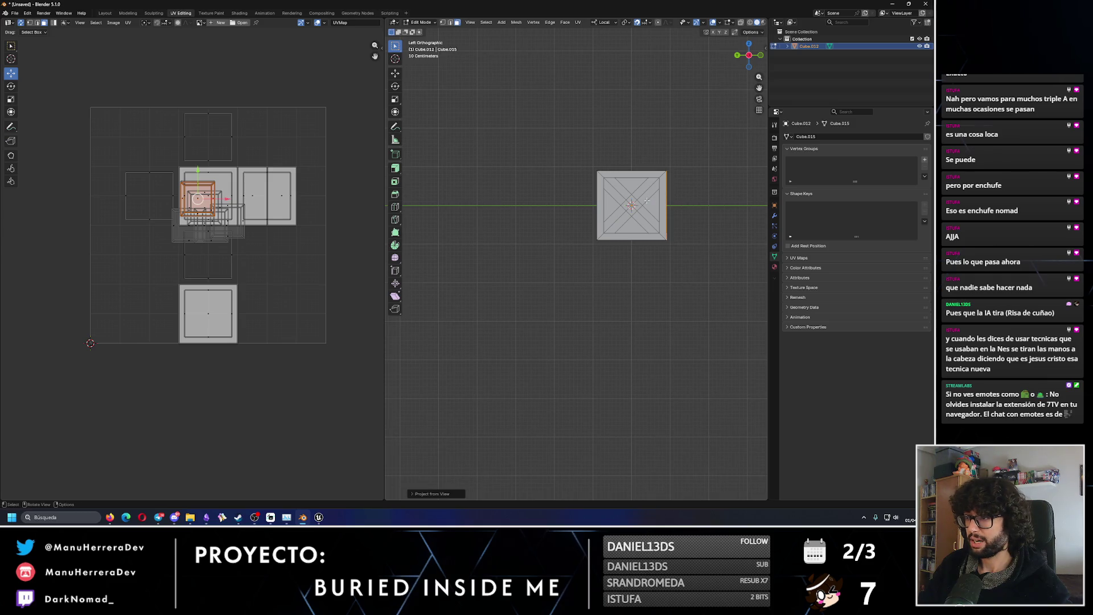
{"action": "left_click", "coordinate": [647, 200]}
{"action": "left_click", "coordinate": [602, 181], "text": "shift"}
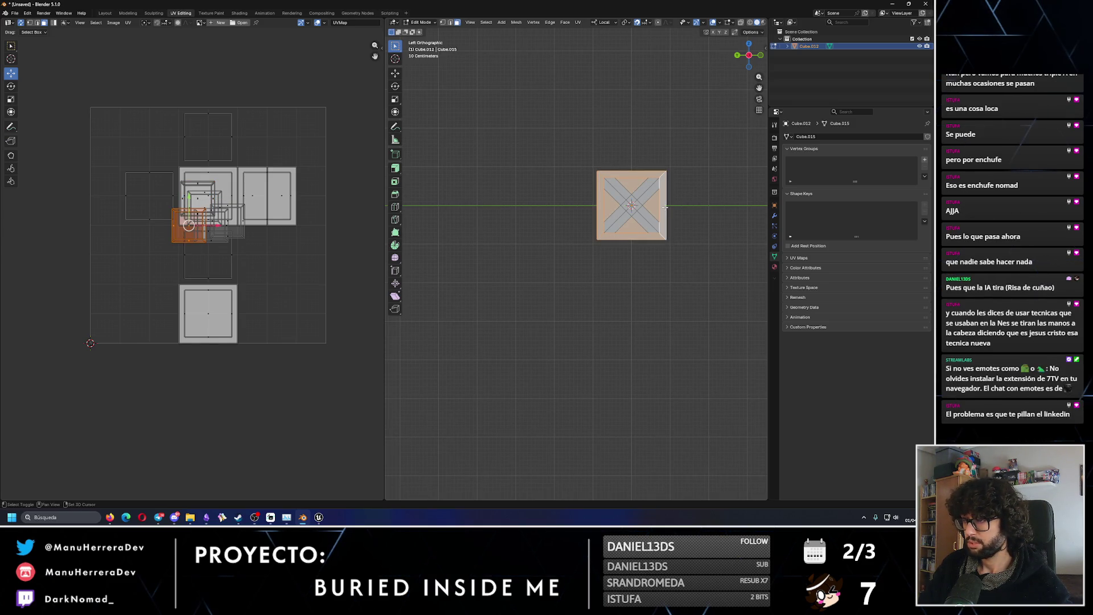
{"action": "key", "text": "F3"}
{"action": "key", "text": "Return"}
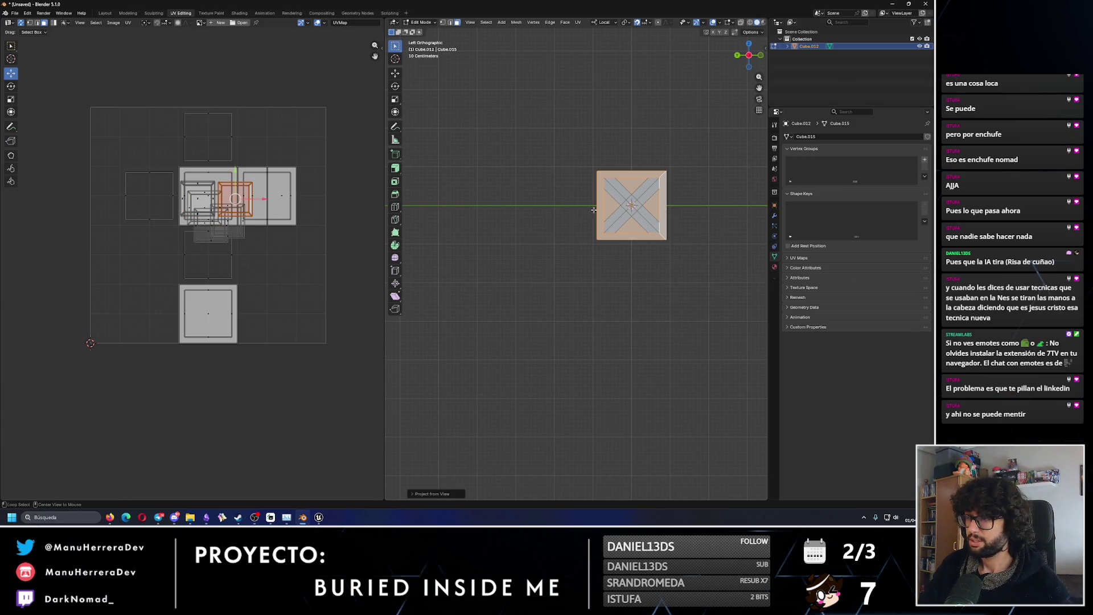
Select the back side's four frame strips and project them from view.
{"action": "middle_click_drag", "start_coordinate": [569, 209], "coordinate": [601, 207], "text": "alt"}
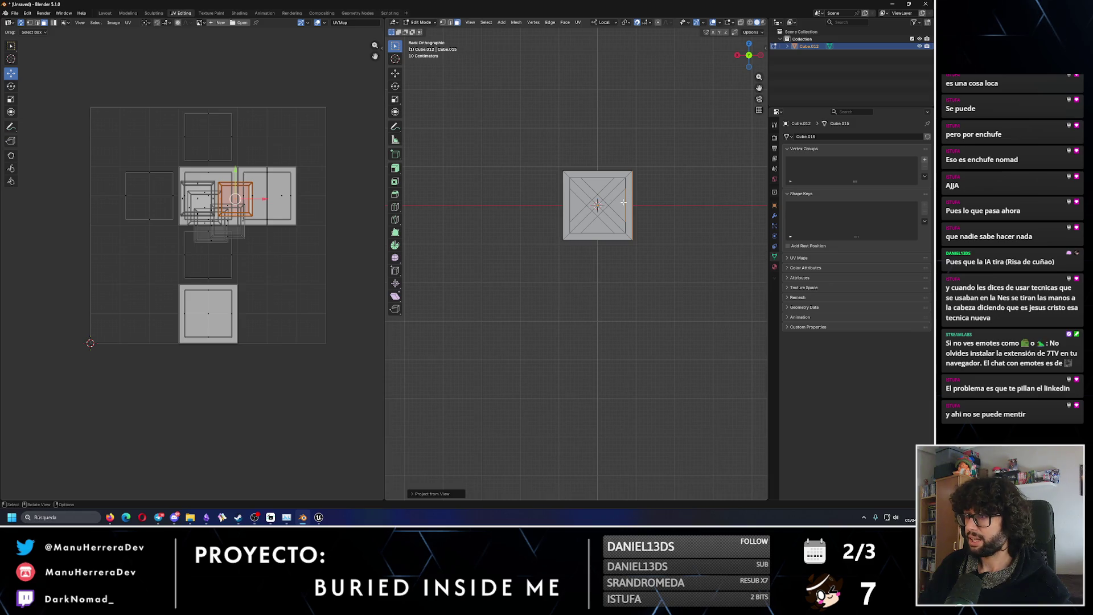
{"action": "left_click", "coordinate": [620, 205]}
{"action": "left_click", "coordinate": [603, 222], "text": "shift"}
{"action": "left_click", "coordinate": [583, 231], "text": "shift"}
{"action": "left_click", "coordinate": [588, 233], "text": "shift"}
{"action": "key", "text": "u"}
{"action": "left_click", "coordinate": [587, 233]}
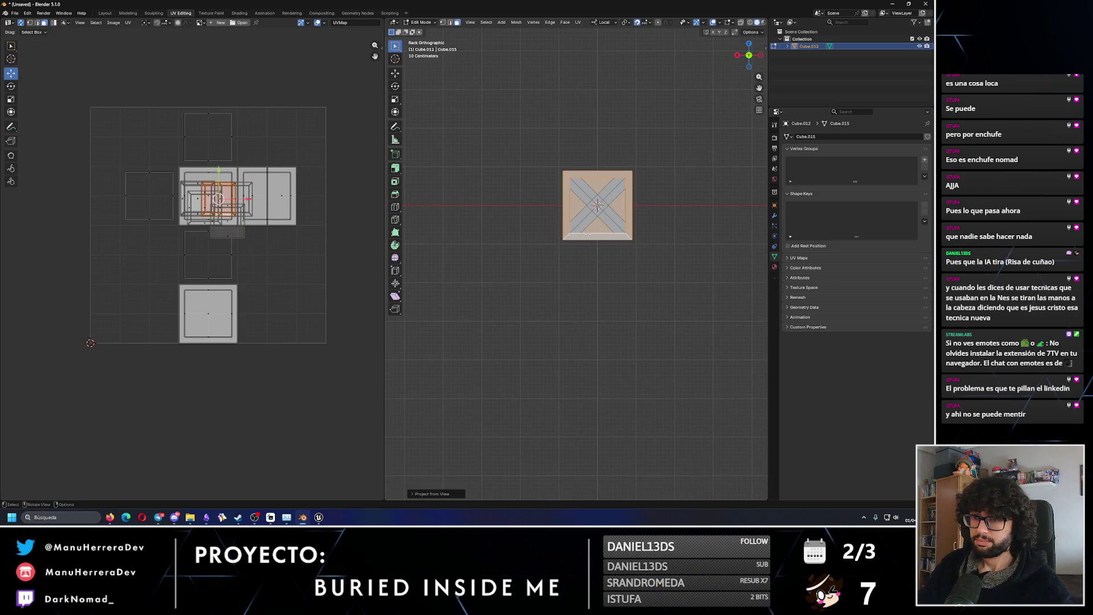
In right view, select the right, top and bottom frame strips and project them from view.
{"action": "key", "text": "KP_3"}
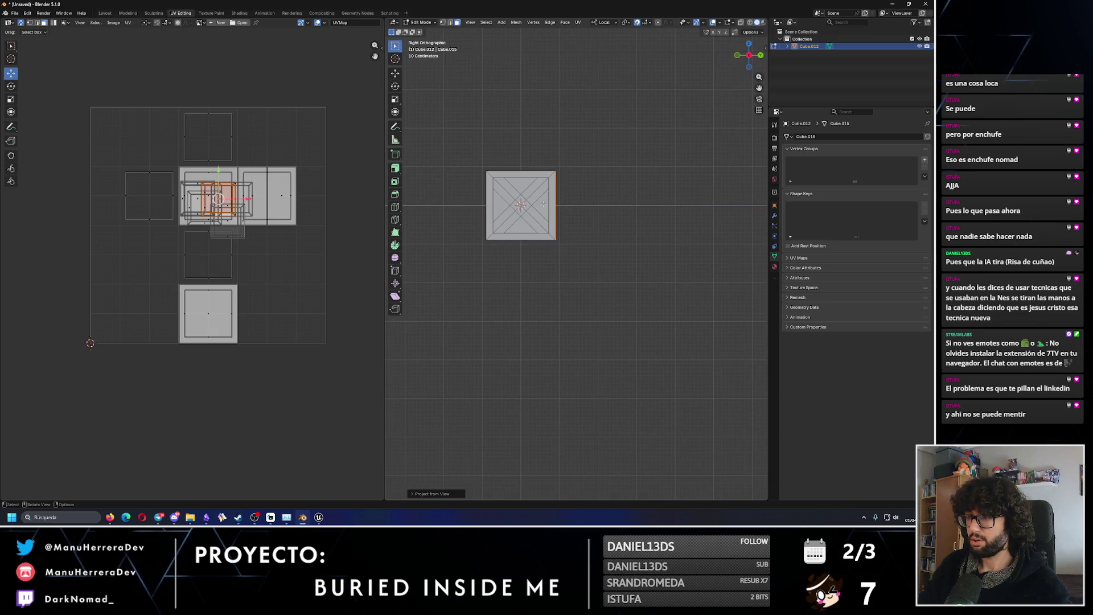
{"action": "left_click", "coordinate": [539, 178]}
{"action": "left_click", "coordinate": [495, 187]}
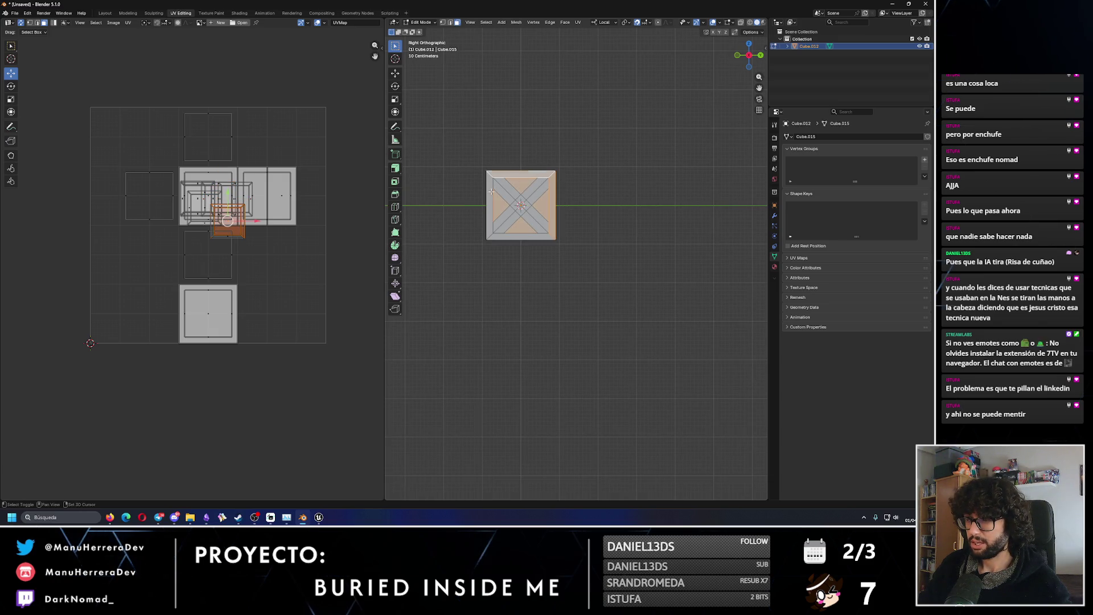
{"action": "left_click", "coordinate": [515, 238]}
{"action": "key", "text": "u"}
{"action": "left_click", "coordinate": [546, 297]}
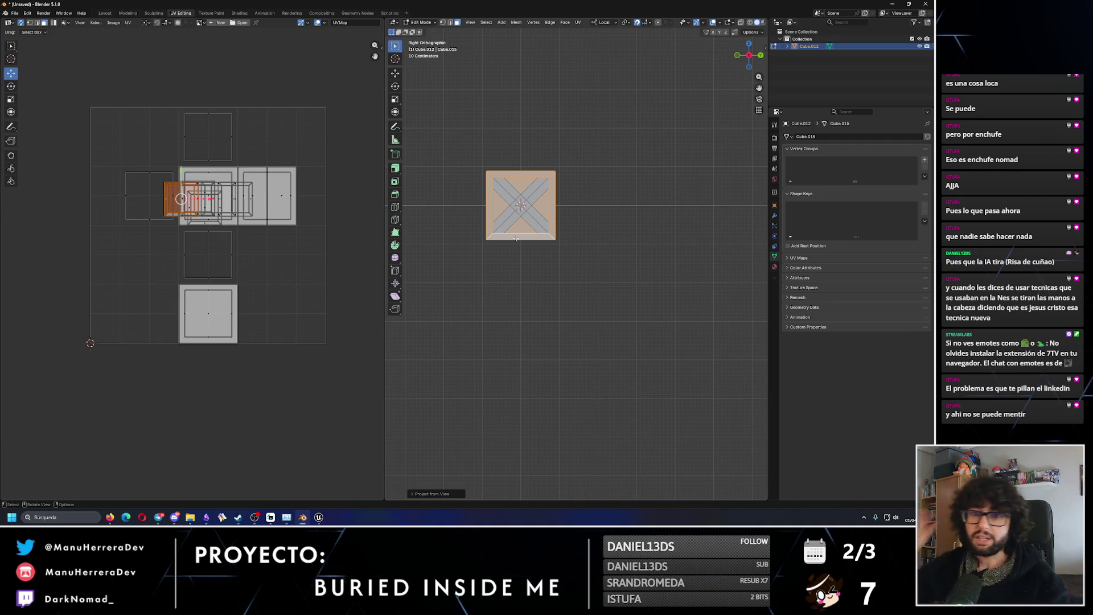
In front view, select the front frame's right, left and bottom strips and project them.
{"action": "key", "text": "KP_1"}
{"action": "left_click", "coordinate": [583, 197], "text": "shift"}
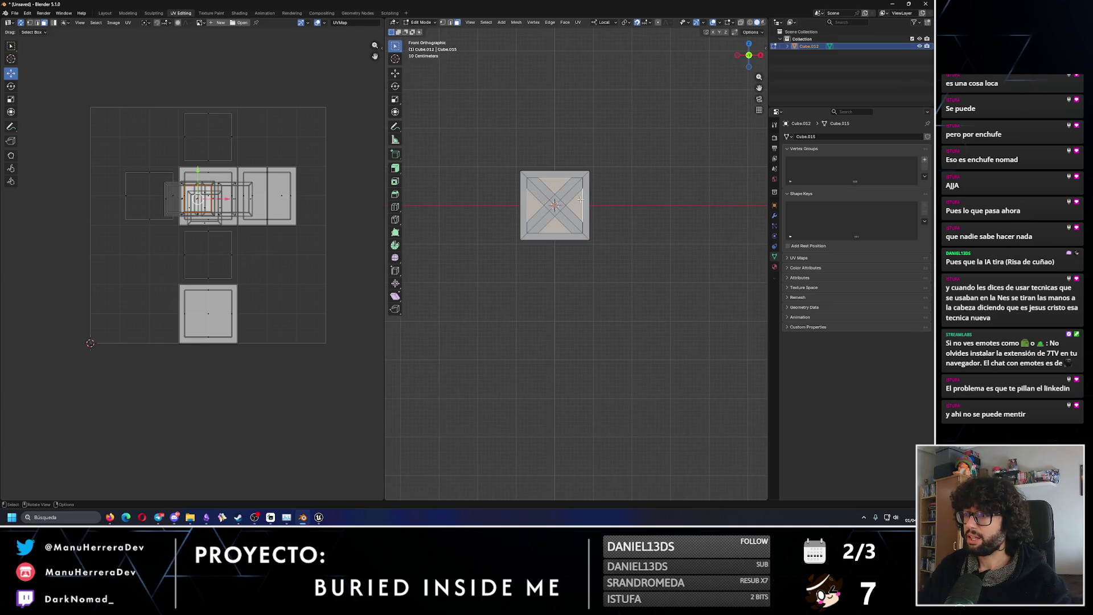
{"action": "left_click", "coordinate": [522, 188], "text": "shift"}
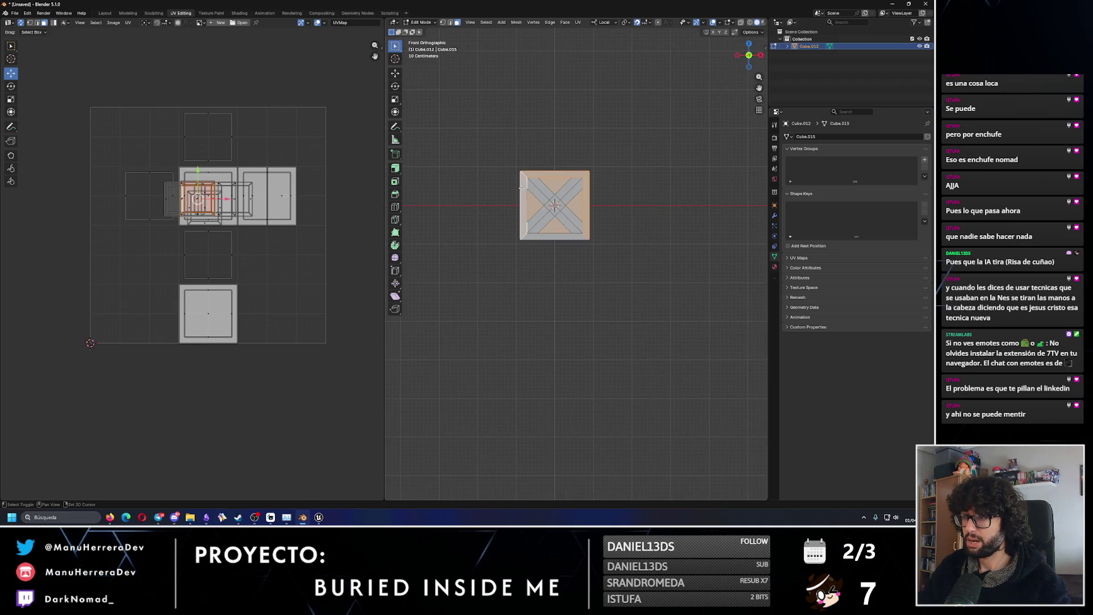
{"action": "left_click", "coordinate": [552, 237], "text": "shift"}
{"action": "key", "text": "u"}
{"action": "left_click", "coordinate": [552, 236]}
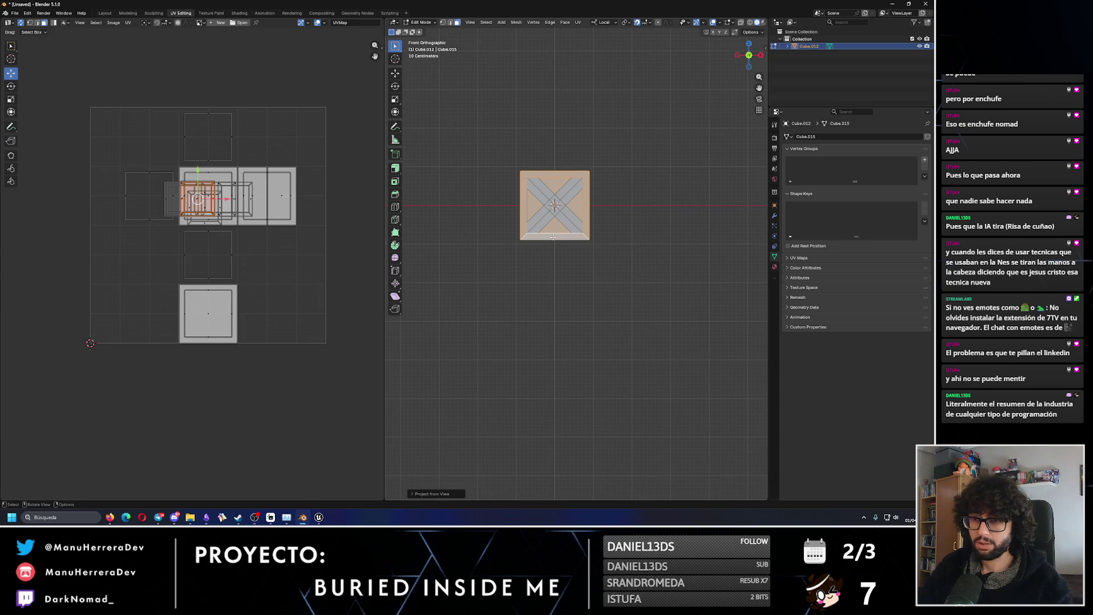
Project the left X-braced side face from Left view and move its island into empty space.
{"action": "key", "text": "ctrl+KP_3"}
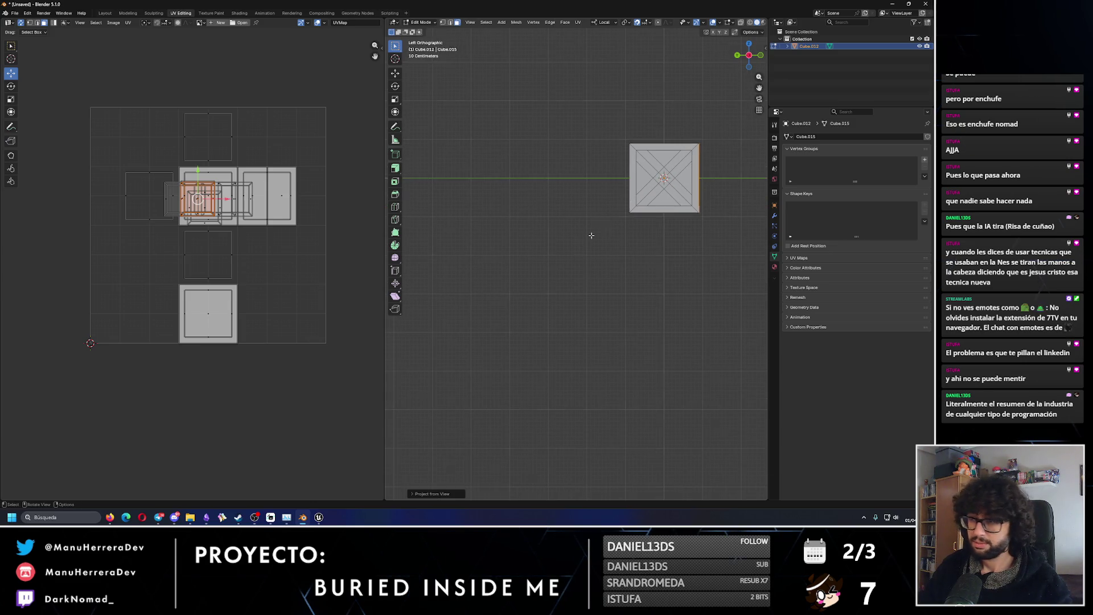
{"action": "left_click", "coordinate": [692, 175]}
{"action": "left_click", "coordinate": [692, 175], "text": "shift"}
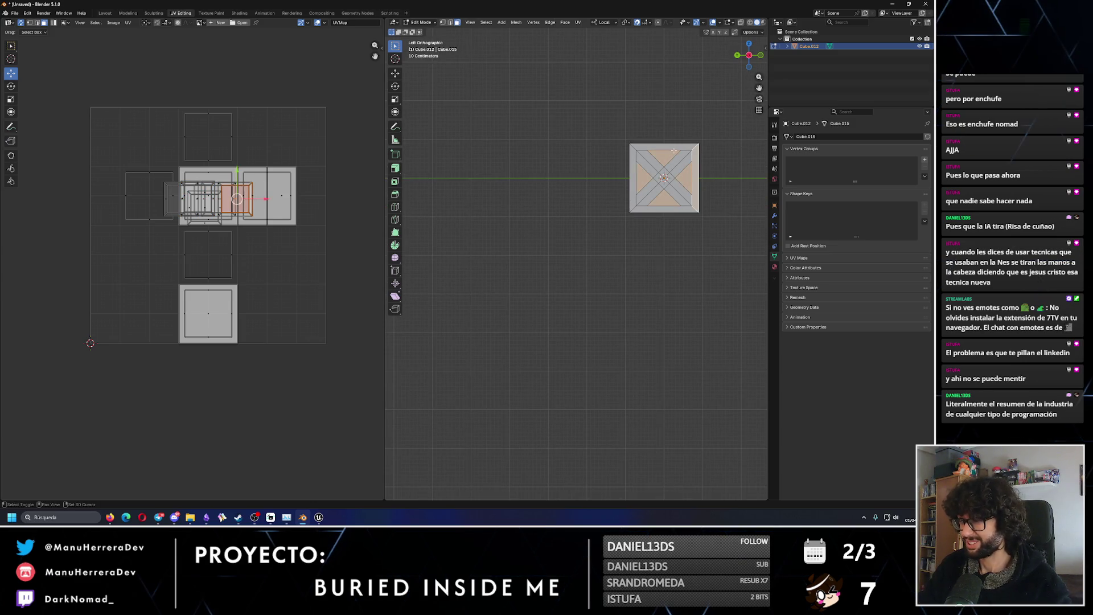
{"action": "left_click", "coordinate": [642, 176], "text": "shift"}
{"action": "left_click", "coordinate": [648, 212], "text": "shift"}
{"action": "key", "text": "u"}
{"action": "left_click", "coordinate": [632, 235]}
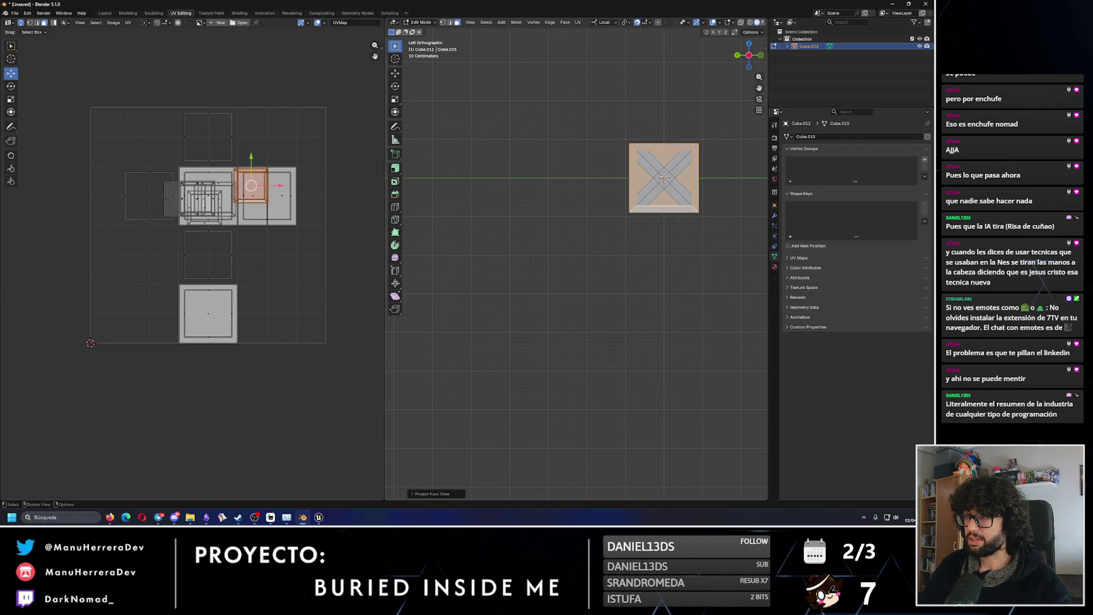
{"action": "mouse_move", "coordinate": [251, 162]}
{"action": "left_mouse_down"}
{"action": "mouse_move", "coordinate": [251, 112]}
{"action": "mouse_move", "coordinate": [297, 134]}
{"action": "left_mouse_up"}
Select a panel island's strips and face and move it to the top right of the layout.
{"action": "left_click", "coordinate": [172, 196]}
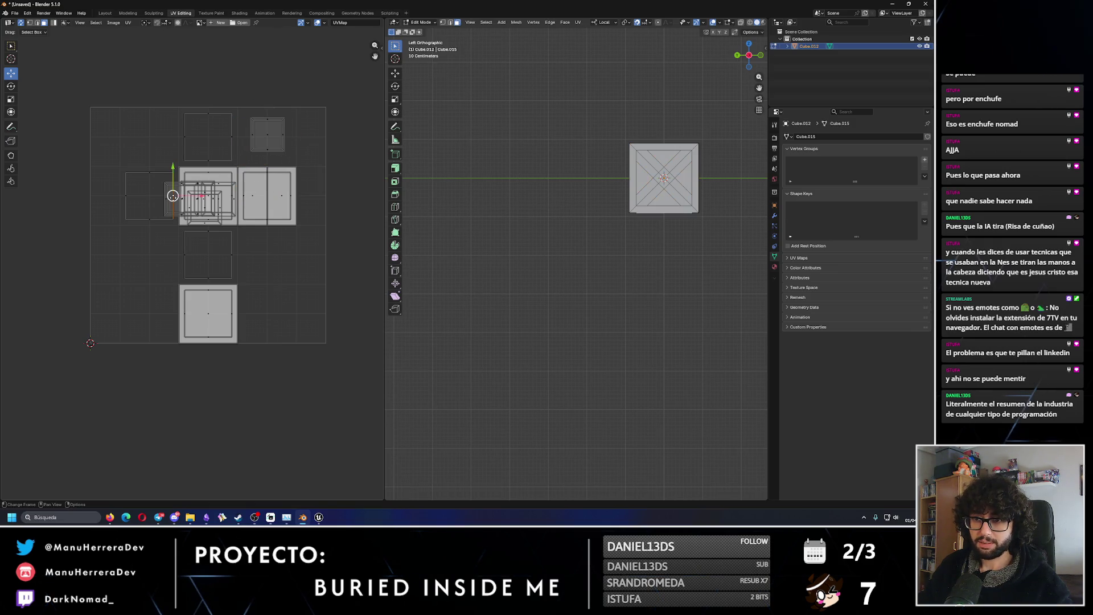
{"action": "scroll", "coordinate": [154, 176], "scroll_direction": "up", "scroll_amount": 6}
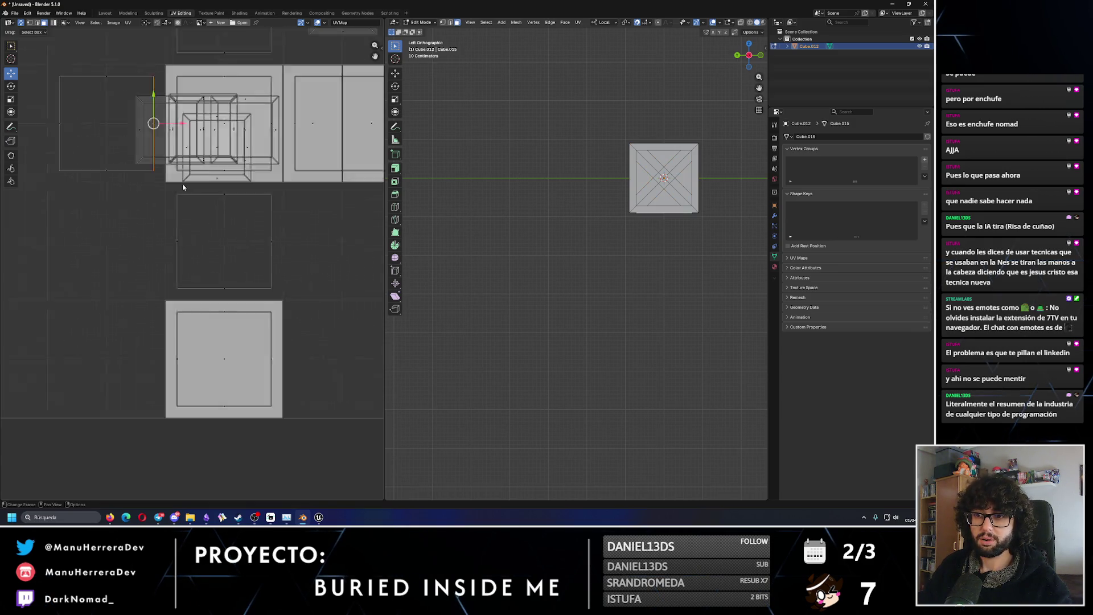
{"action": "key", "text": "alt+a"}
{"action": "left_click", "coordinate": [111, 178]}
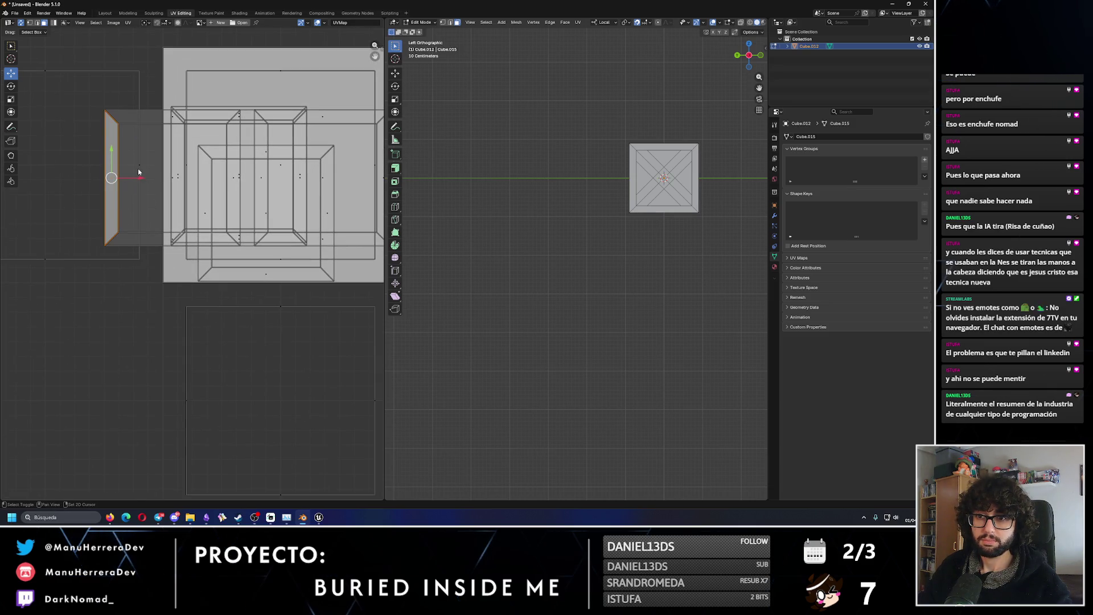
{"action": "left_click", "coordinate": [173, 179], "text": "shift"}
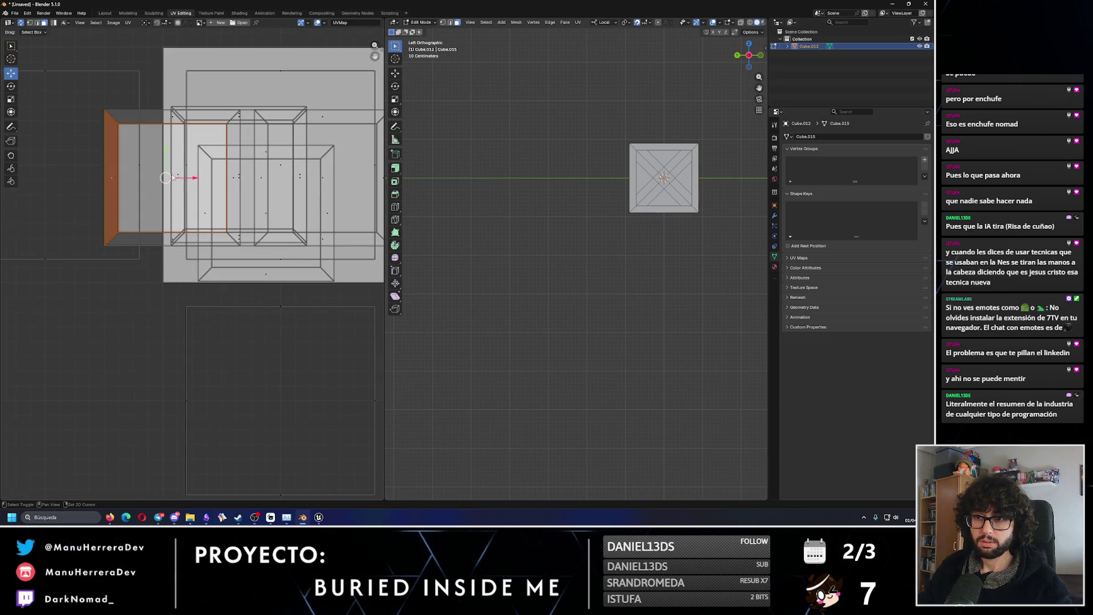
{"action": "left_click", "coordinate": [173, 120], "text": "shift"}
{"action": "left_click", "coordinate": [233, 178], "text": "shift"}
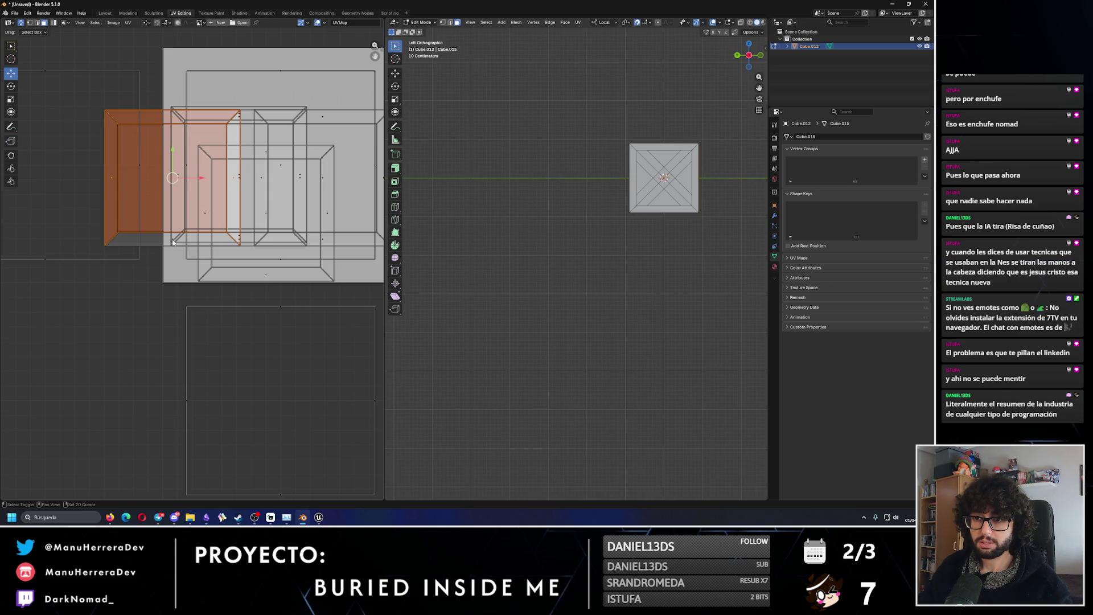
{"action": "scroll", "coordinate": [172, 242], "scroll_direction": "down", "scroll_amount": 5}
{"action": "key", "text": "g"}
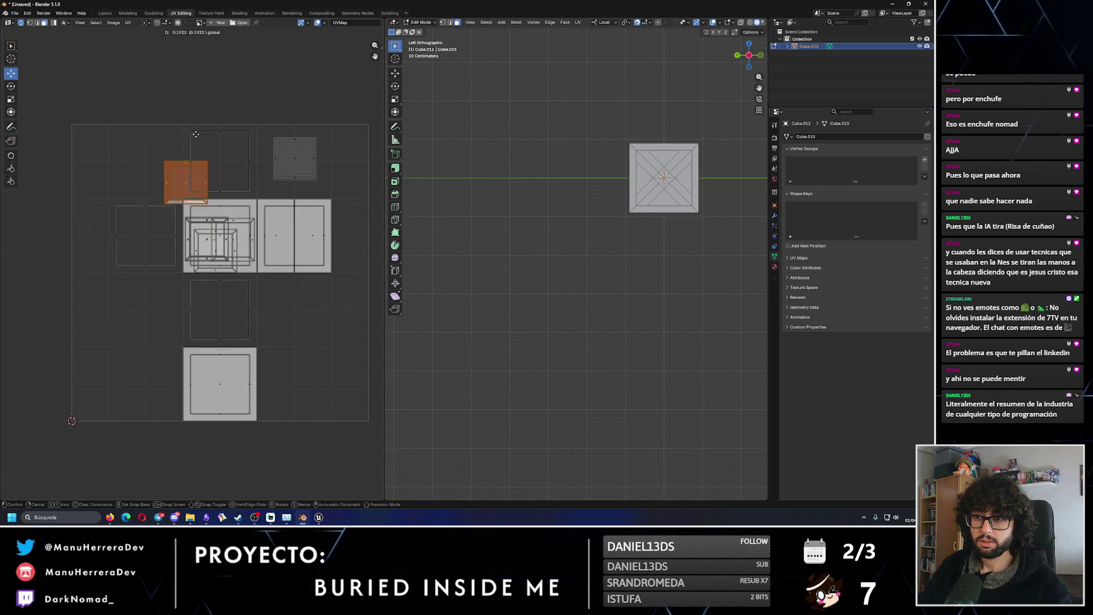
{"action": "left_click", "coordinate": [193, 117]}
{"action": "left_click_drag", "start_coordinate": [191, 175], "coordinate": [355, 174]}
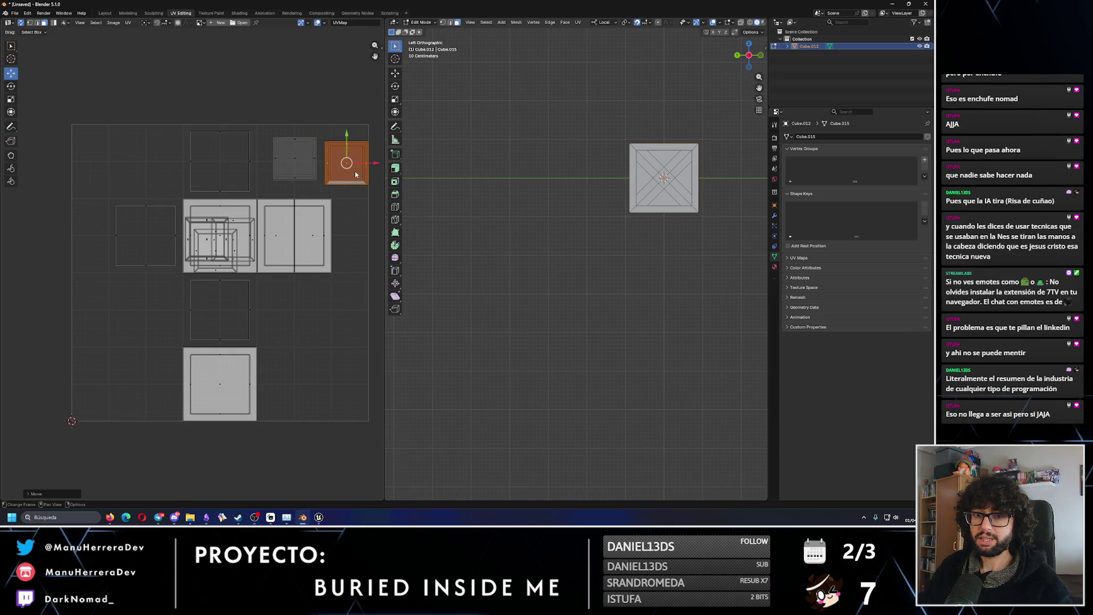
Select the frame island's top, left, right and bottom strips plus the inner panel face.
{"action": "scroll", "coordinate": [319, 242], "scroll_direction": "up", "scroll_amount": 5}
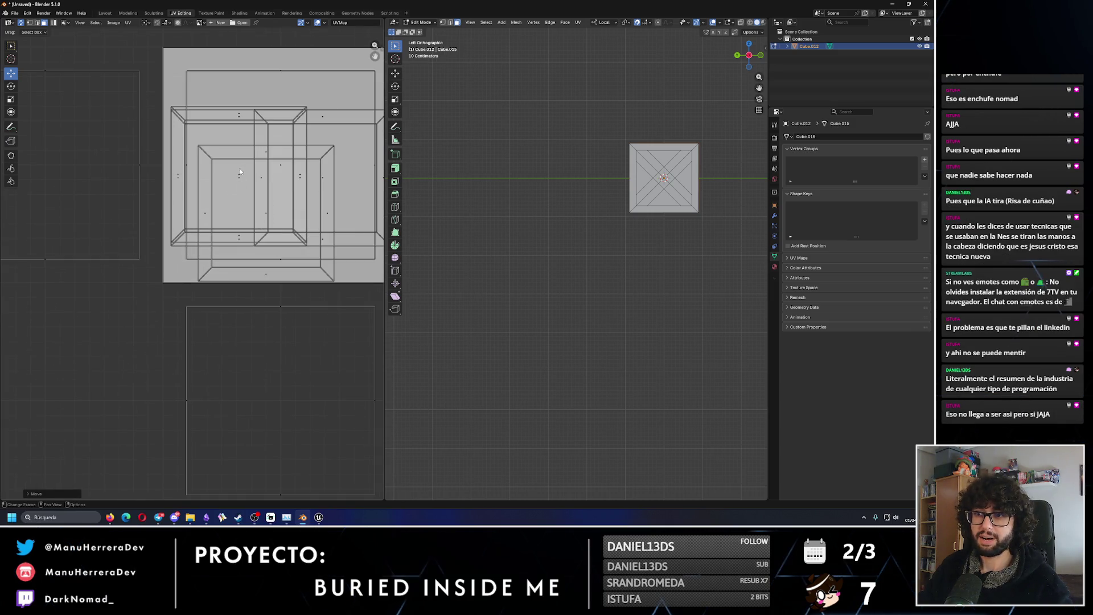
{"action": "left_click", "coordinate": [240, 116], "text": "shift"}
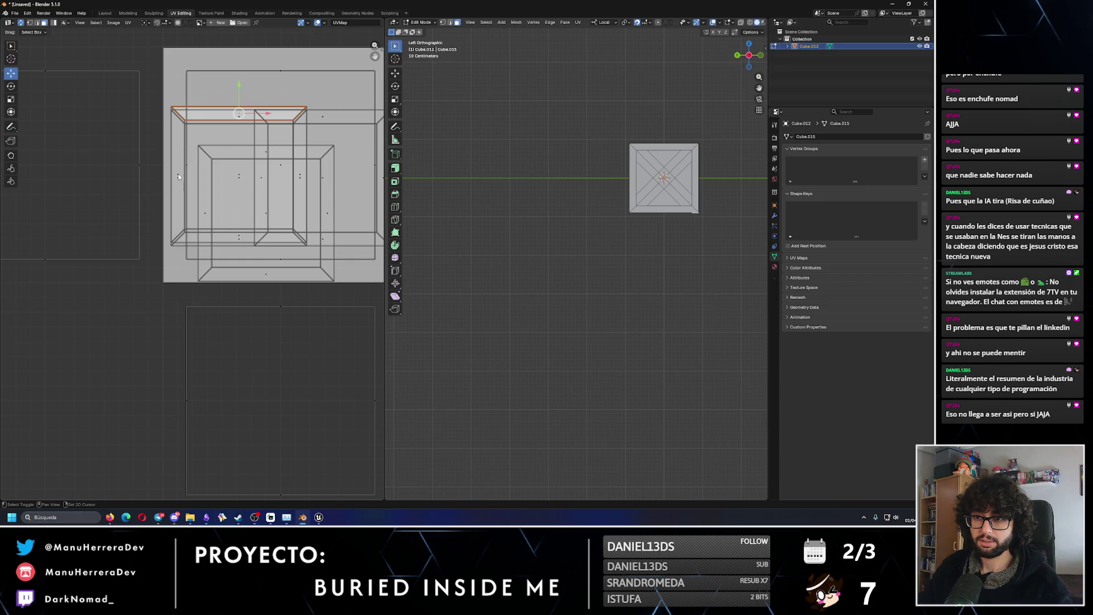
{"action": "left_click", "coordinate": [178, 177], "text": "shift"}
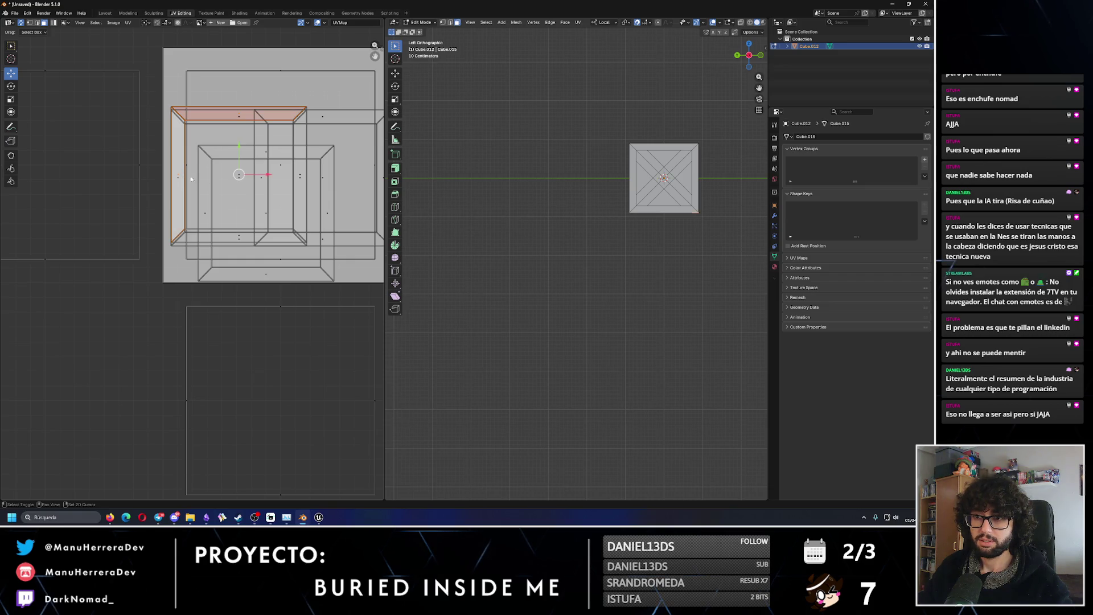
{"action": "left_click", "coordinate": [206, 207], "text": "shift"}
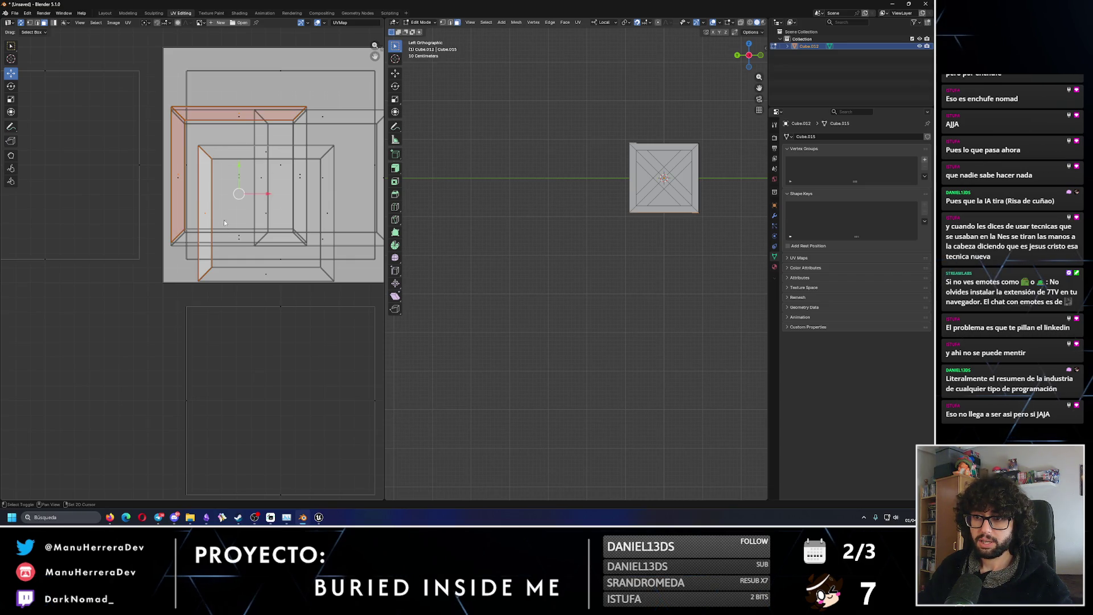
{"action": "left_click", "coordinate": [178, 177]}
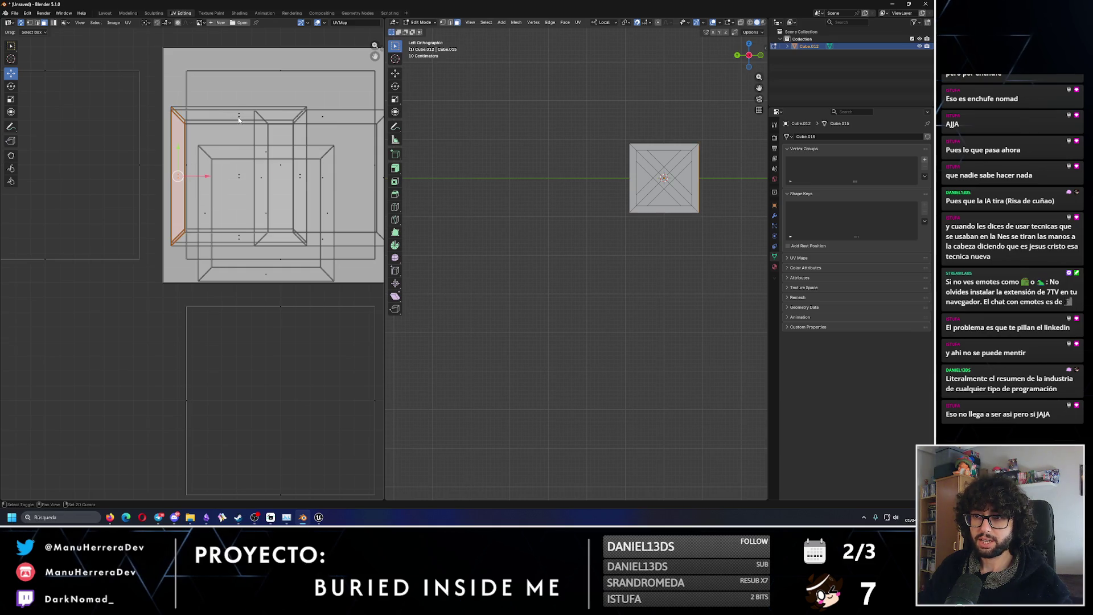
{"action": "left_click", "coordinate": [239, 117], "text": "shift"}
{"action": "left_click", "coordinate": [299, 176], "text": "shift"}
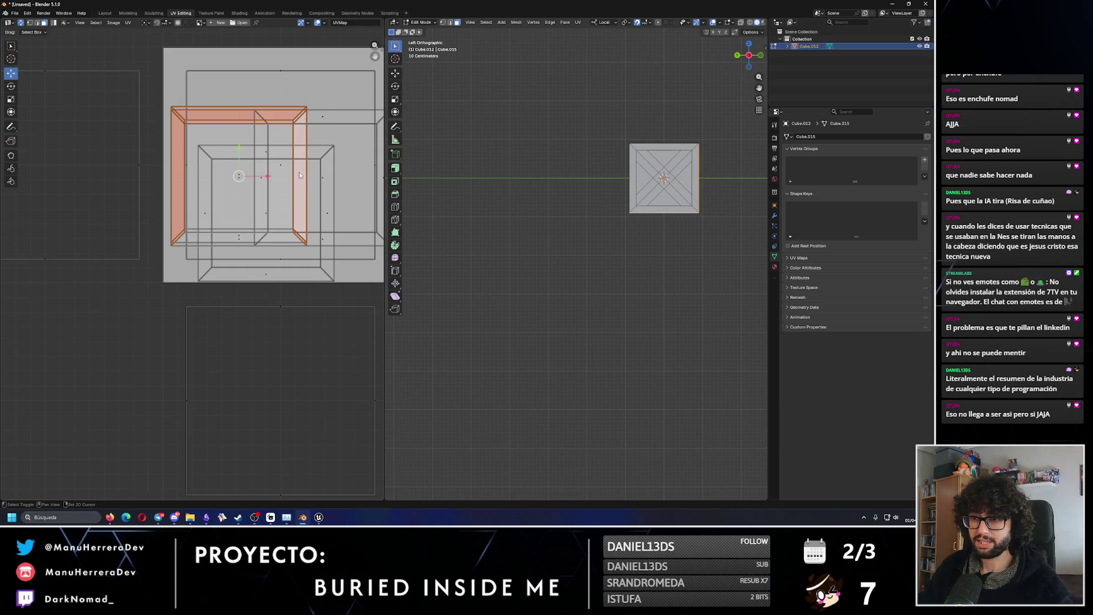
{"action": "left_click", "coordinate": [239, 242], "text": "shift"}
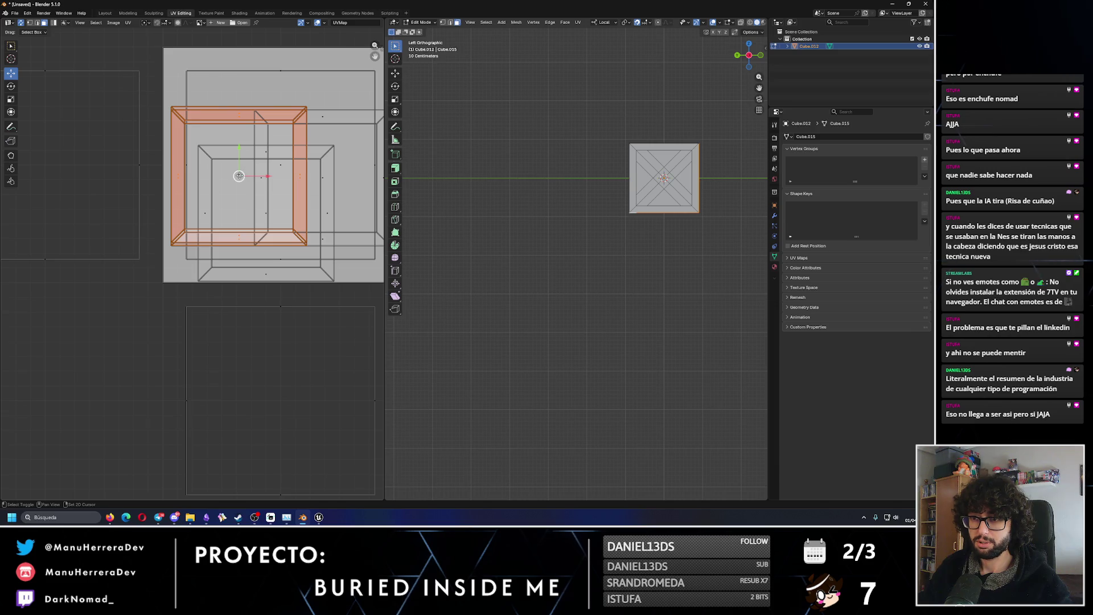
{"action": "left_click", "coordinate": [238, 206]}
{"action": "key", "text": "ctrl+z"}
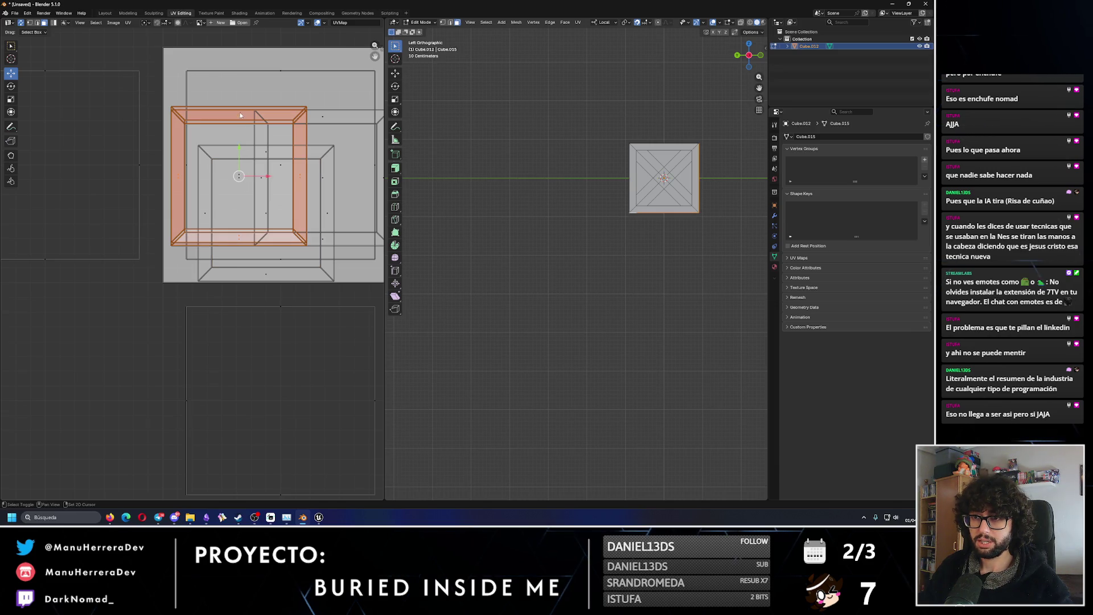
{"action": "left_click", "coordinate": [240, 115], "text": "shift"}
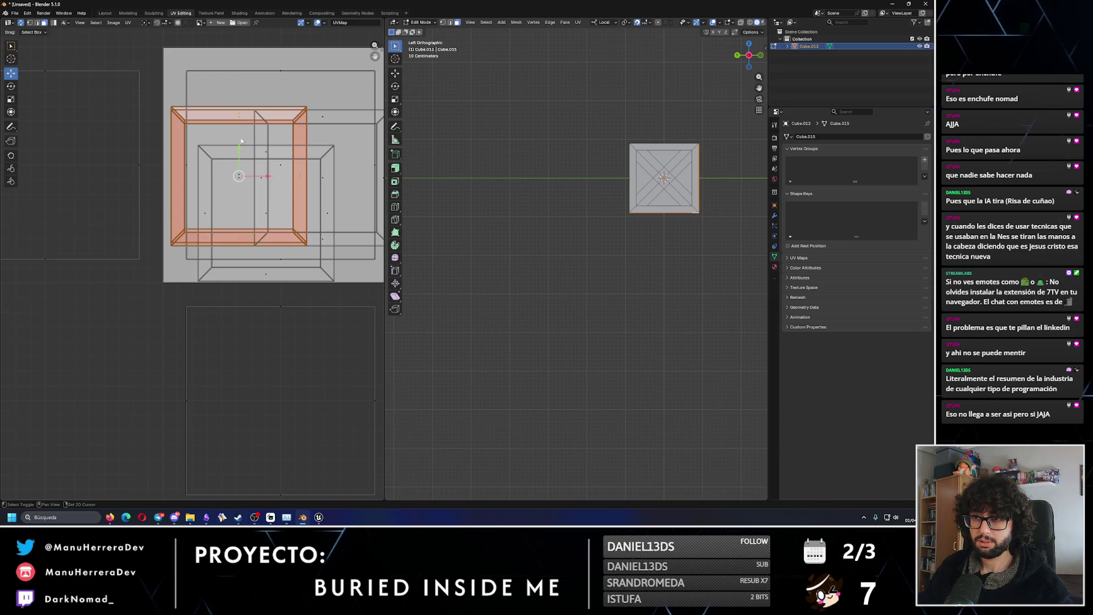
{"action": "left_click", "coordinate": [244, 188], "text": "shift"}
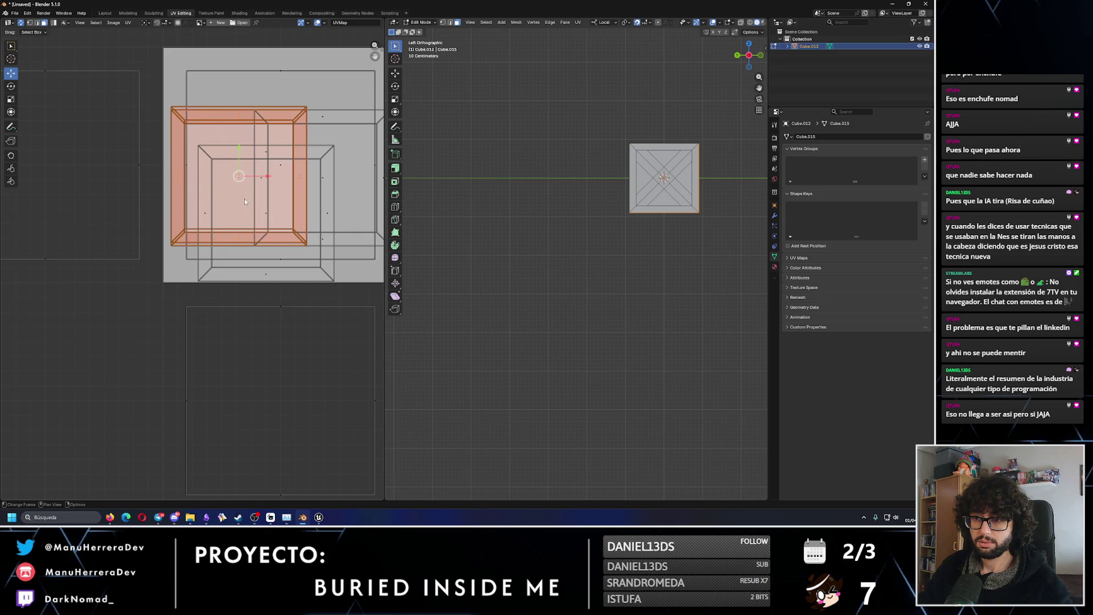
{"action": "scroll", "coordinate": [245, 199], "scroll_direction": "down", "scroll_amount": 3}
Move the frame island into empty space on the right and begin selecting its strips.
{"action": "middle_click_drag", "start_coordinate": [307, 225], "coordinate": [191, 246]}
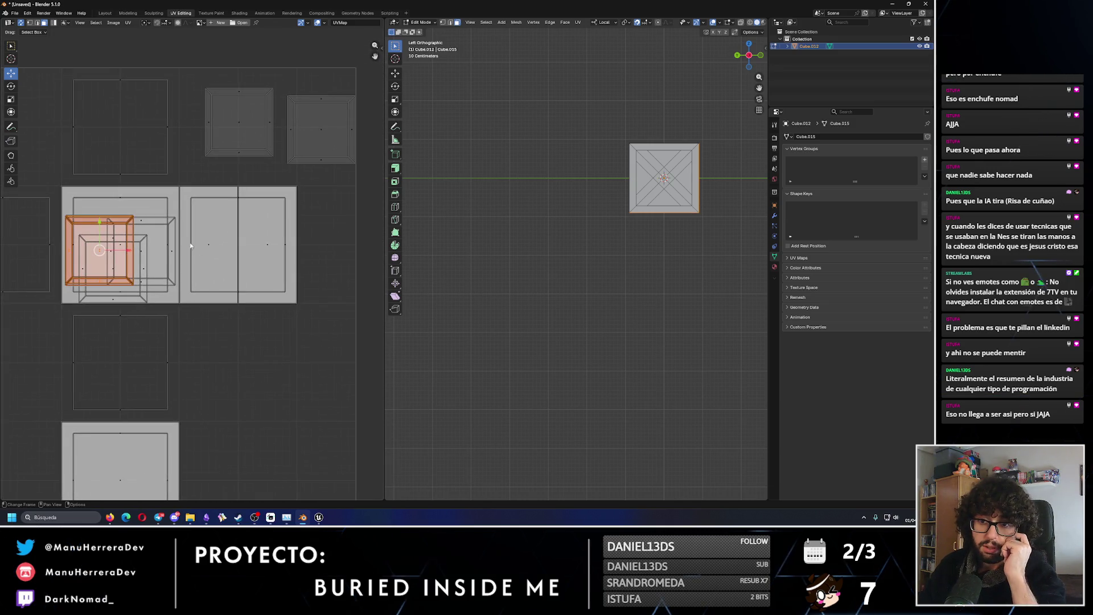
{"action": "key", "text": "g"}
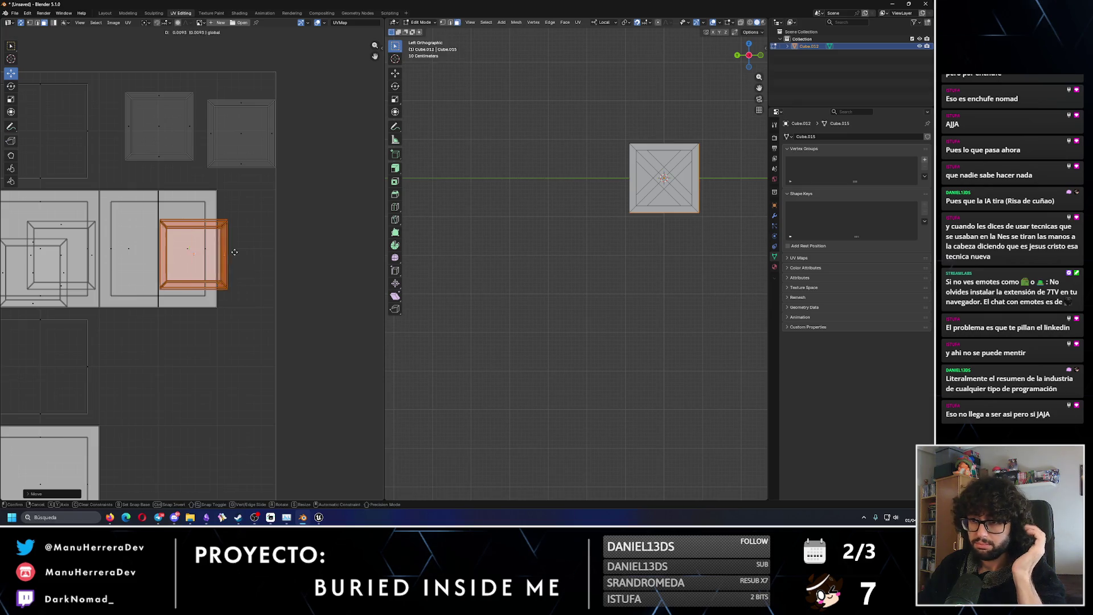
{"action": "left_click", "coordinate": [317, 302]}
{"action": "left_click_drag", "start_coordinate": [349, 323], "coordinate": [256, 266]}
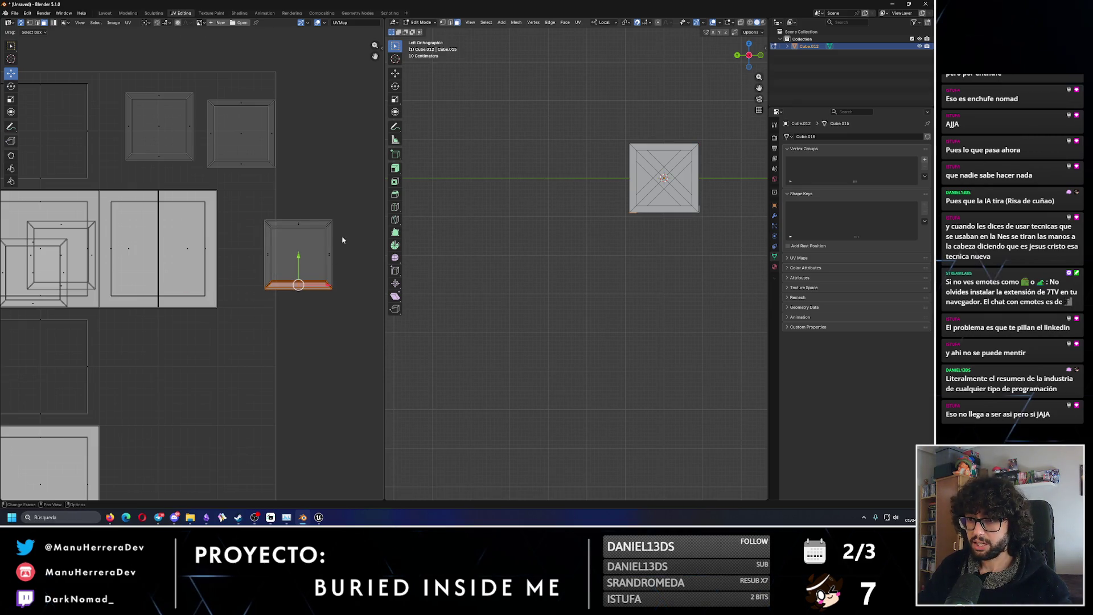
{"action": "scroll", "coordinate": [342, 240], "scroll_direction": "up", "scroll_amount": 3}
{"action": "middle_click_drag", "start_coordinate": [327, 220], "coordinate": [159, 268]}
{"action": "scroll", "coordinate": [256, 220], "scroll_direction": "up", "scroll_amount": 1}
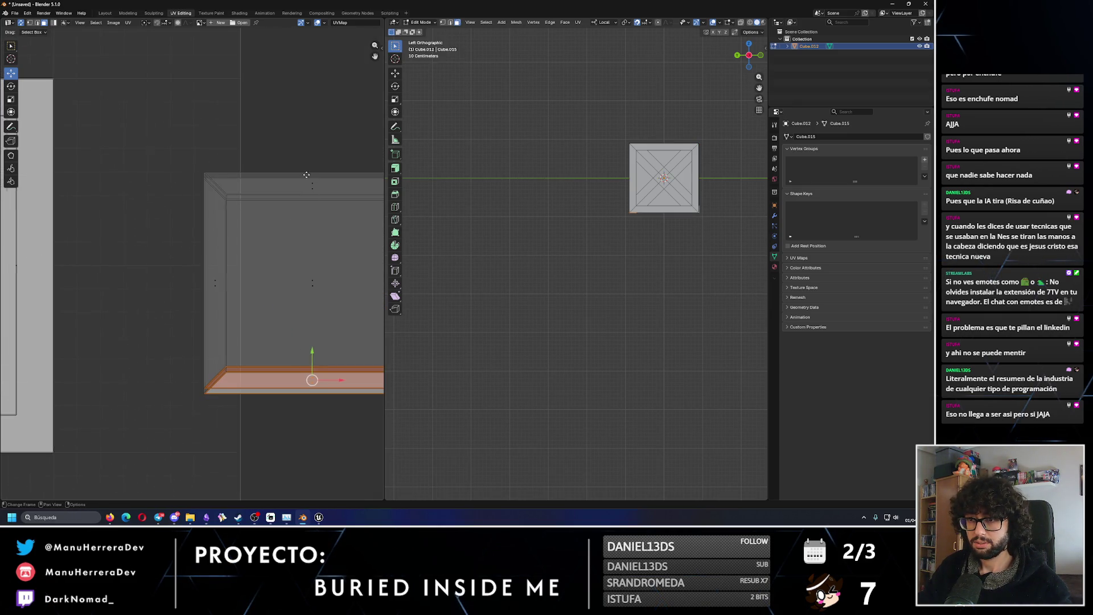
{"action": "middle_click_drag", "start_coordinate": [306, 175], "coordinate": [266, 179]}
{"action": "left_click_drag", "start_coordinate": [265, 179], "coordinate": [258, 204]}
{"action": "left_click", "coordinate": [169, 279], "text": "shift"}
{"action": "middle_click_drag", "start_coordinate": [274, 277], "coordinate": [236, 271]}
Reselect the frame island's central face with its top, left and right strips, and move it up-right.
{"action": "key", "text": "alt+a"}
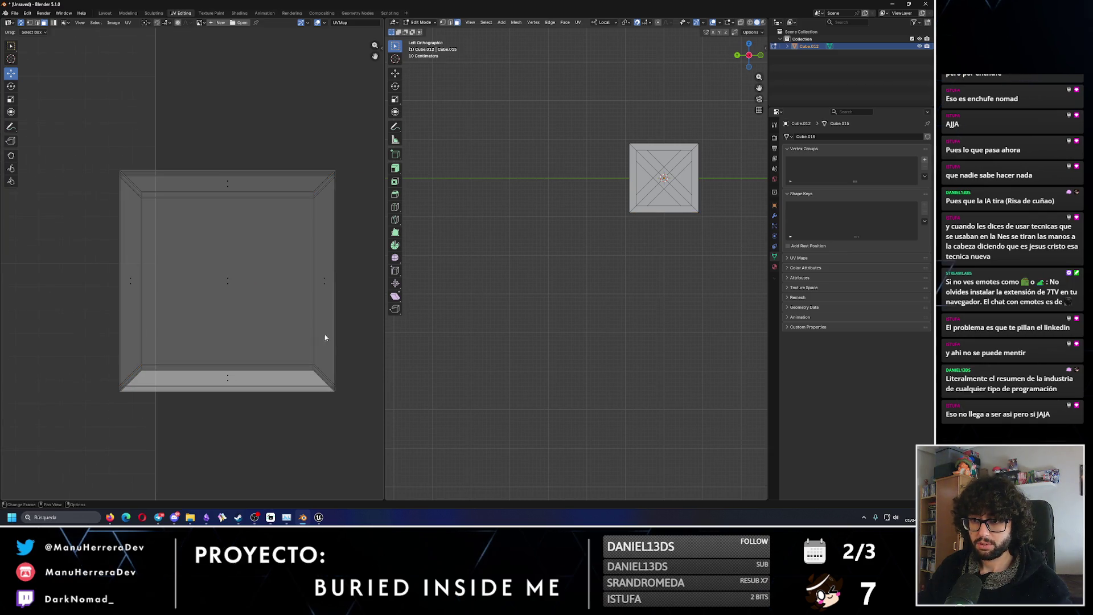
{"action": "left_click", "coordinate": [239, 281]}
{"action": "left_click", "coordinate": [224, 175], "text": "shift"}
{"action": "left_click", "coordinate": [136, 278], "text": "shift"}
{"action": "left_click", "coordinate": [325, 276], "text": "shift"}
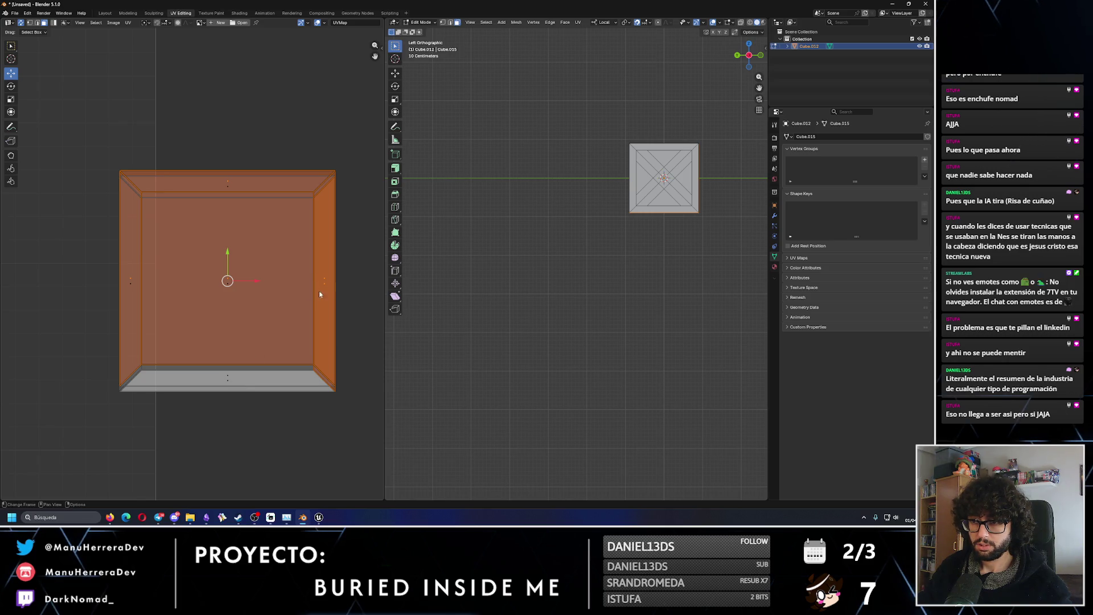
{"action": "left_click", "coordinate": [319, 281], "text": "shift"}
{"action": "scroll", "coordinate": [231, 376], "scroll_direction": "up", "scroll_amount": 2}
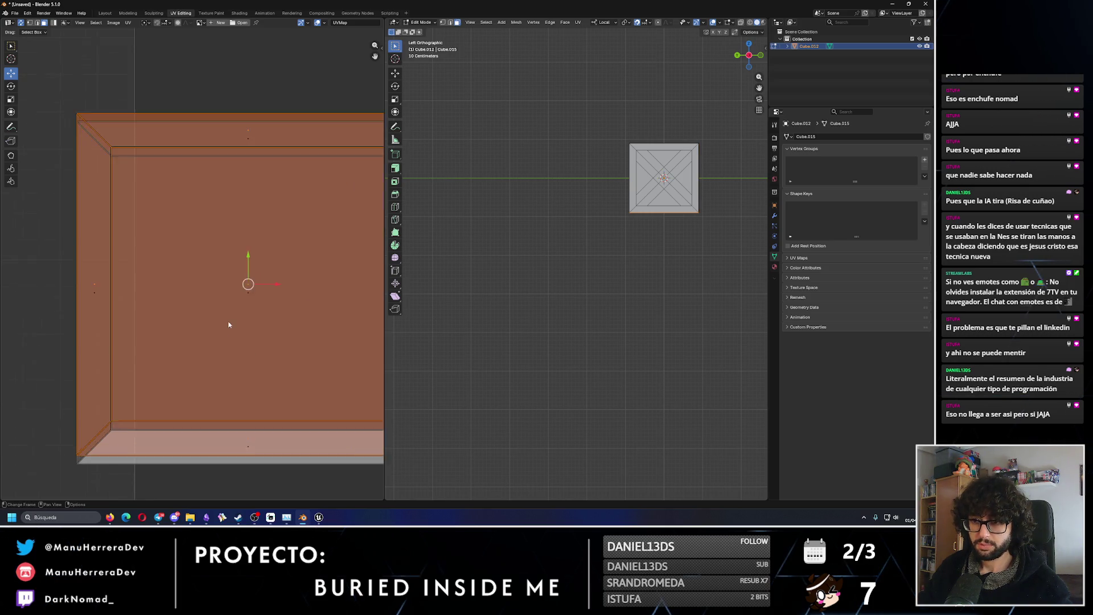
{"action": "scroll", "coordinate": [205, 290], "scroll_direction": "down", "scroll_amount": 5}
{"action": "mouse_move", "coordinate": [209, 250]}
{"action": "left_mouse_down"}
{"action": "mouse_move", "coordinate": [209, 124]}
{"action": "mouse_move", "coordinate": [286, 146]}
{"action": "left_mouse_up"}
Select the bevel and central faces of the upper and lower islands and slide them right.
{"action": "middle_click_drag", "start_coordinate": [231, 232], "coordinate": [365, 180]}
{"action": "scroll", "coordinate": [365, 180], "scroll_direction": "down", "scroll_amount": 3}
{"action": "scroll", "coordinate": [180, 220], "scroll_direction": "up", "scroll_amount": 3}
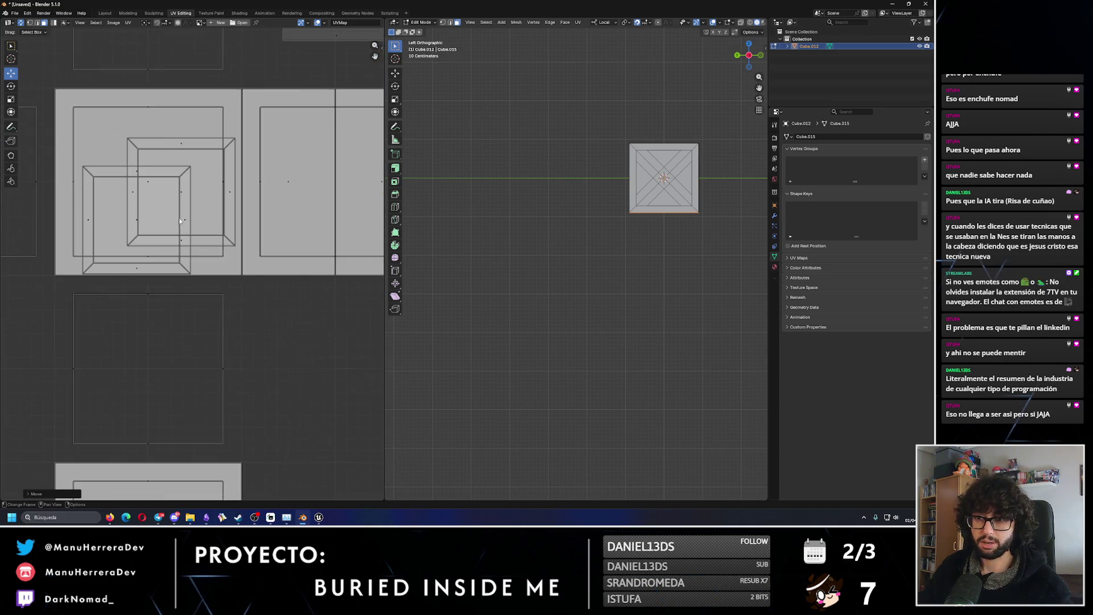
{"action": "scroll", "coordinate": [159, 219], "scroll_direction": "up", "scroll_amount": 1}
{"action": "left_click", "coordinate": [117, 216], "text": "shift"}
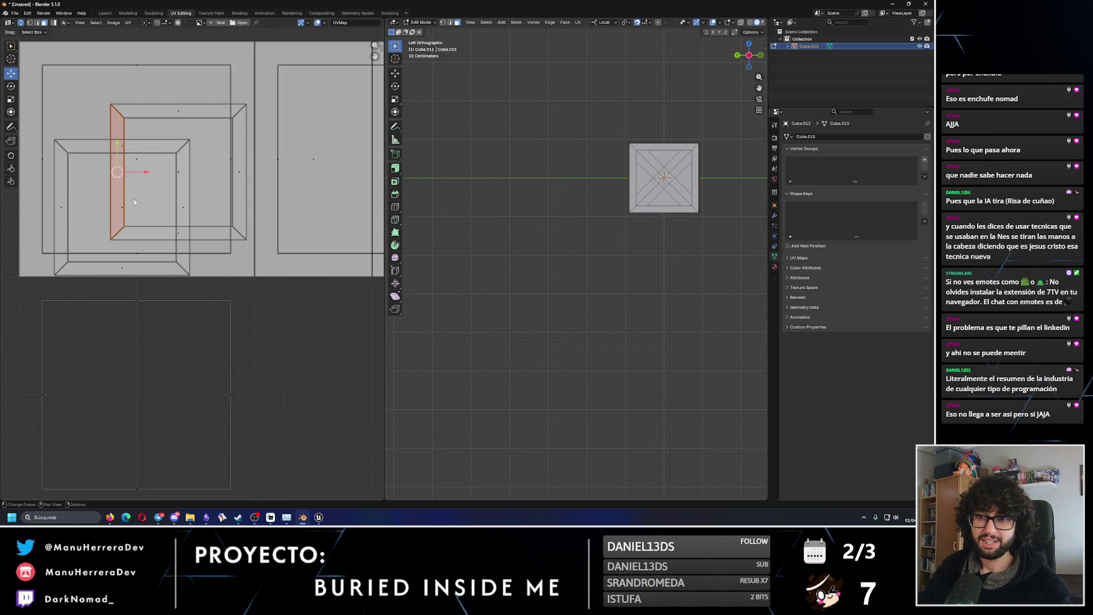
{"action": "left_click", "coordinate": [134, 201], "text": "shift"}
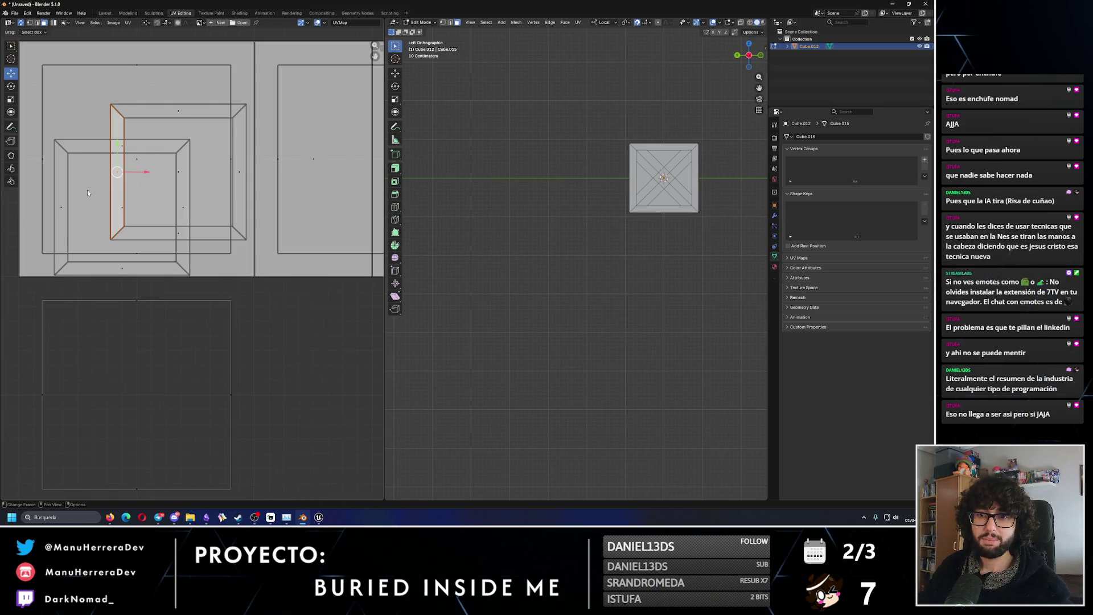
{"action": "left_click", "coordinate": [120, 268], "text": "shift"}
{"action": "left_click", "coordinate": [130, 213], "text": "shift"}
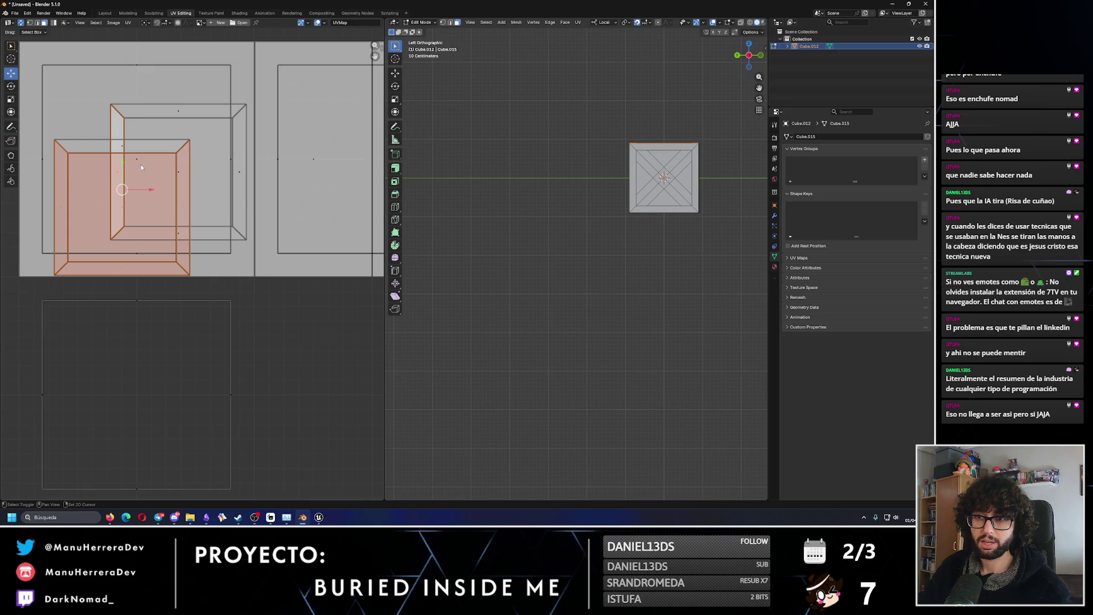
{"action": "scroll", "coordinate": [128, 148], "scroll_direction": "down", "scroll_amount": 4}
{"action": "middle_click_drag", "start_coordinate": [206, 171], "coordinate": [85, 190]}
{"action": "left_click_drag", "start_coordinate": [88, 236], "coordinate": [283, 237]}
{"action": "middle_click_drag", "start_coordinate": [274, 243], "coordinate": [195, 234]}
{"action": "left_click_drag", "start_coordinate": [206, 231], "coordinate": [362, 230]}
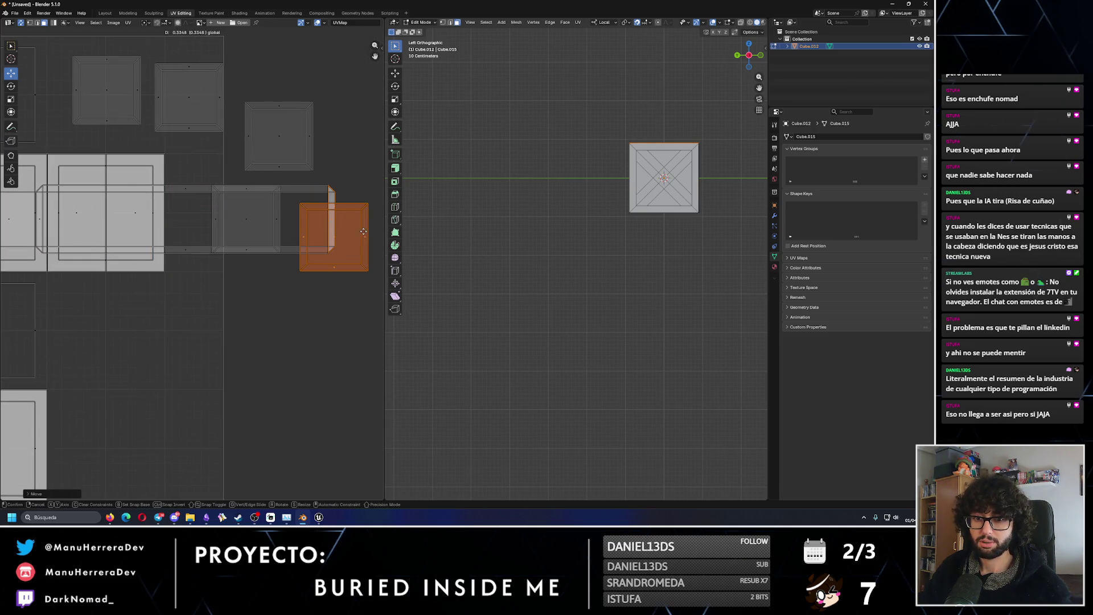
Move another UV island to the left, cancelling a further sideways slide.
{"action": "middle_click_drag", "start_coordinate": [62, 229], "coordinate": [150, 228]}
{"action": "mouse_move", "coordinate": [330, 228]}
{"action": "left_mouse_down"}
{"action": "mouse_move", "coordinate": [336, 236]}
{"action": "mouse_move", "coordinate": [66, 237]}
{"action": "left_mouse_up"}
{"action": "middle_click_drag", "start_coordinate": [212, 242], "coordinate": [269, 234]}
{"action": "scroll", "coordinate": [270, 234], "scroll_direction": "up", "scroll_amount": 3}
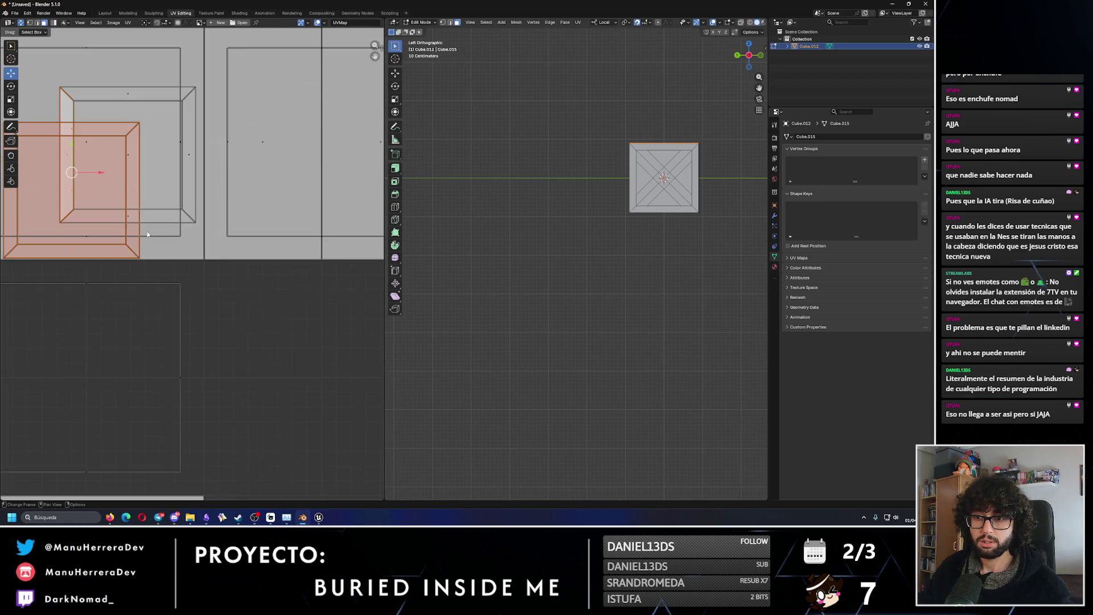
{"action": "middle_click_drag", "start_coordinate": [135, 200], "coordinate": [193, 194]}
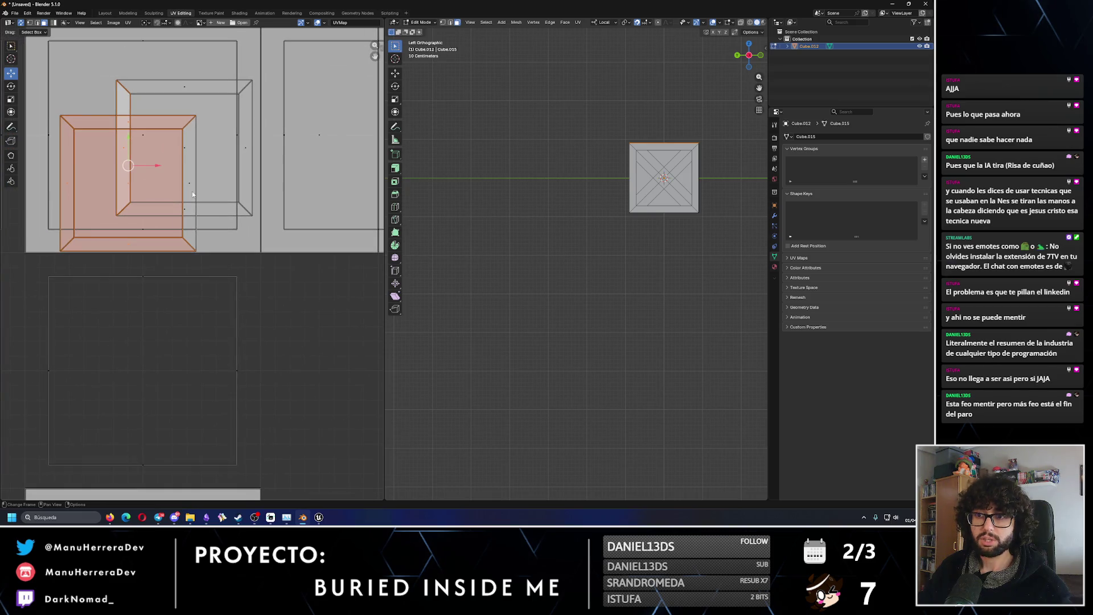
{"action": "scroll", "coordinate": [185, 181], "scroll_direction": "down", "scroll_amount": 3}
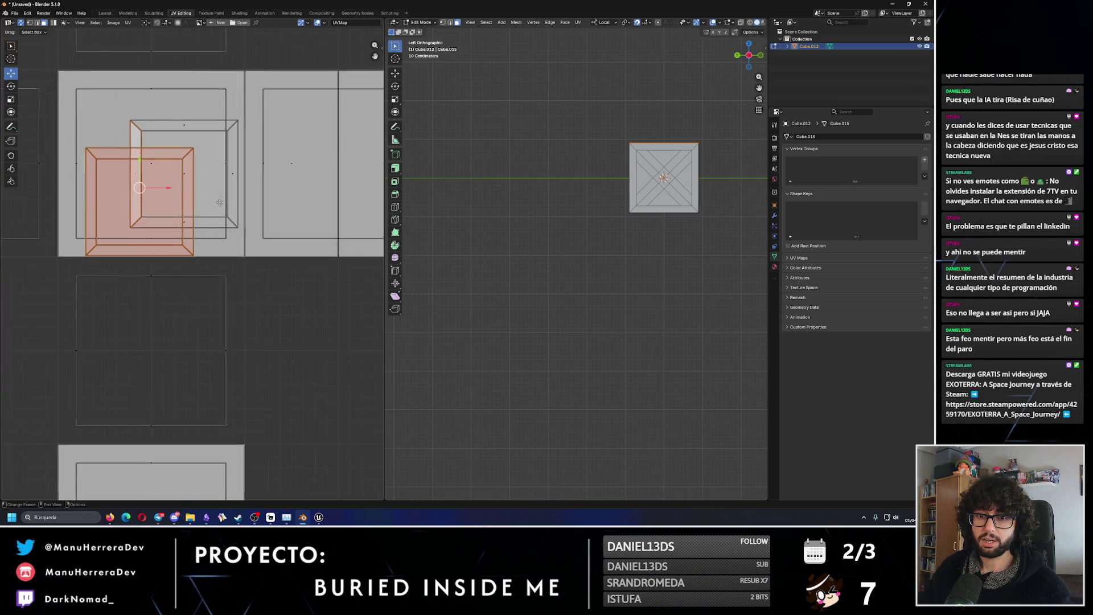
{"action": "left_click_drag", "start_coordinate": [161, 224], "coordinate": [270, 234]}
{"action": "key", "text": "Escape"}
{"action": "scroll", "coordinate": [129, 206], "scroll_direction": "up", "scroll_amount": 3}
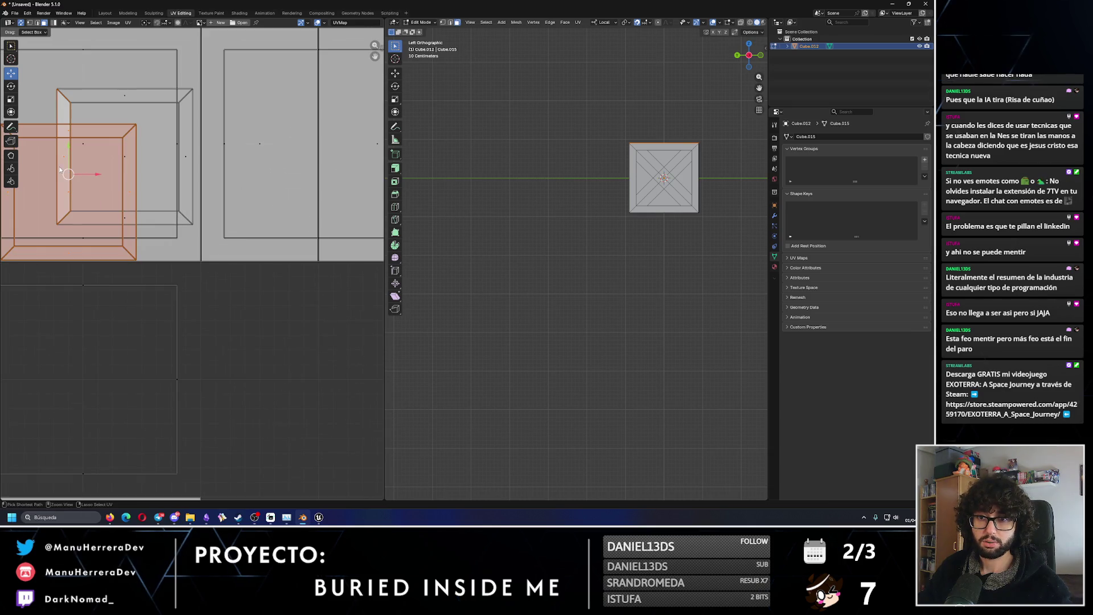
{"action": "scroll", "coordinate": [127, 206], "scroll_direction": "down", "scroll_amount": 5}
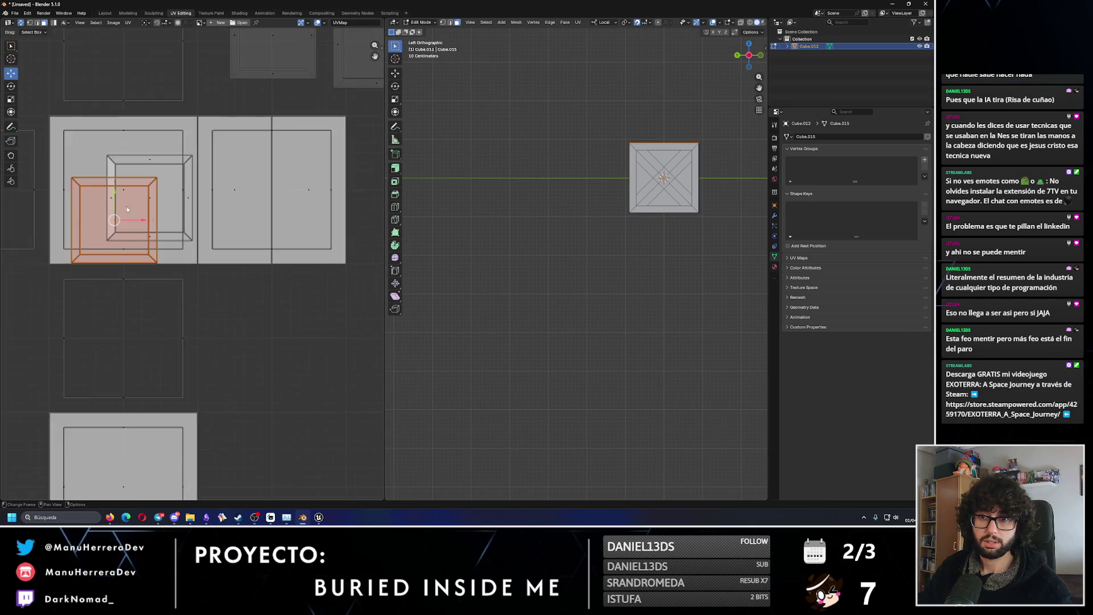
Box-select the whole inner panel island, move it far right and slightly up, then deselect.
{"action": "left_click_drag", "start_coordinate": [106, 230], "coordinate": [350, 231]}
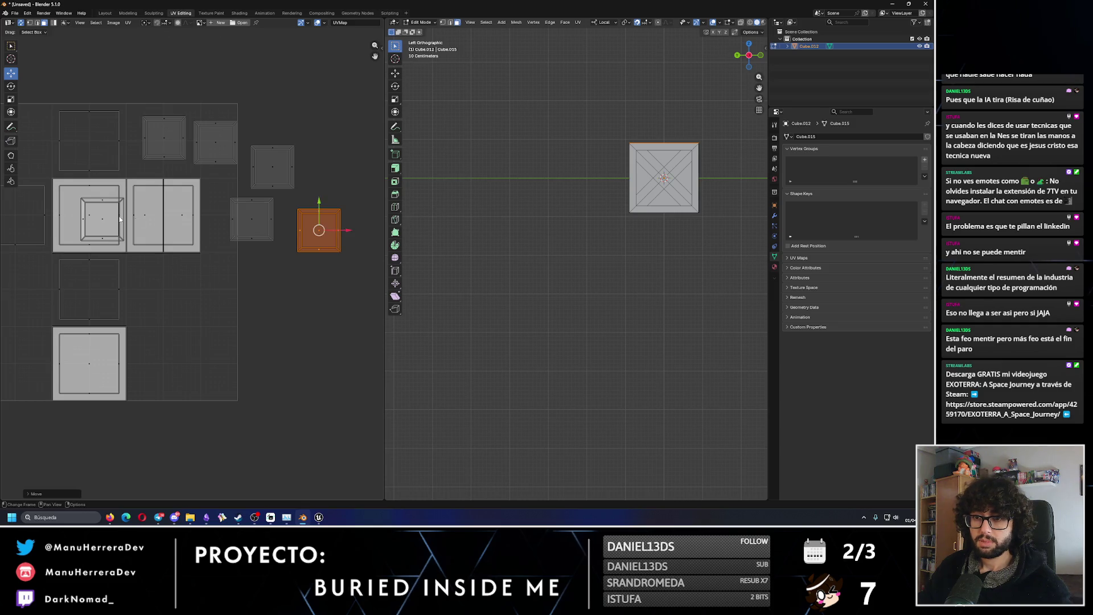
{"action": "scroll", "coordinate": [163, 215], "scroll_direction": "up", "scroll_amount": 4}
{"action": "left_click", "coordinate": [163, 215]}
{"action": "left_click", "coordinate": [152, 137], "text": "shift"}
{"action": "key", "text": "b"}
{"action": "left_click_drag", "start_coordinate": [108, 199], "coordinate": [220, 227]}
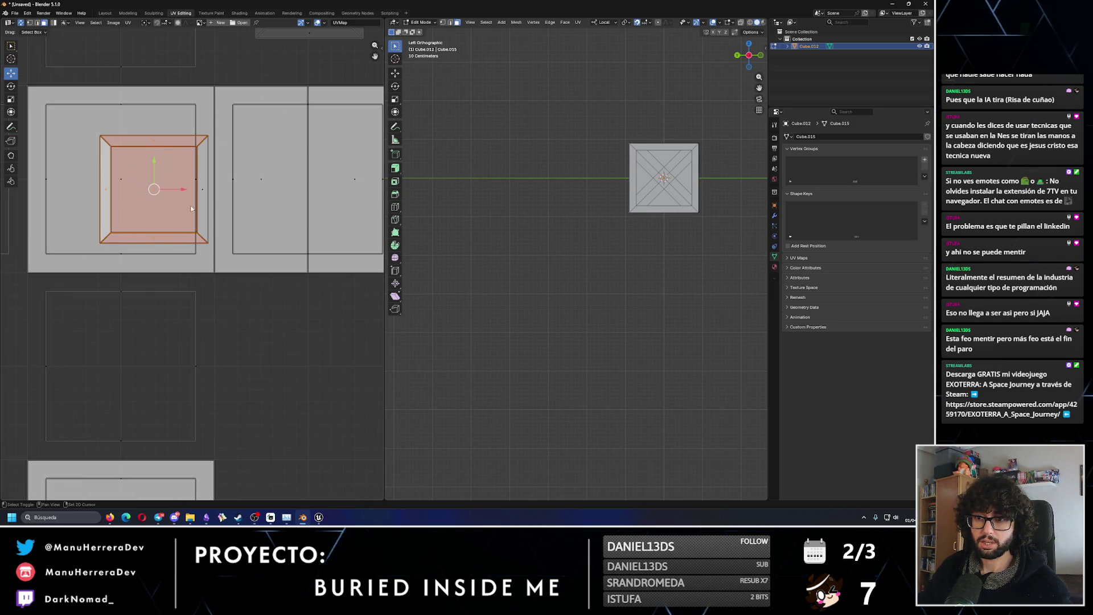
{"action": "scroll", "coordinate": [243, 231], "scroll_direction": "down", "scroll_amount": 5}
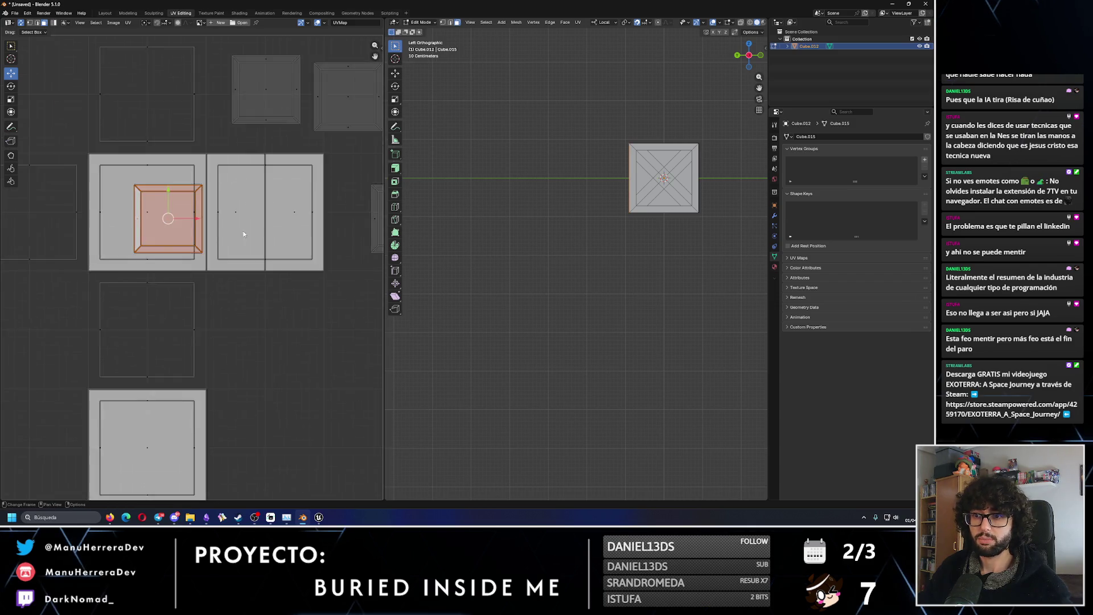
{"action": "mouse_move", "coordinate": [165, 241]}
{"action": "left_mouse_down"}
{"action": "mouse_move", "coordinate": [352, 241]}
{"action": "mouse_move", "coordinate": [329, 199]}
{"action": "left_mouse_up"}
{"action": "scroll", "coordinate": [222, 244], "scroll_direction": "up", "scroll_amount": 1}
{"action": "scroll", "coordinate": [222, 243], "scroll_direction": "down", "scroll_amount": 1}
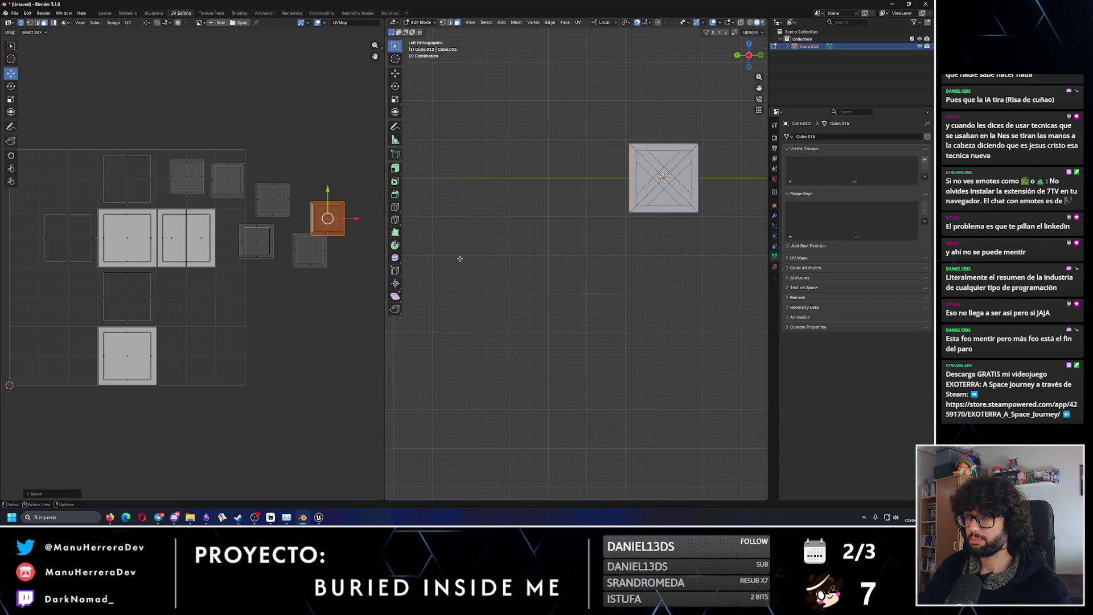
{"action": "left_click", "coordinate": [126, 180]}
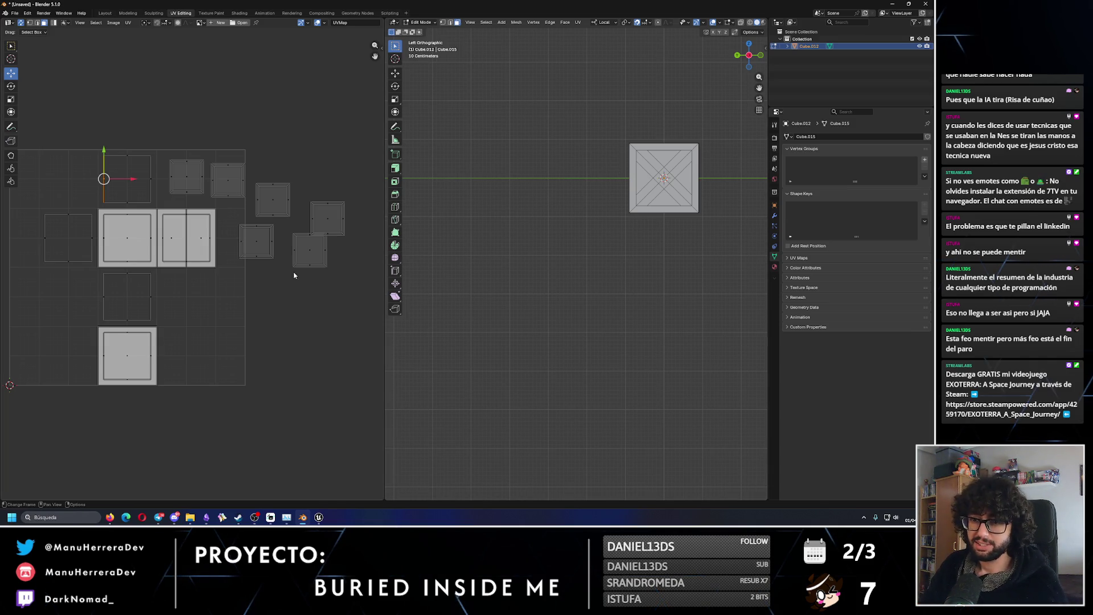
Orbit the 3D view into perspective and select the linked diagonal brace strips.
{"action": "scroll", "coordinate": [193, 267], "scroll_direction": "up", "scroll_amount": 1}
{"action": "left_click", "coordinate": [108, 373]}
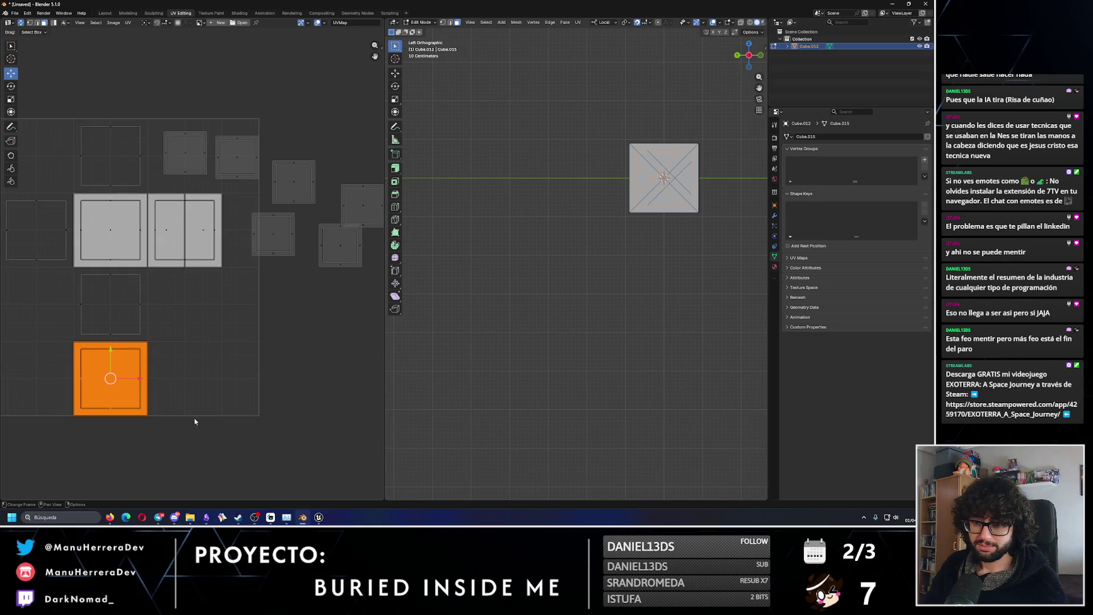
{"action": "mouse_move", "coordinate": [654, 244]}
{"action": "middle_mouse_down"}
{"action": "mouse_move", "coordinate": [652, 192]}
{"action": "mouse_move", "coordinate": [704, 210]}
{"action": "mouse_move", "coordinate": [630, 204]}
{"action": "middle_mouse_up"}
{"action": "key", "text": "alt+a"}
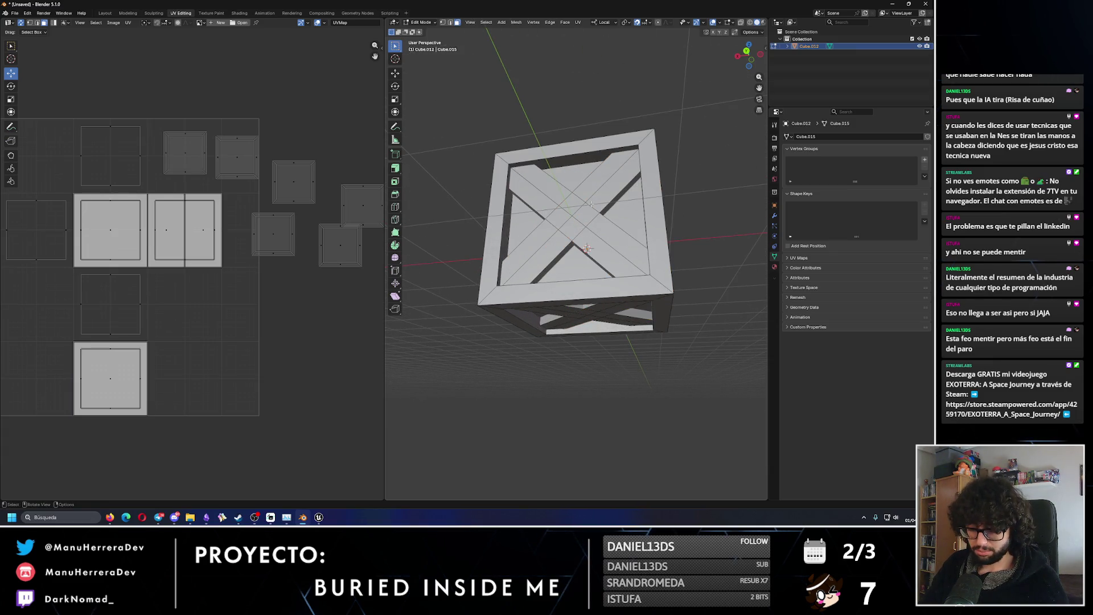
{"action": "key", "text": "l"}
{"action": "key", "text": "l"}
{"action": "scroll", "coordinate": [569, 211], "scroll_direction": "up", "scroll_amount": 2}
{"action": "mouse_move", "coordinate": [569, 210]}
{"action": "middle_mouse_down", "text": "shift"}
{"action": "mouse_move", "coordinate": [533, 186]}
{"action": "mouse_move", "coordinate": [585, 202]}
{"action": "middle_mouse_up", "text": "shift"}
Clear the selection and switch to Edge select mode in a frontal view.
{"action": "key", "text": "alt+a"}
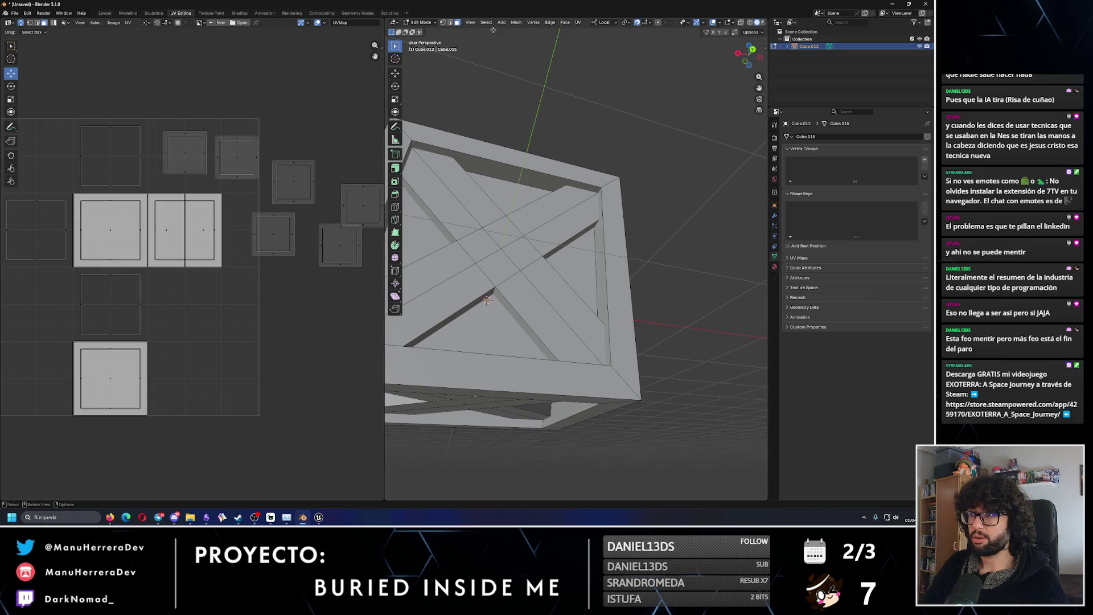
{"action": "key", "text": "2"}
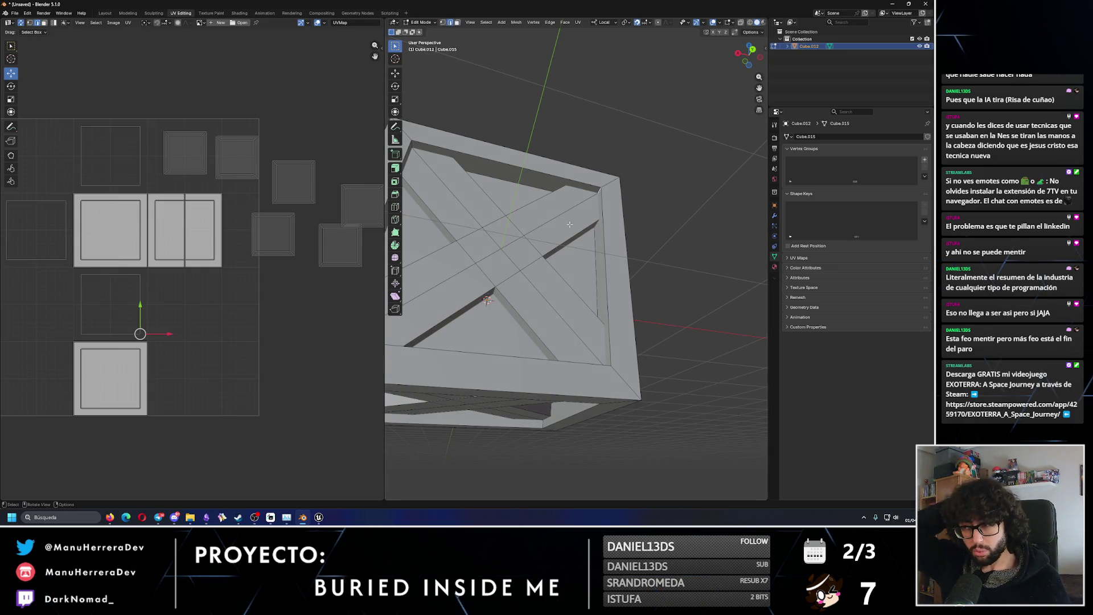
{"action": "middle_click_drag", "start_coordinate": [569, 225], "coordinate": [585, 210]}
{"action": "key", "text": "ctrl+e"}
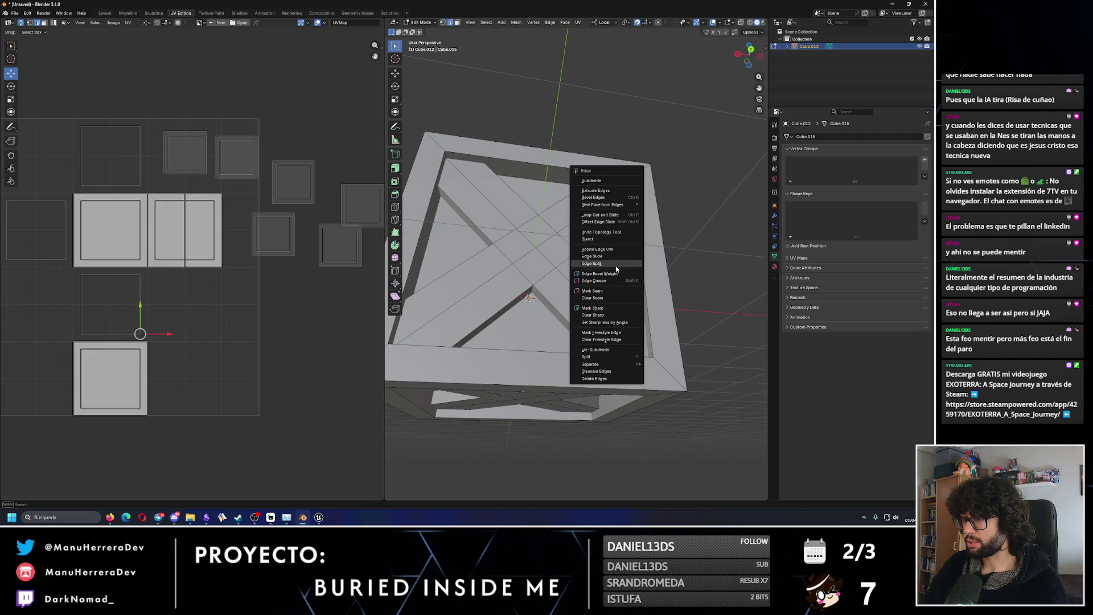
Select the shortest inner edge path on the first frame face and mark it as seams.
{"action": "key", "text": "Escape"}
{"action": "left_click", "coordinate": [560, 181]}
{"action": "left_click", "coordinate": [566, 169], "text": "shift"}
{"action": "left_click", "coordinate": [518, 346], "text": "ctrl"}
{"action": "key", "text": "KP_1"}
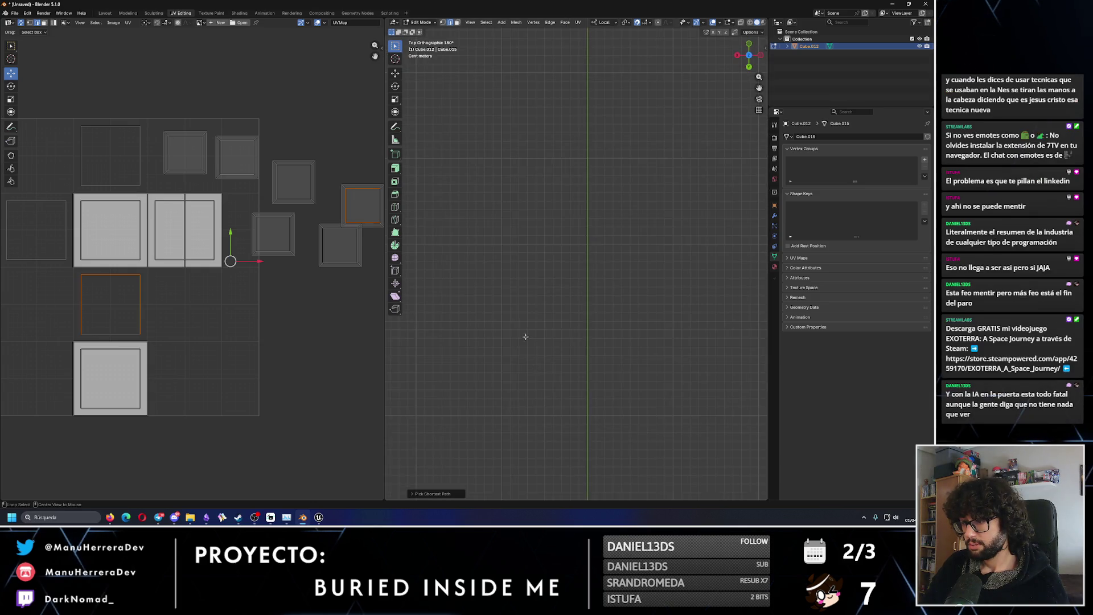
{"action": "scroll", "coordinate": [582, 297], "scroll_direction": "down", "scroll_amount": 4}
{"action": "mouse_move", "coordinate": [582, 298]}
{"action": "middle_mouse_down"}
{"action": "mouse_move", "coordinate": [603, 287]}
{"action": "mouse_move", "coordinate": [523, 296]}
{"action": "mouse_move", "coordinate": [570, 255]}
{"action": "middle_mouse_up"}
{"action": "left_click", "coordinate": [559, 248], "text": "shift"}
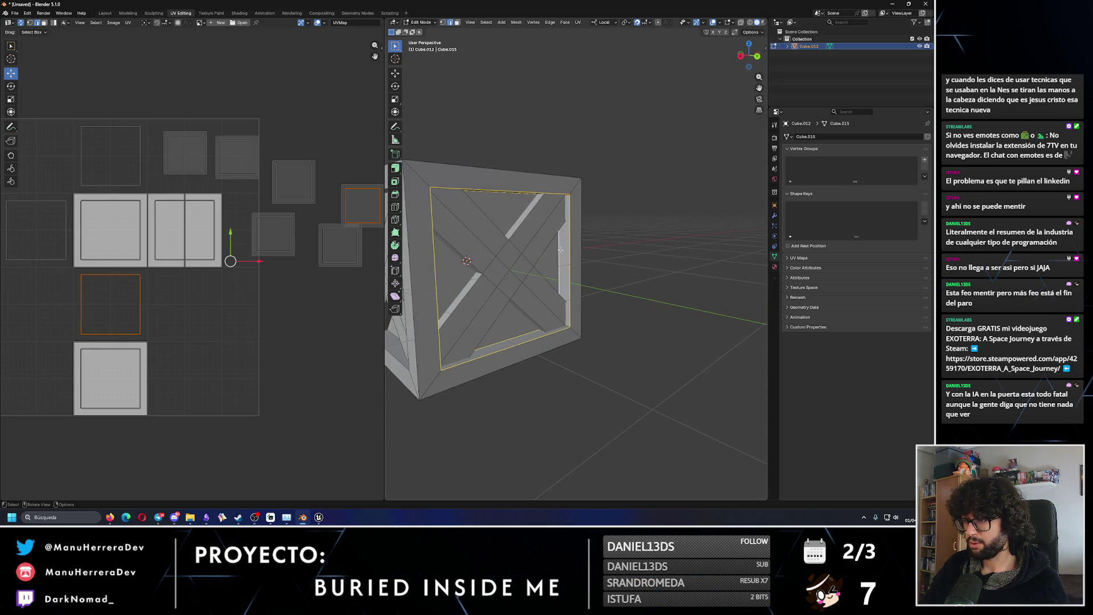
{"action": "key", "text": "ctrl+e"}
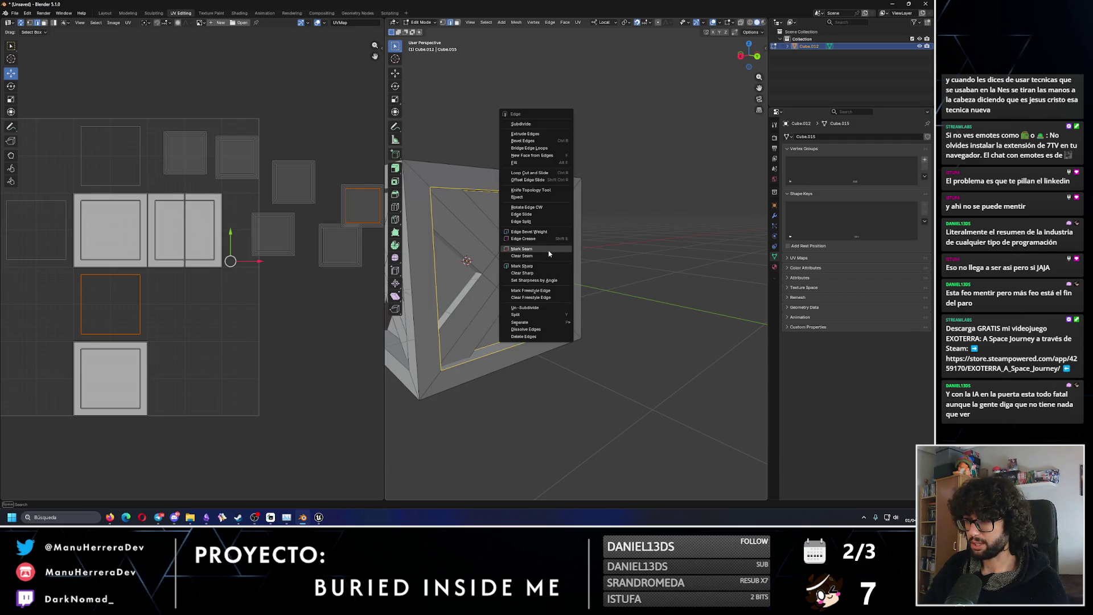
{"action": "left_click", "coordinate": [549, 252]}
{"action": "key", "text": "alt+a"}
Select the next inner panel face behind the braces and mark its border as seams.
{"action": "mouse_move", "coordinate": [683, 273]}
{"action": "middle_mouse_down"}
{"action": "mouse_move", "coordinate": [743, 272]}
{"action": "mouse_move", "coordinate": [592, 209]}
{"action": "middle_mouse_up"}
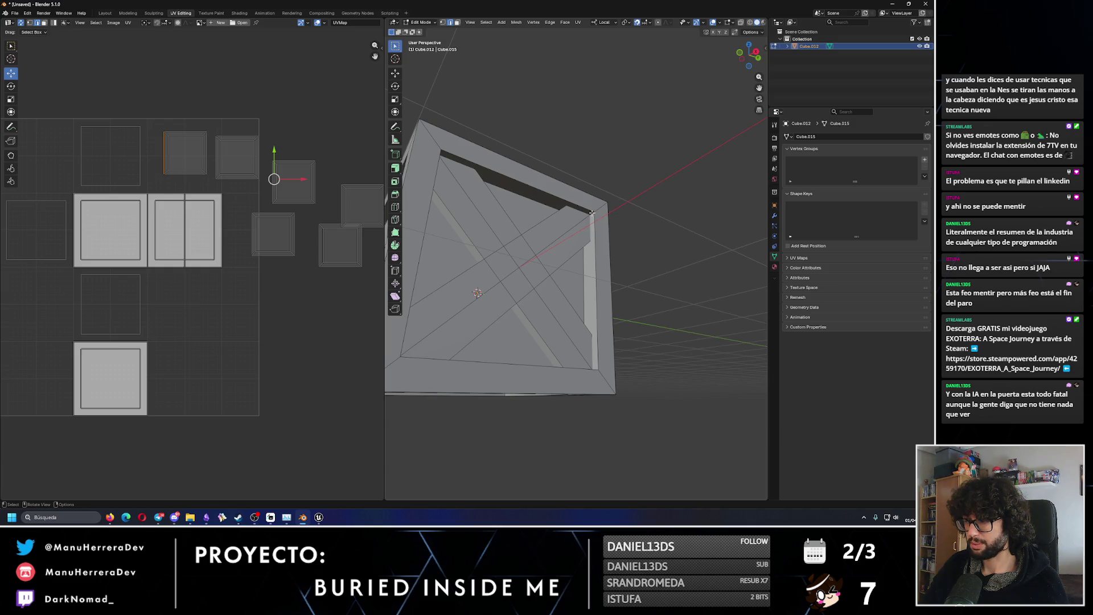
{"action": "right_click", "coordinate": [591, 212]}
{"action": "key", "text": "Escape"}
{"action": "left_click", "coordinate": [559, 197]}
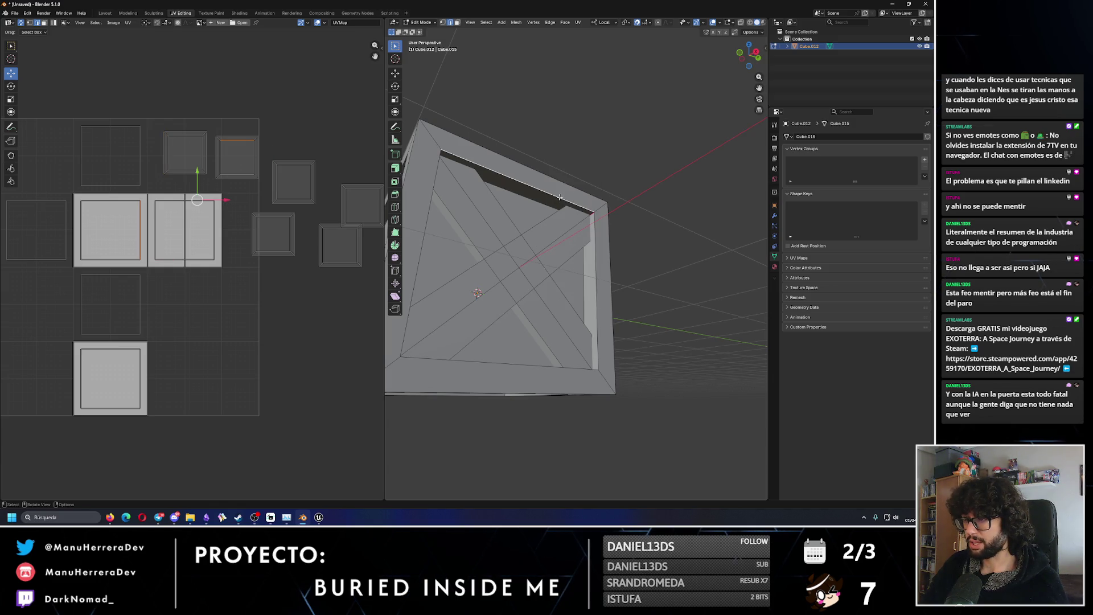
{"action": "mouse_move", "coordinate": [540, 206]}
{"action": "middle_mouse_down"}
{"action": "mouse_move", "coordinate": [501, 307]}
{"action": "mouse_move", "coordinate": [546, 313]}
{"action": "mouse_move", "coordinate": [605, 282]}
{"action": "middle_mouse_up"}
{"action": "left_click", "coordinate": [477, 285], "text": "shift"}
{"action": "scroll", "coordinate": [605, 281], "scroll_direction": "up", "scroll_amount": 4}
{"action": "key", "text": "3"}
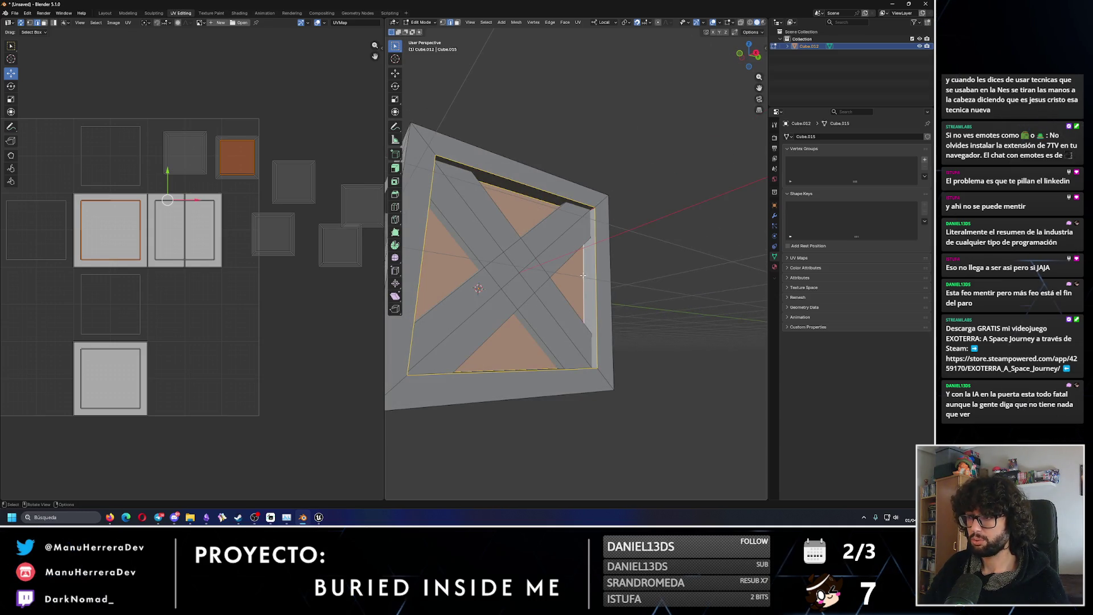
{"action": "key", "text": "ctrl+e"}
{"action": "left_click", "coordinate": [586, 276]}
{"action": "key", "text": "alt+a"}
Select the inner edge loop and panel face on the crate's front.
{"action": "mouse_move", "coordinate": [586, 276]}
{"action": "middle_mouse_down"}
{"action": "mouse_move", "coordinate": [526, 273]}
{"action": "mouse_move", "coordinate": [527, 297]}
{"action": "mouse_move", "coordinate": [597, 152]}
{"action": "middle_mouse_up"}
{"action": "scroll", "coordinate": [527, 298], "scroll_direction": "up", "scroll_amount": 5}
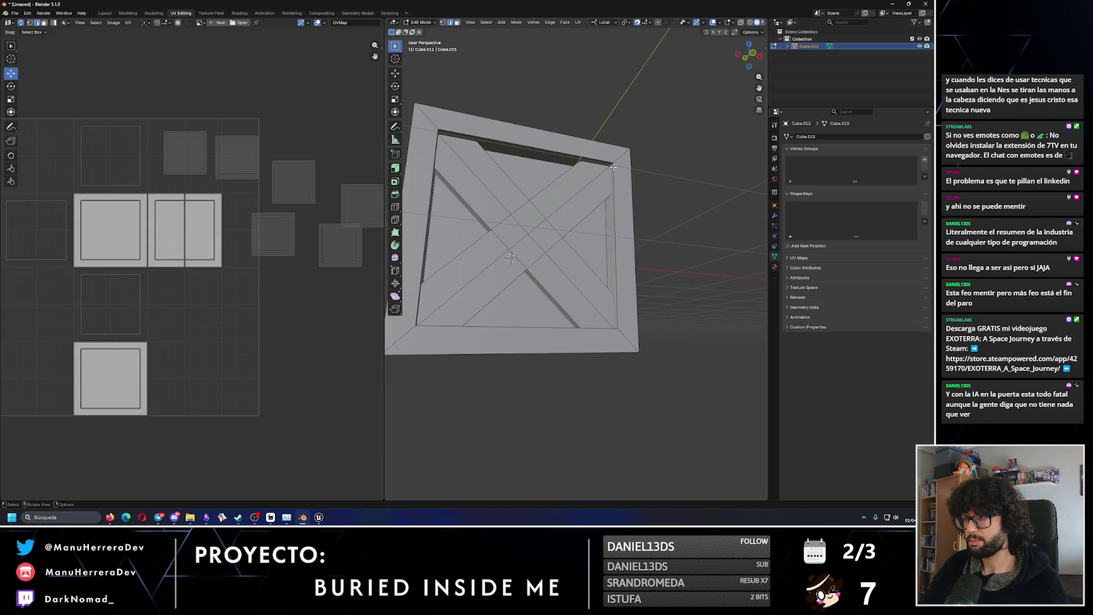
{"action": "right_click", "coordinate": [613, 166]}
{"action": "key", "text": "Escape"}
{"action": "left_click", "coordinate": [560, 163]}
{"action": "mouse_move", "coordinate": [560, 163]}
{"action": "middle_mouse_down"}
{"action": "mouse_move", "coordinate": [571, 234]}
{"action": "mouse_move", "coordinate": [629, 327]}
{"action": "mouse_move", "coordinate": [558, 283]}
{"action": "mouse_move", "coordinate": [591, 304]}
{"action": "mouse_move", "coordinate": [634, 227]}
{"action": "middle_mouse_up"}
{"action": "left_click", "coordinate": [604, 274]}
{"action": "left_click", "coordinate": [559, 293], "text": "alt"}
{"action": "left_click", "coordinate": [631, 229]}
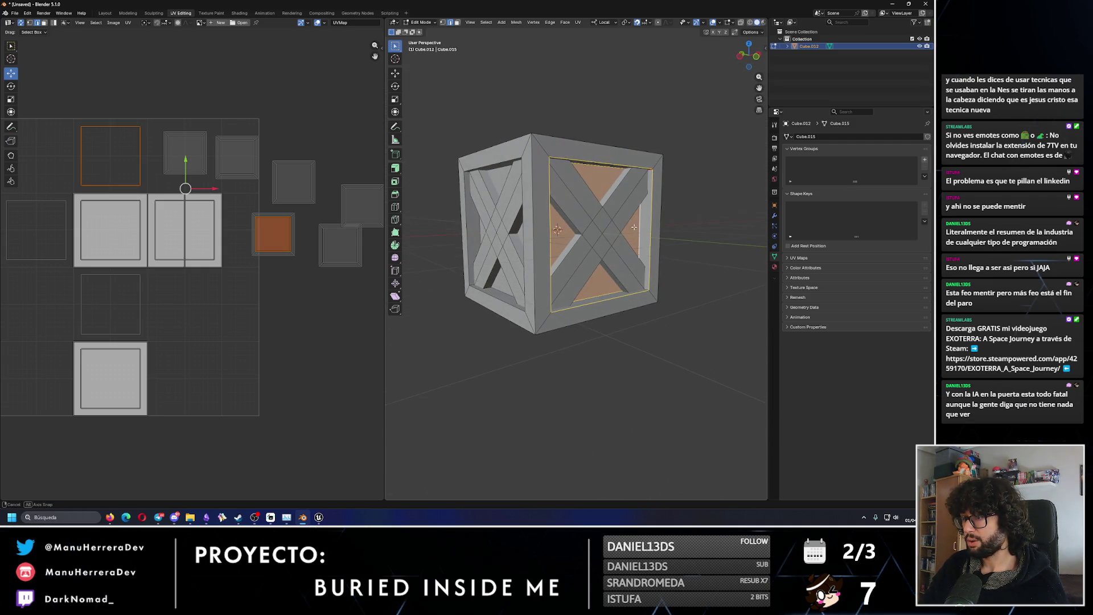
Mark seams on the front inner loop and on the right side's inner panel border.
{"action": "right_click", "coordinate": [640, 228]}
{"action": "left_click", "coordinate": [649, 241]}
{"action": "middle_click_drag", "start_coordinate": [659, 261], "coordinate": [657, 145]}
{"action": "left_click", "coordinate": [656, 152]}
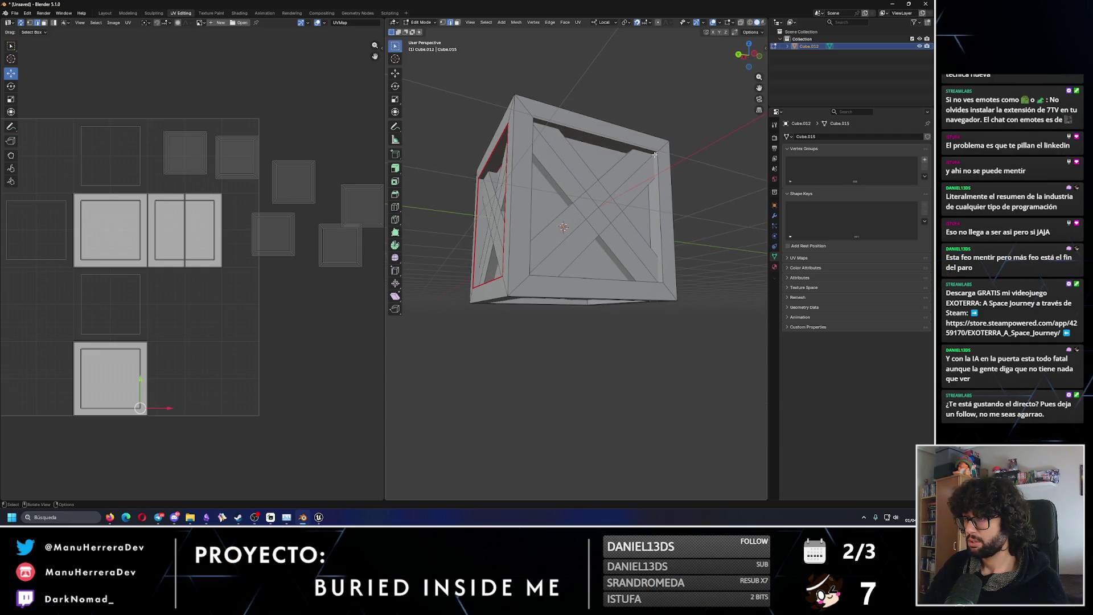
{"action": "left_click", "coordinate": [611, 152]}
{"action": "mouse_move", "coordinate": [612, 151]}
{"action": "middle_mouse_down"}
{"action": "mouse_move", "coordinate": [461, 212]}
{"action": "mouse_move", "coordinate": [640, 239]}
{"action": "middle_mouse_up"}
{"action": "left_click", "coordinate": [646, 215], "text": "shift"}
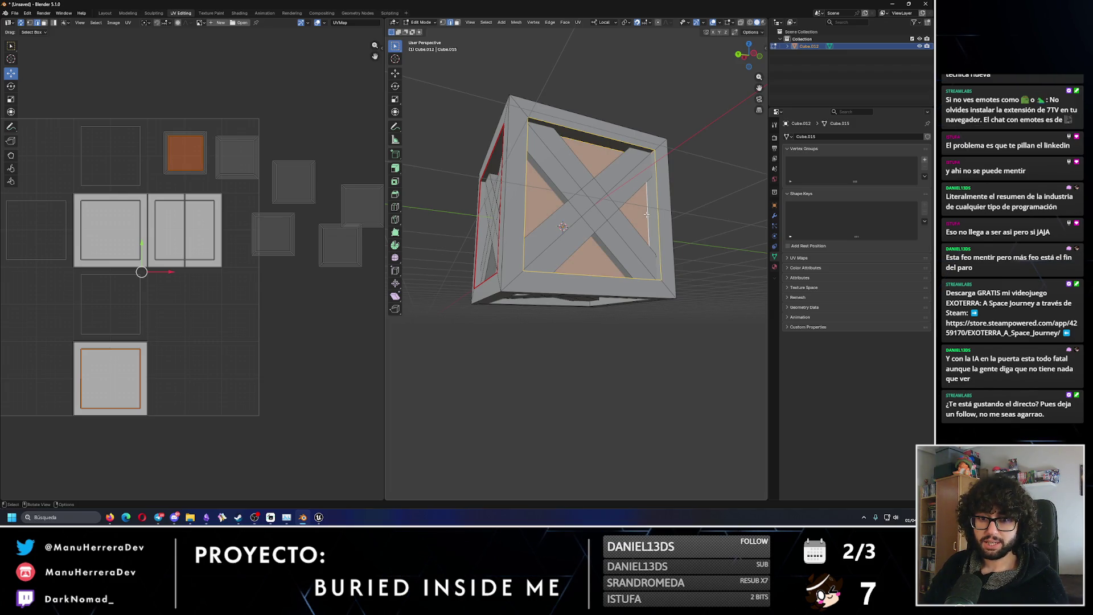
{"action": "right_click", "coordinate": [646, 215]}
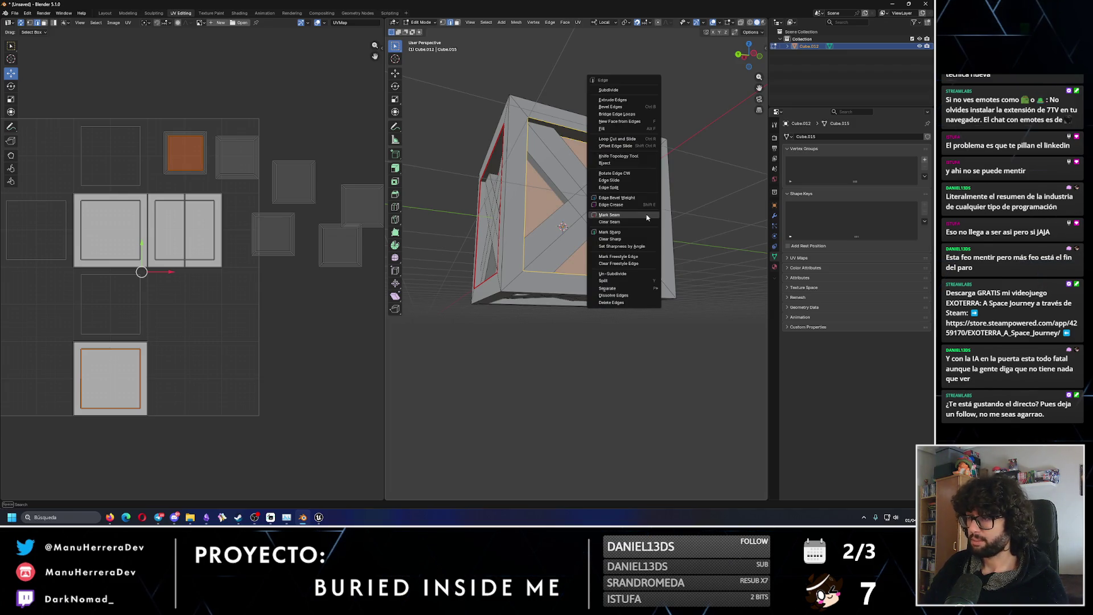
{"action": "left_click", "coordinate": [648, 214]}
{"action": "key", "text": "alt+a"}
Orbit over the crate's top and select its inner top panel face.
{"action": "mouse_move", "coordinate": [595, 243]}
{"action": "middle_mouse_down"}
{"action": "mouse_move", "coordinate": [566, 153]}
{"action": "mouse_move", "coordinate": [590, 179]}
{"action": "middle_mouse_up"}
{"action": "right_click", "coordinate": [590, 179]}
{"action": "left_click", "coordinate": [563, 186]}
{"action": "mouse_move", "coordinate": [553, 196]}
{"action": "middle_mouse_down"}
{"action": "mouse_move", "coordinate": [519, 205]}
{"action": "mouse_move", "coordinate": [566, 201]}
{"action": "mouse_move", "coordinate": [544, 219]}
{"action": "middle_mouse_up"}
{"action": "left_click", "coordinate": [544, 219]}
{"action": "right_click", "coordinate": [539, 217]}
{"action": "key", "text": "Escape"}
{"action": "left_click", "coordinate": [538, 217]}
{"action": "mouse_move", "coordinate": [538, 216]}
{"action": "middle_mouse_down"}
{"action": "mouse_move", "coordinate": [644, 274]}
{"action": "mouse_move", "coordinate": [590, 239]}
{"action": "middle_mouse_up"}
{"action": "middle_click_drag", "start_coordinate": [271, 246], "coordinate": [276, 251]}
{"action": "mouse_move", "coordinate": [569, 273]}
{"action": "middle_mouse_down"}
{"action": "mouse_move", "coordinate": [677, 294]}
{"action": "mouse_move", "coordinate": [545, 130]}
{"action": "mouse_move", "coordinate": [543, 144]}
{"action": "mouse_move", "coordinate": [513, 139]}
{"action": "mouse_move", "coordinate": [576, 161]}
{"action": "mouse_move", "coordinate": [532, 153]}
{"action": "middle_mouse_up"}
Select the top inner edges and mark the top inner loop as a seam.
{"action": "key", "text": "ctrl+e"}
{"action": "left_click", "coordinate": [541, 139]}
{"action": "left_click", "coordinate": [541, 132]}
{"action": "left_click", "coordinate": [527, 149], "text": "shift"}
{"action": "left_click", "coordinate": [532, 152], "text": "shift"}
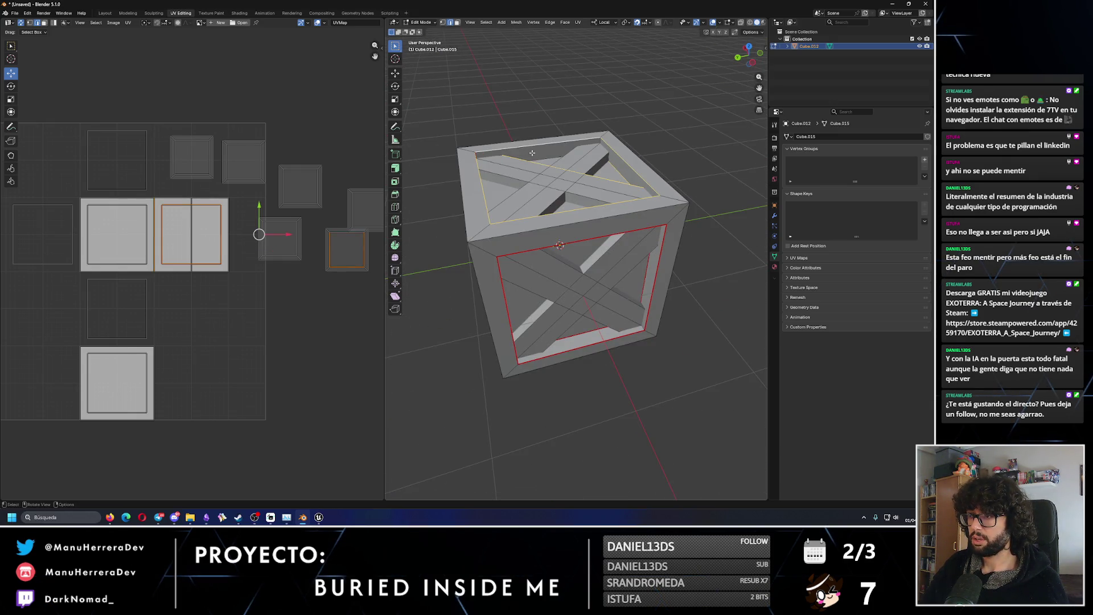
{"action": "left_click", "coordinate": [346, 249]}
{"action": "middle_click_drag", "start_coordinate": [529, 188], "coordinate": [554, 171]}
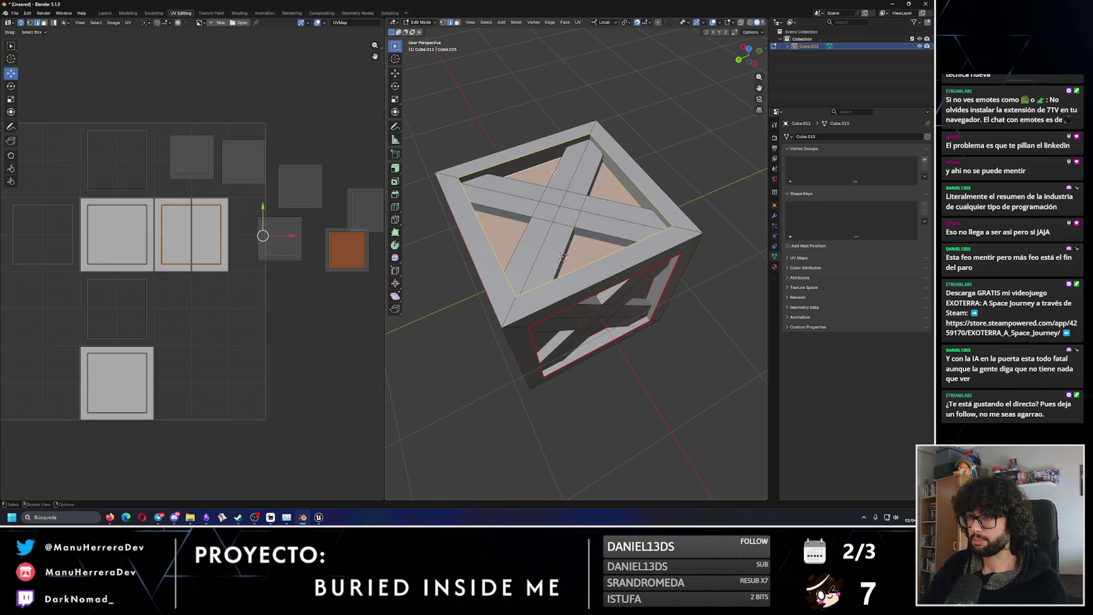
{"action": "right_click", "coordinate": [554, 171]}
{"action": "left_click", "coordinate": [521, 165]}
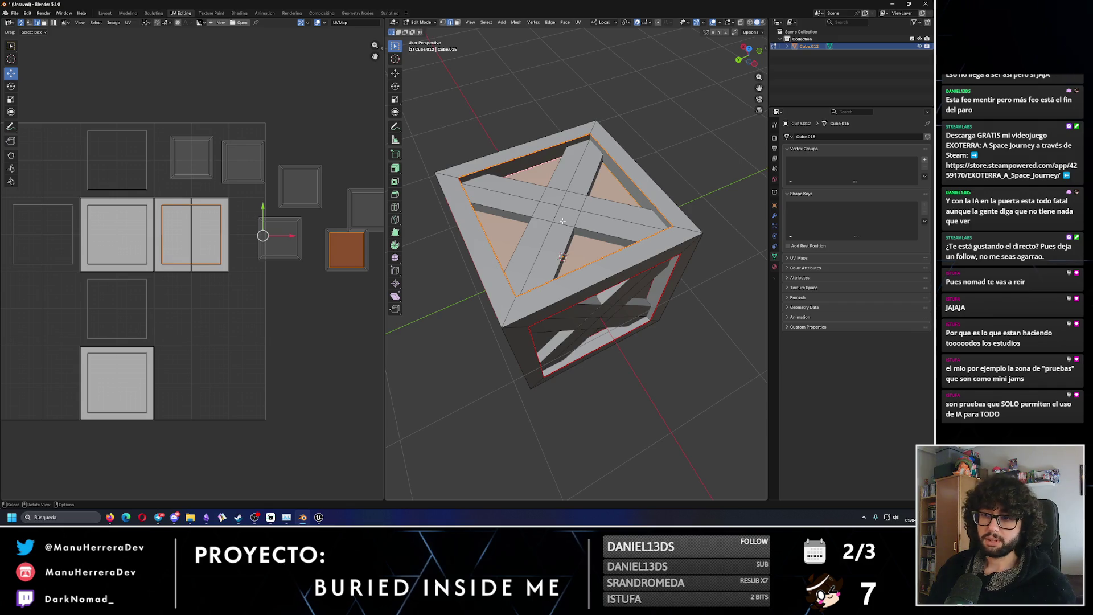
Deselect the top face and select another face of the crate.
{"action": "key", "text": "alt+a"}
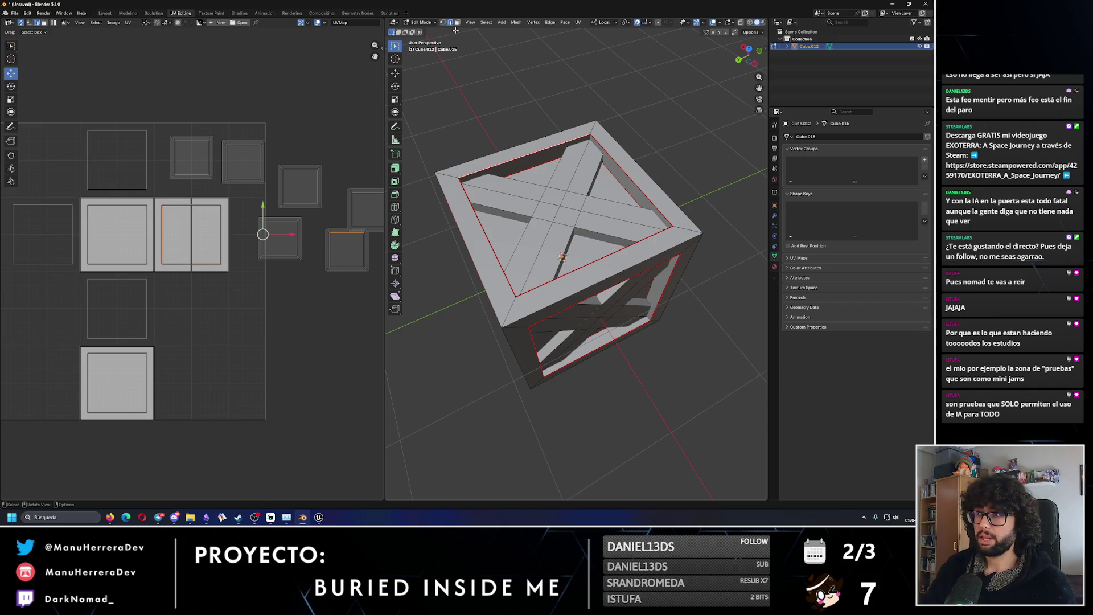
{"action": "left_click", "coordinate": [545, 161]}
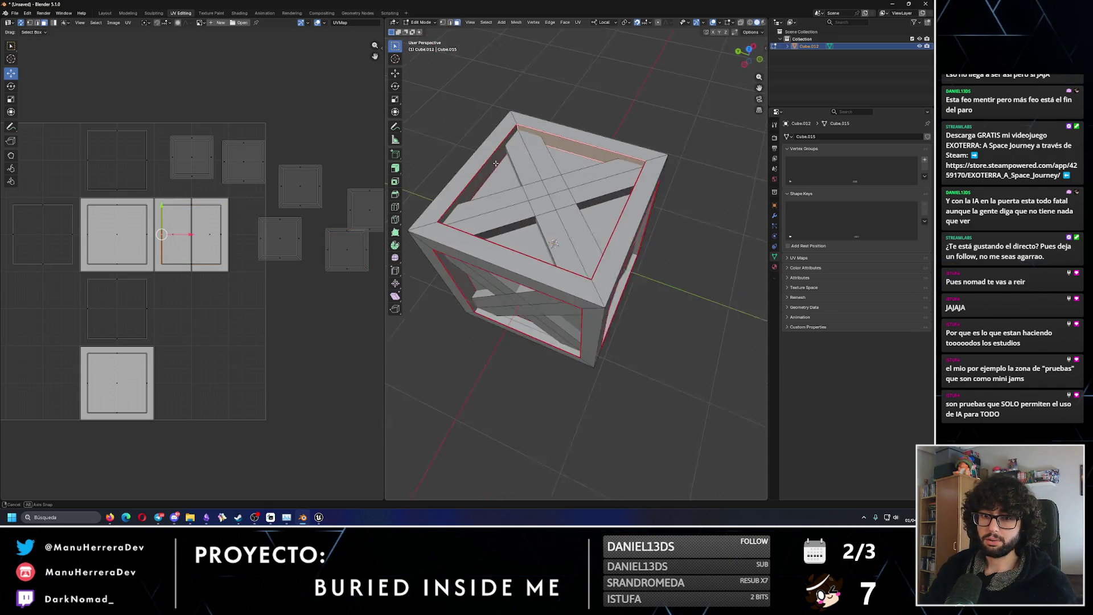